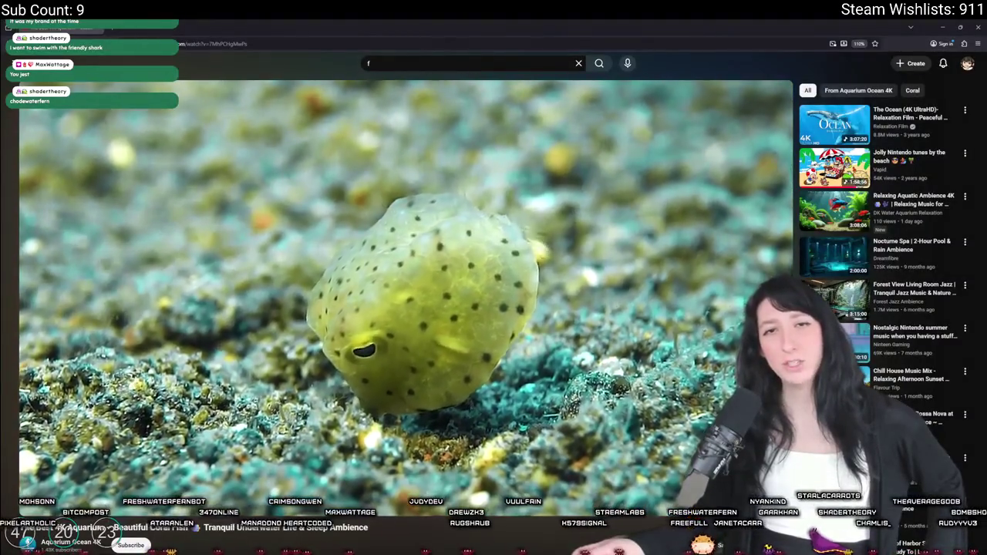
Step: Switch from the YouTube aquarium video to the GameMaker Studio 2 project window
key("ctrl+super+Left")
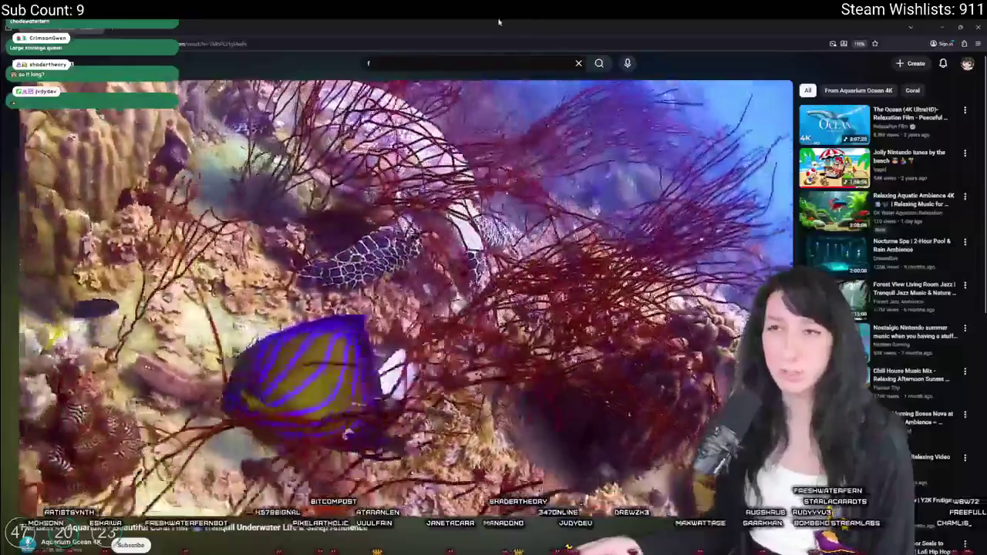
key("alt+Tab")
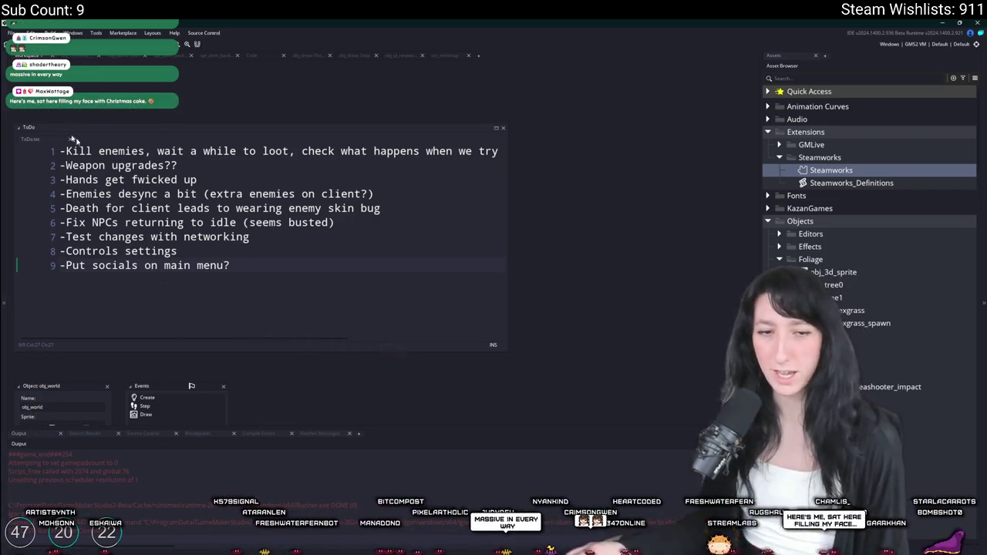
Step: Zoom and pan the workspace, then close the old workspace tabs
scroll(340, 252, "down", 2)
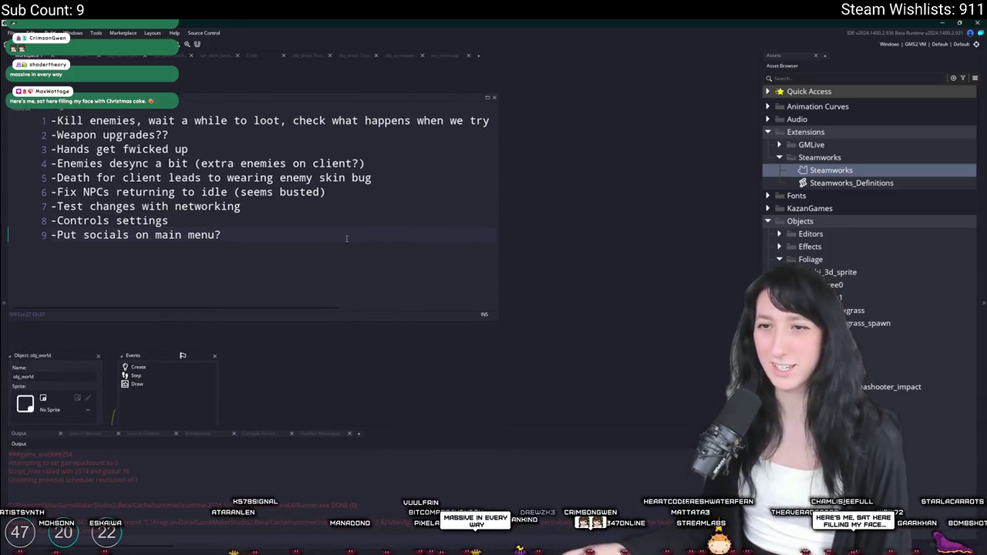
left_click_drag(272, 248, 319, 225)
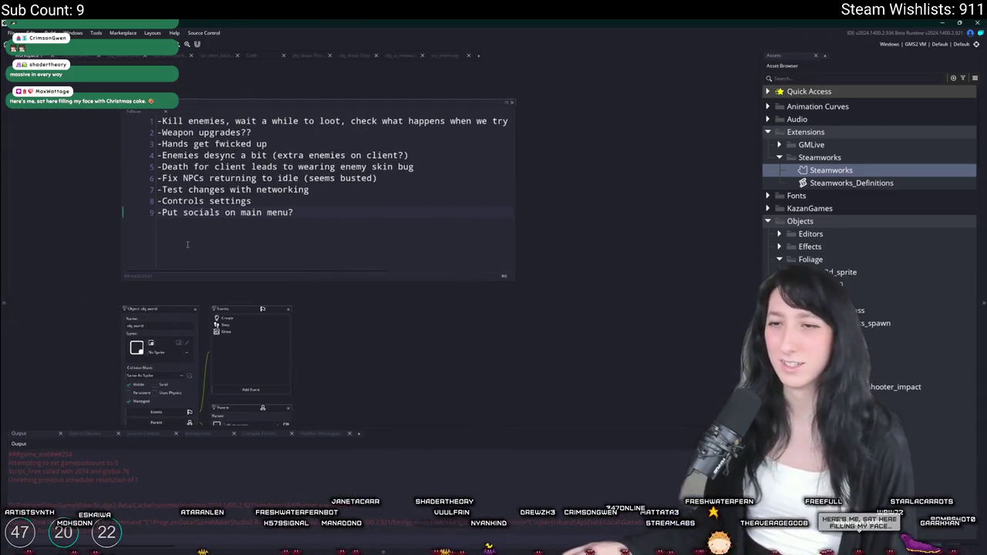
scroll(187, 245, "down", 4)
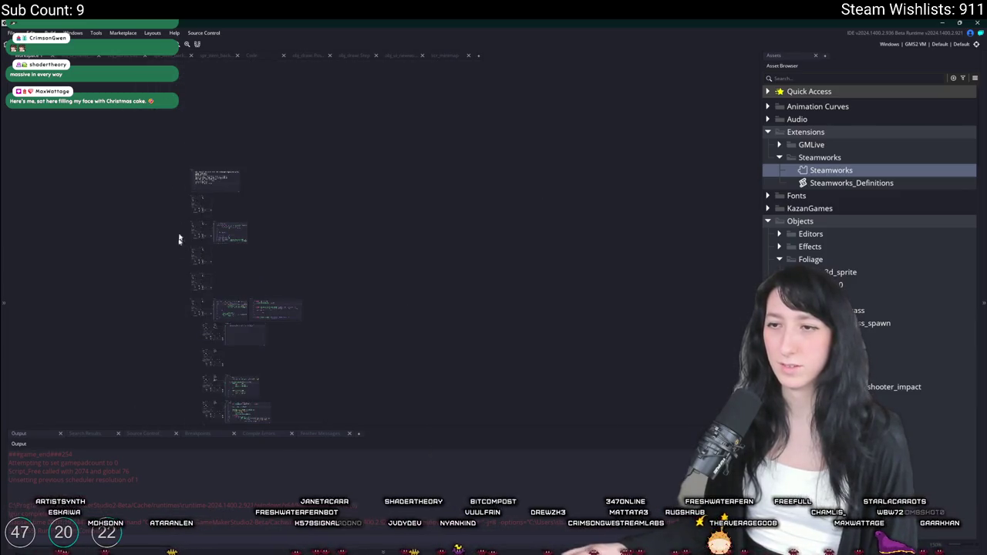
scroll(177, 251, "down", 2)
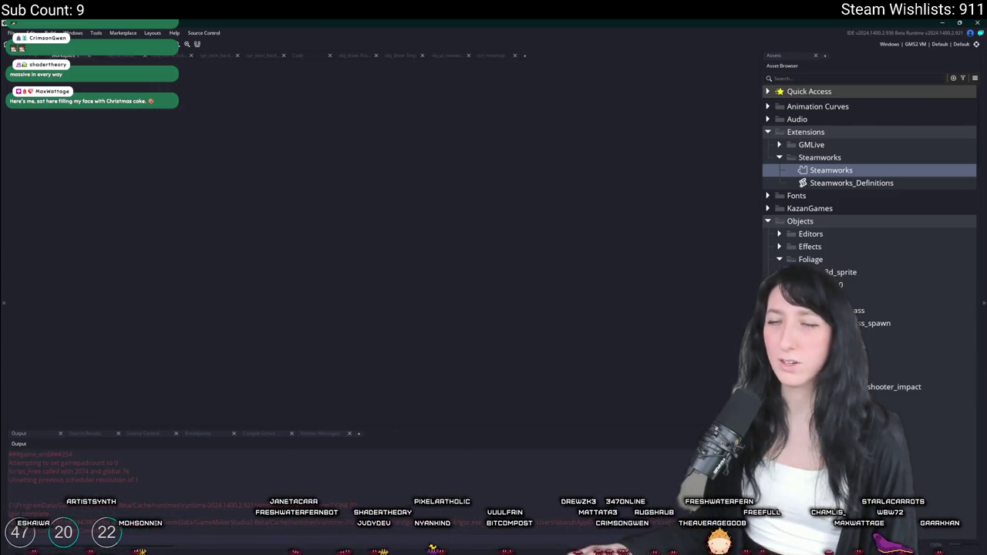
middle_click(79, 58)
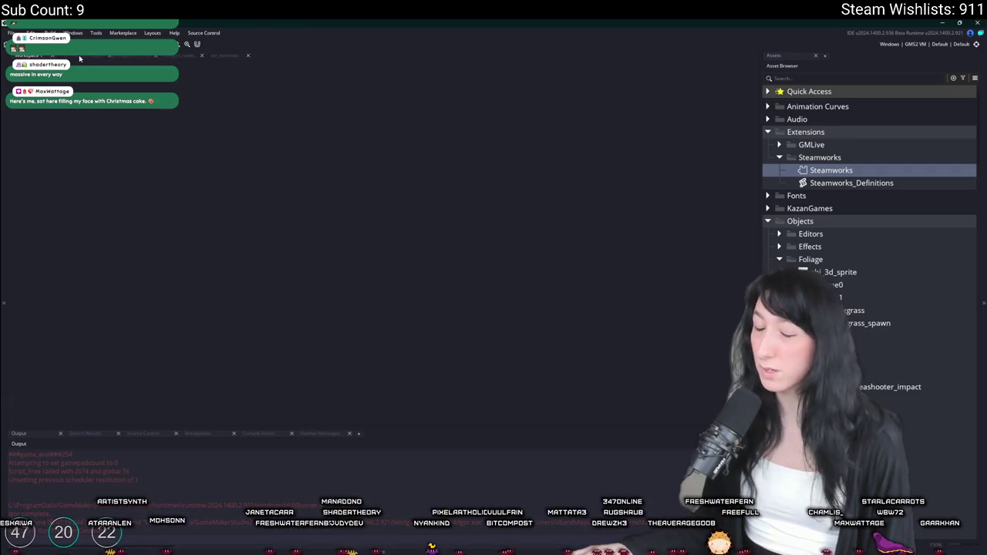
Step: Open the ToDo notes through Ctrl+T search, review them, then close them
key("ctrl+t")
type("t")
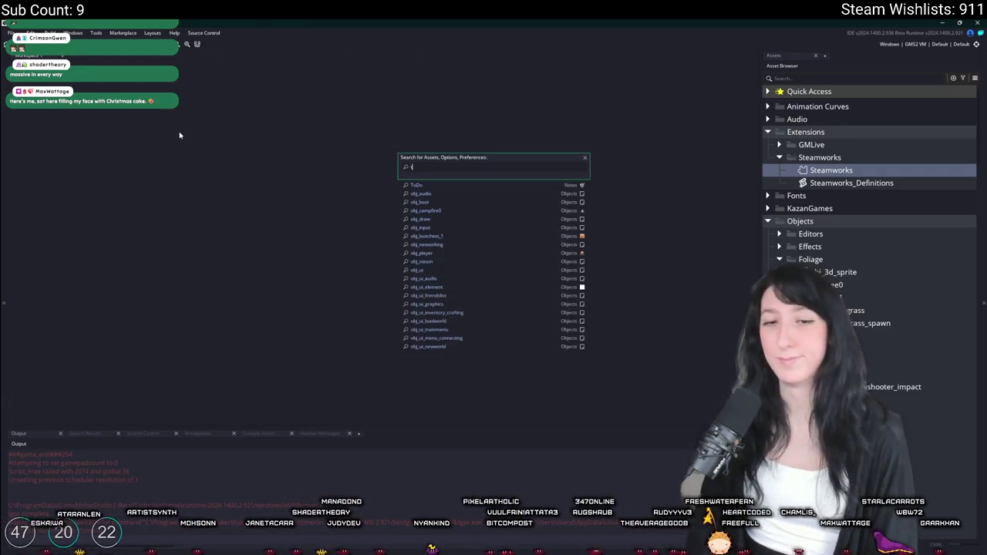
type("odo")
key("Return")
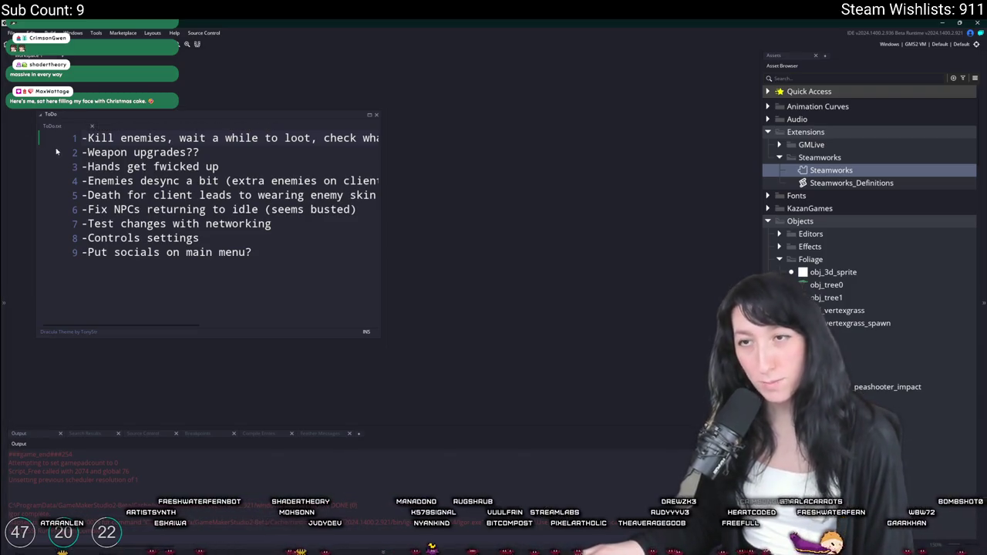
left_click(91, 126)
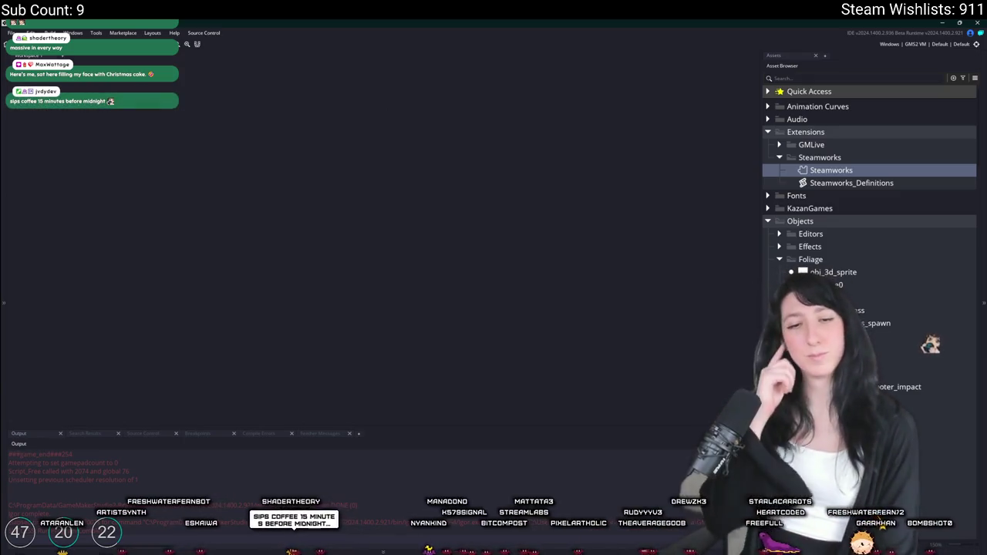
Step: Search the assets for 'spawn' and open the obj_spawn_glummer object
key("ctrl+t")
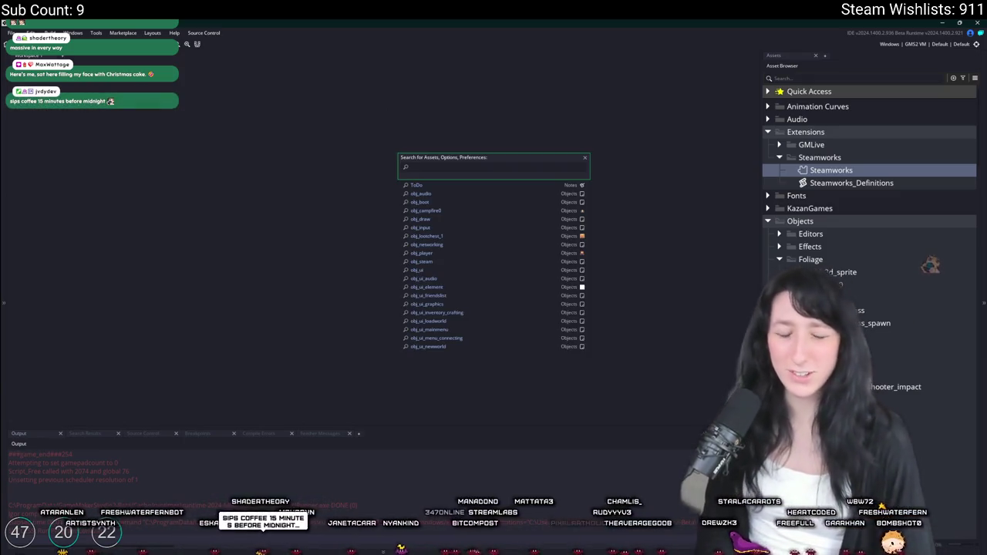
type("lod")
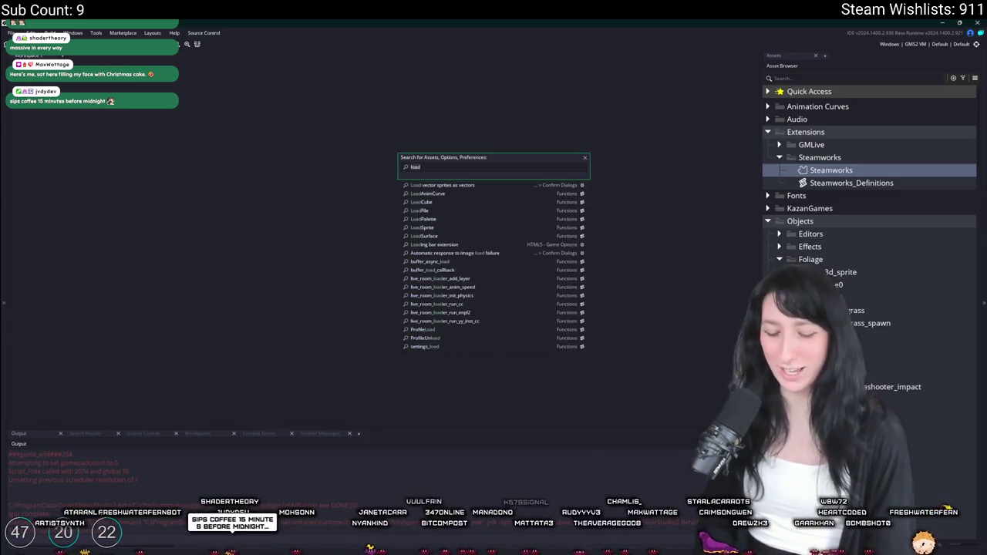
key("BackSpace")
key("BackSpace")
key("BackSpace")
type("spawn")
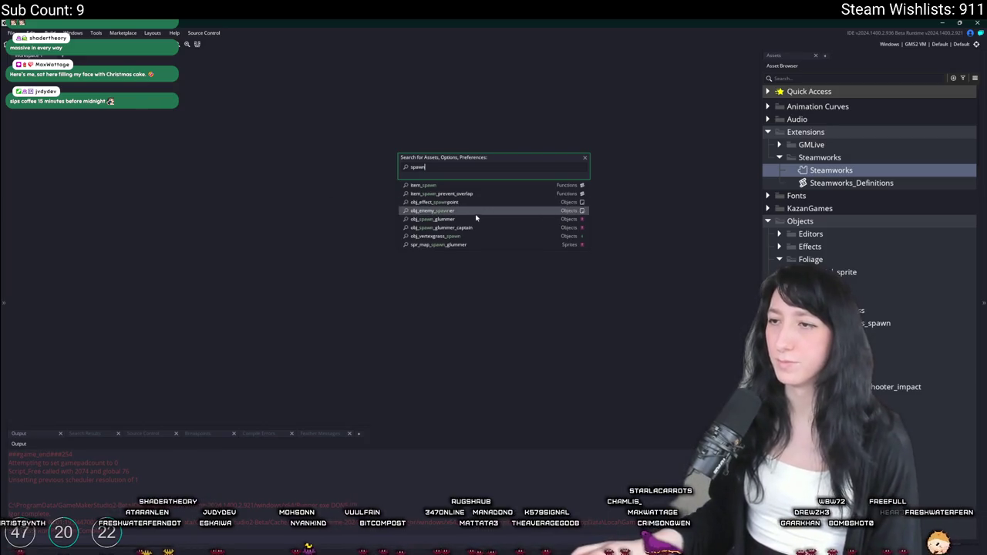
left_click(462, 223)
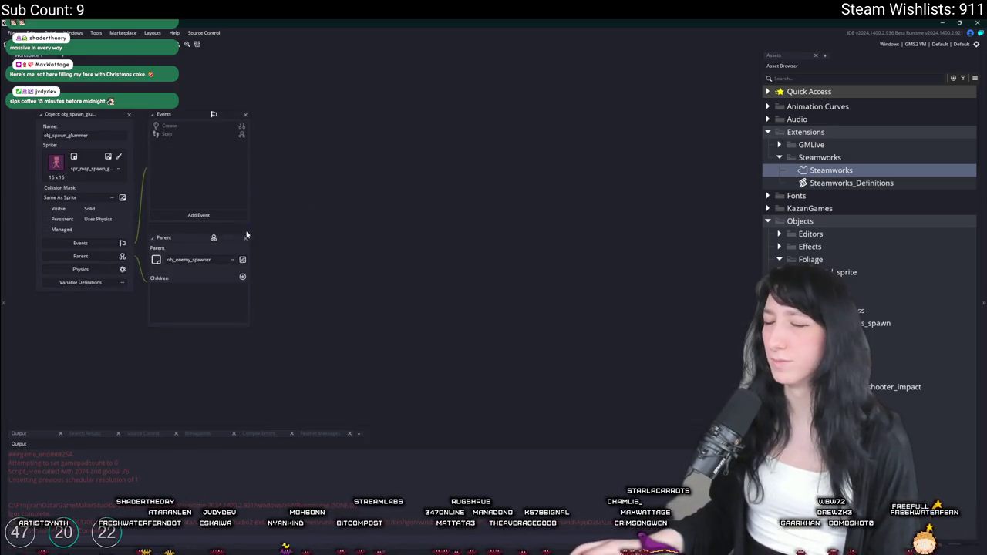
Step: Open the parent obj_enemy_spawner's Step event and inspect lines 5 through 10
double_click(183, 127)
left_click(185, 135)
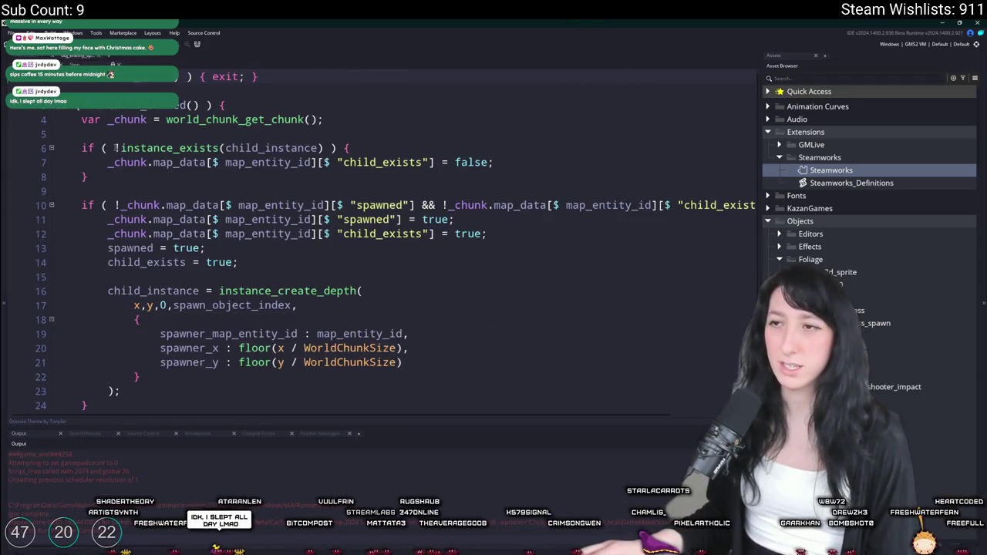
left_click(251, 136)
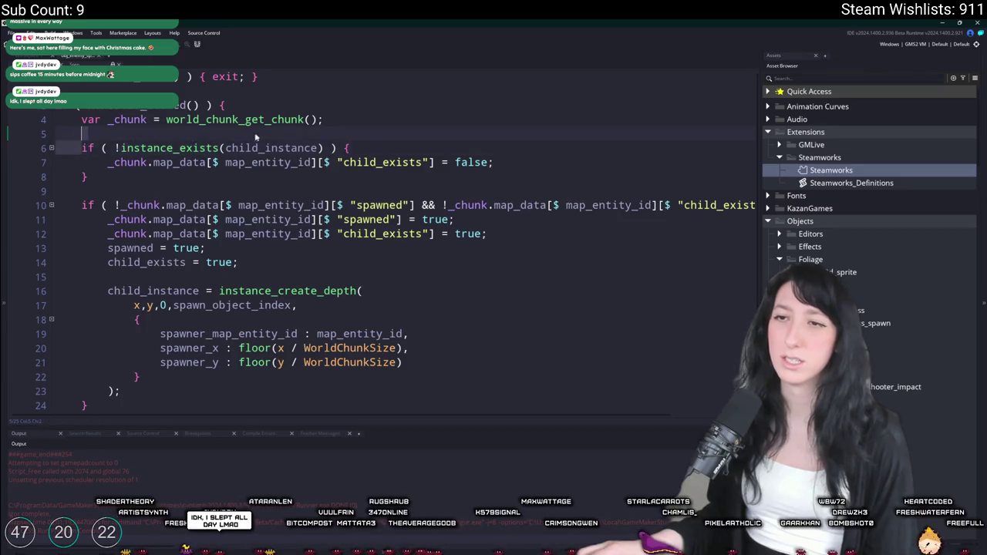
left_click(269, 147)
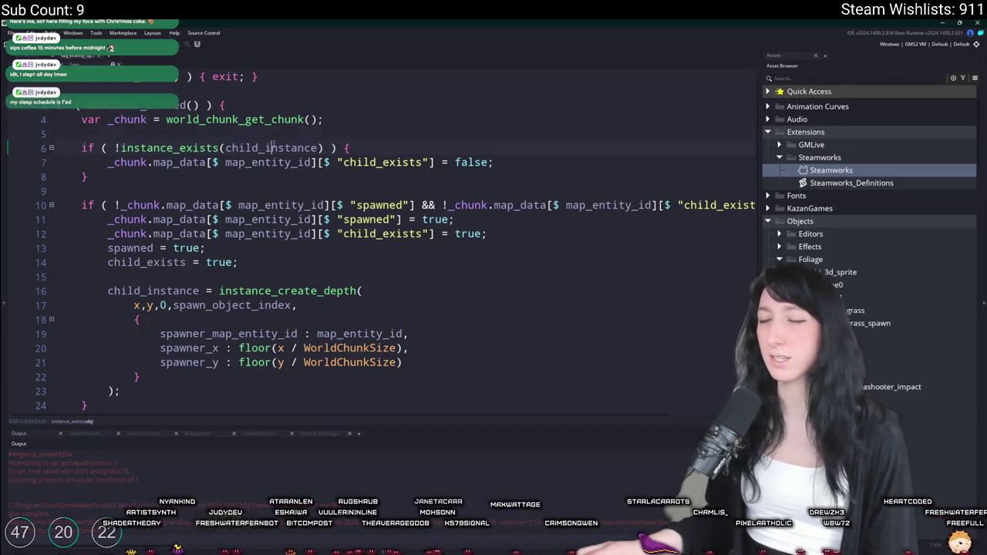
left_click(127, 162)
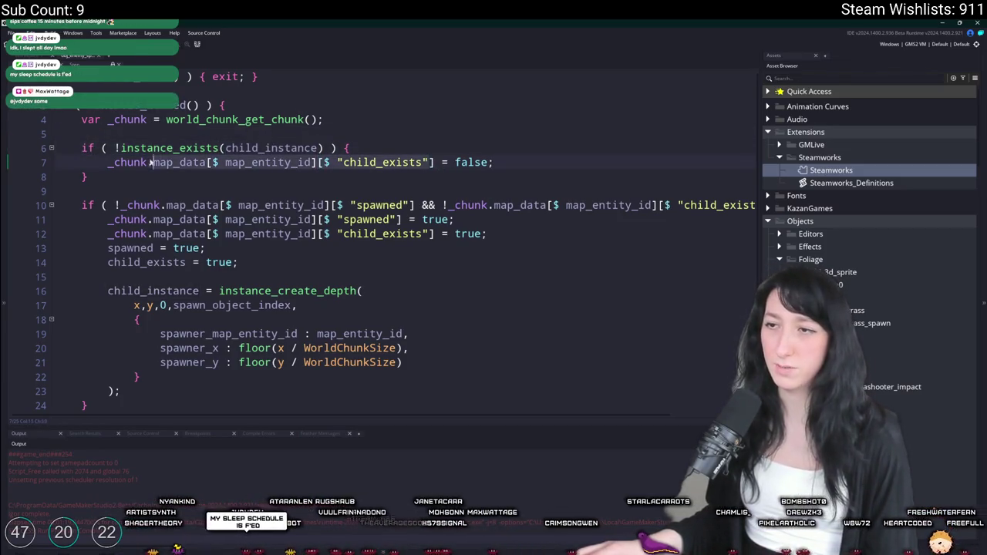
left_click(185, 205)
key("End")
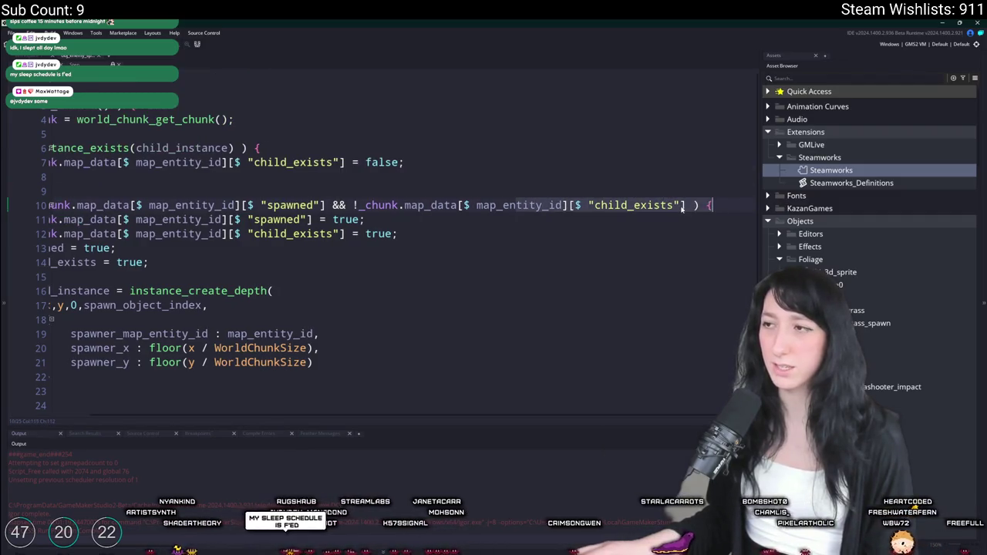
key("Home")
Step: Review the spawn block on lines 7 and 10–13 and the chunk_write return values
left_click_drag(513, 244, 80, 219)
left_click(511, 237)
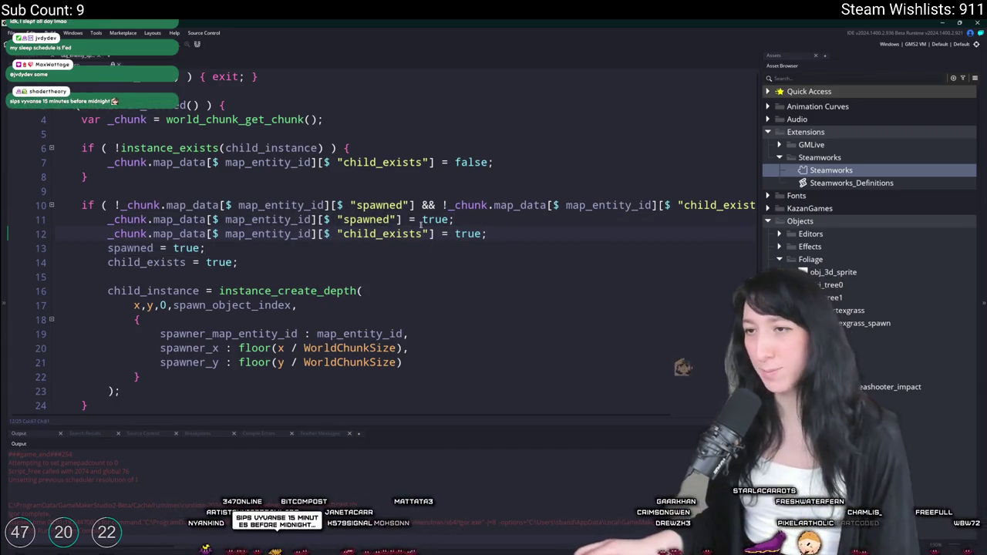
left_click_drag(404, 219, 110, 218)
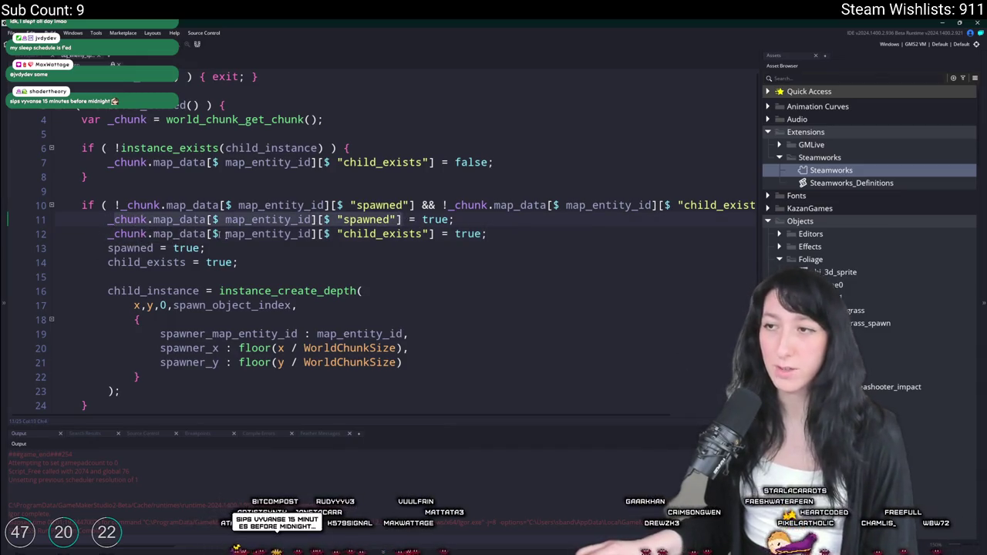
mouse_move(434, 162)
left_mouse_down()
mouse_move(62, 162)
mouse_move(107, 162)
left_mouse_up()
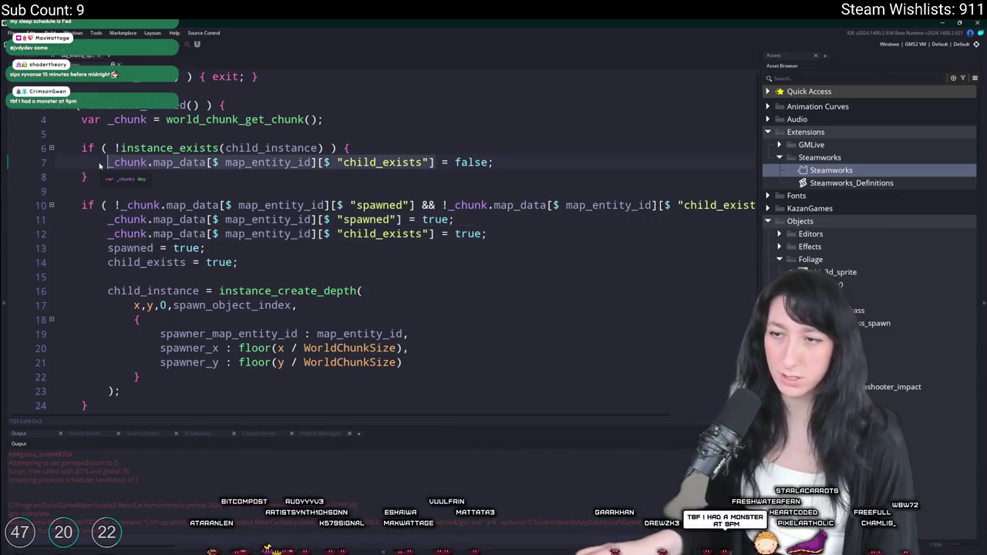
left_click(329, 205)
scroll(329, 205, "down", 1)
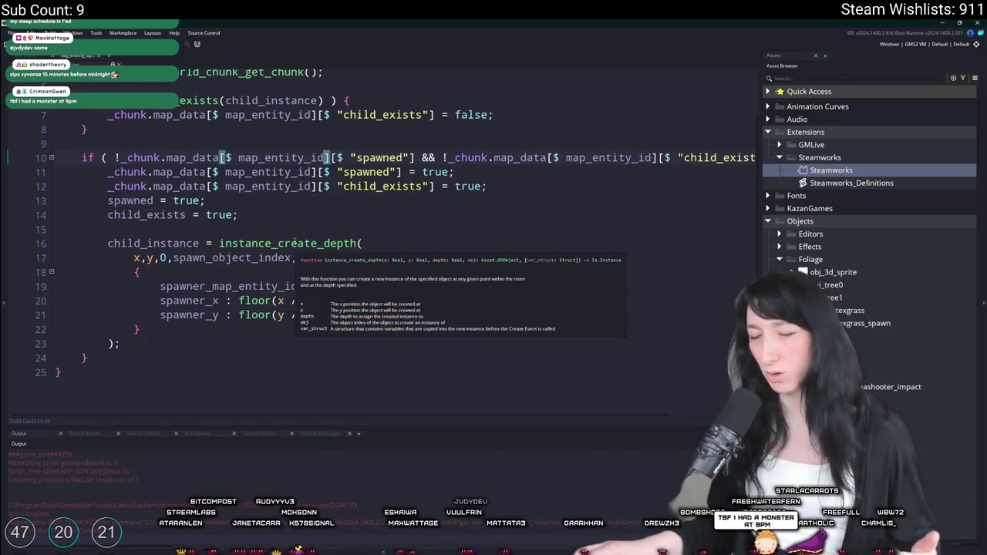
scroll(275, 210, "up", 1)
scroll(276, 209, "up", 2)
scroll(372, 248, "up", 5)
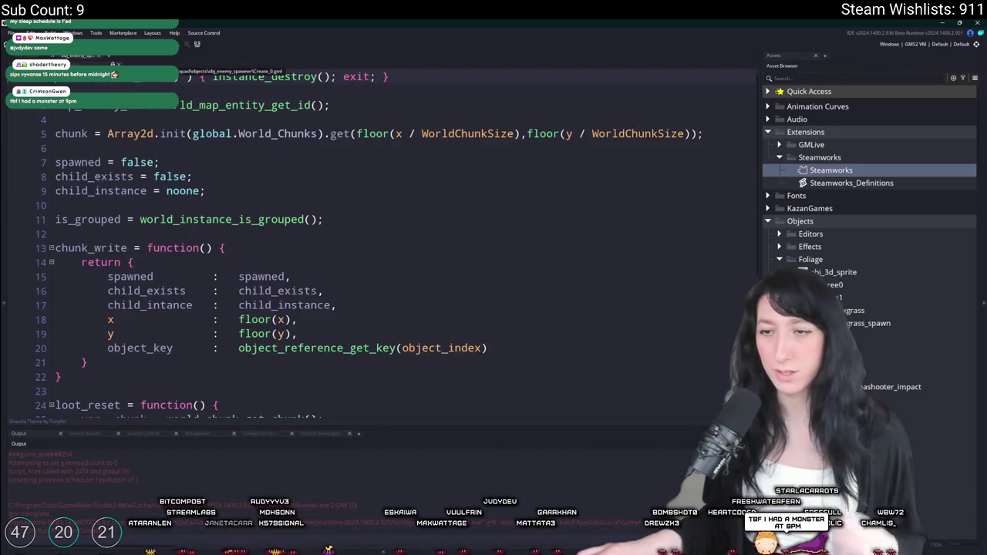
scroll(371, 248, "down", 2)
left_click(290, 137)
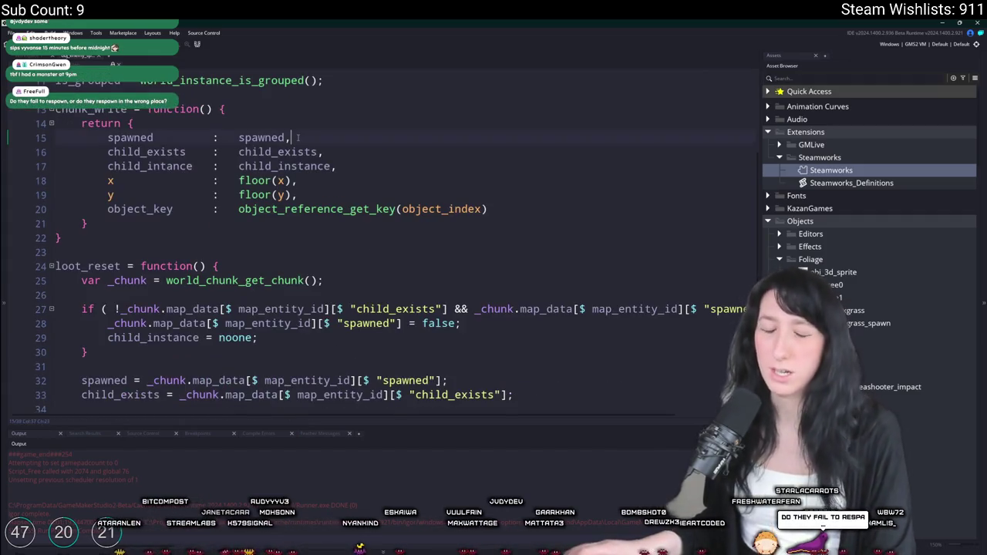
Step: Build and run the game with F5 and go to the world loading screen
key("F5")
left_click(101, 64)
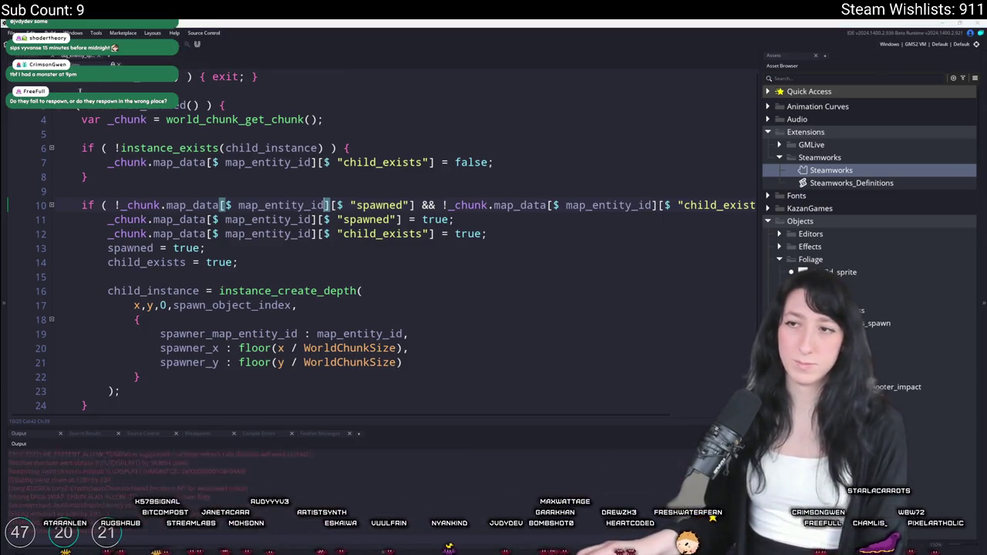
left_click(494, 291)
Step: Host a Friends Only lobby, walk into the purple building, then save and quit
key("Right")
key("Down")
key("Down")
key("Return")
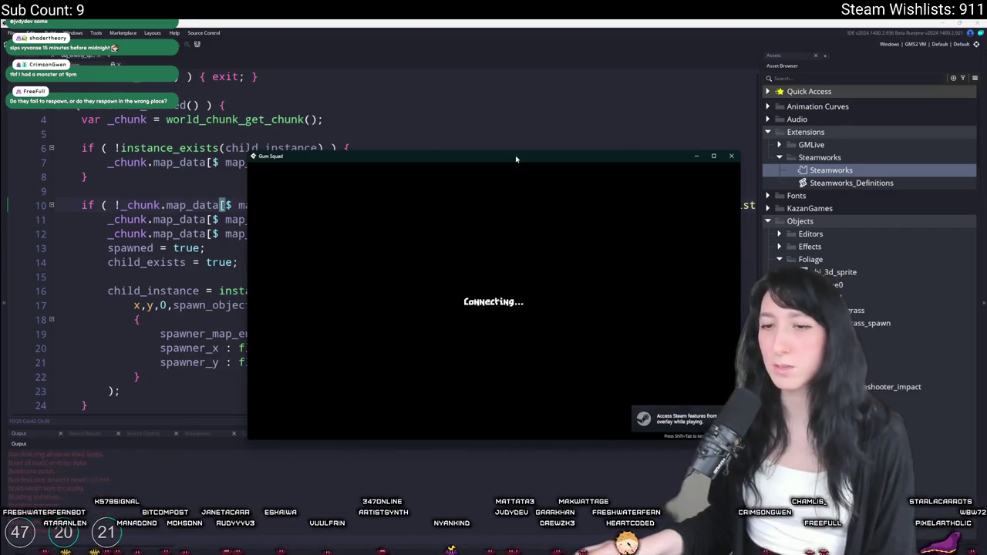
key("d")
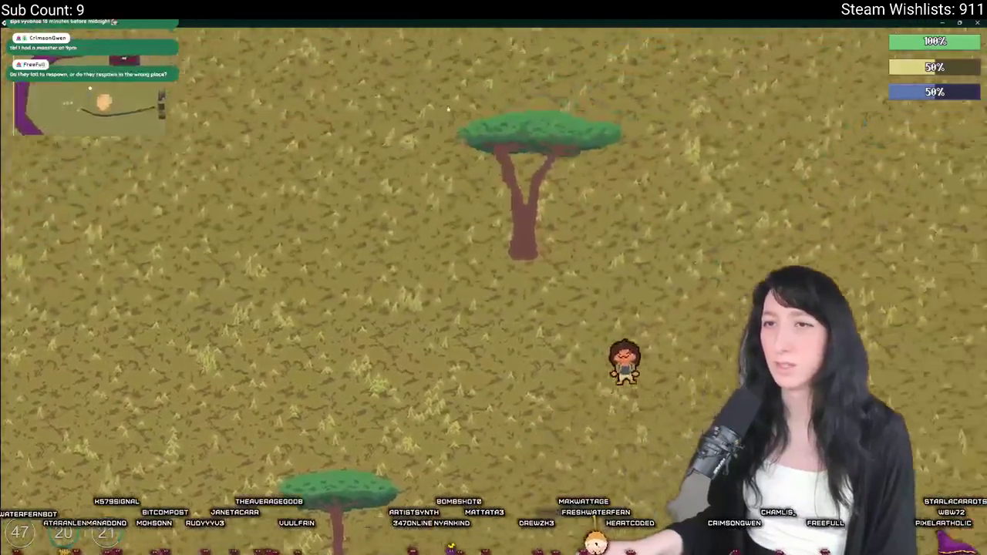
key("Escape")
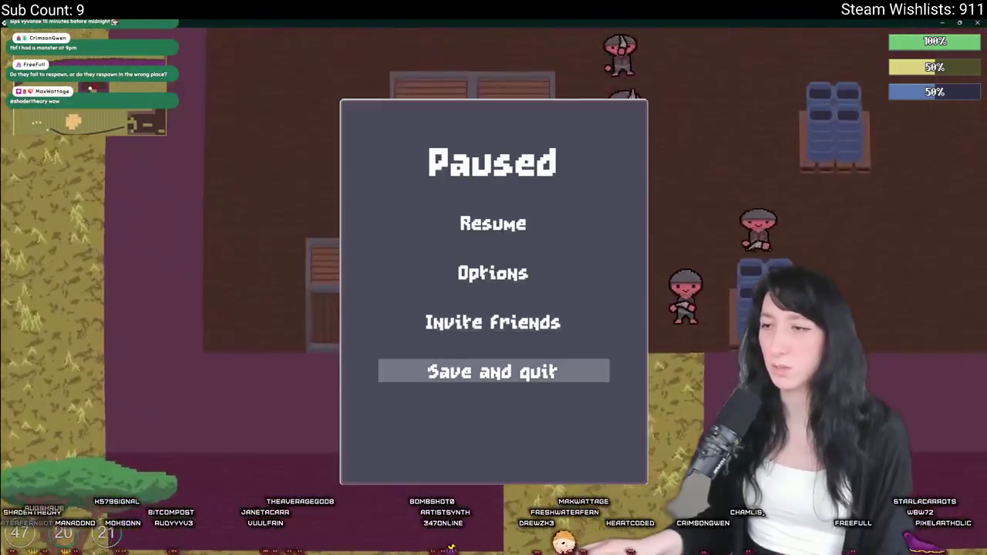
left_click(494, 370)
Step: Reload the LoyalSlime world as a Friends Only lobby and return to GameMaker
left_click(398, 276)
left_click(416, 221)
left_click(609, 228)
left_click(437, 339)
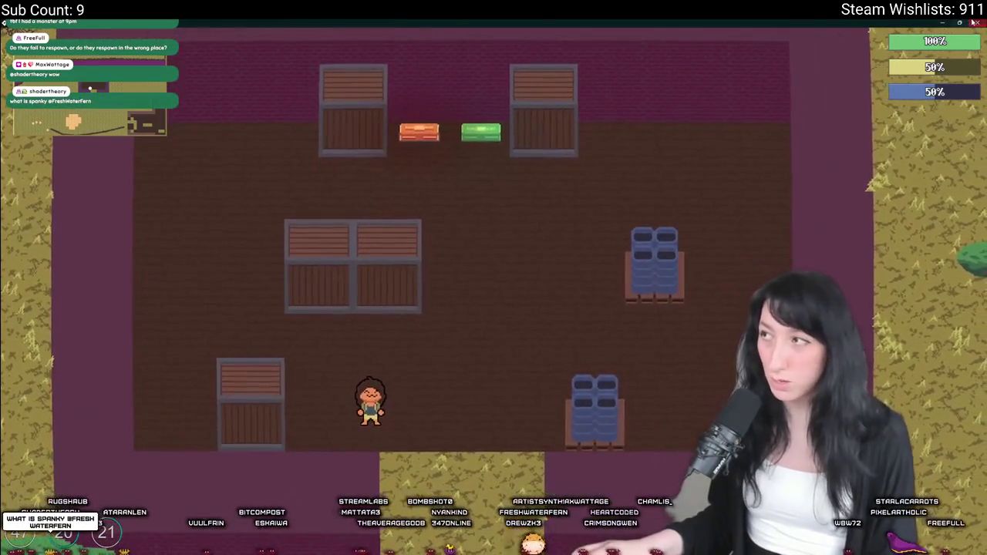
key("alt+Tab")
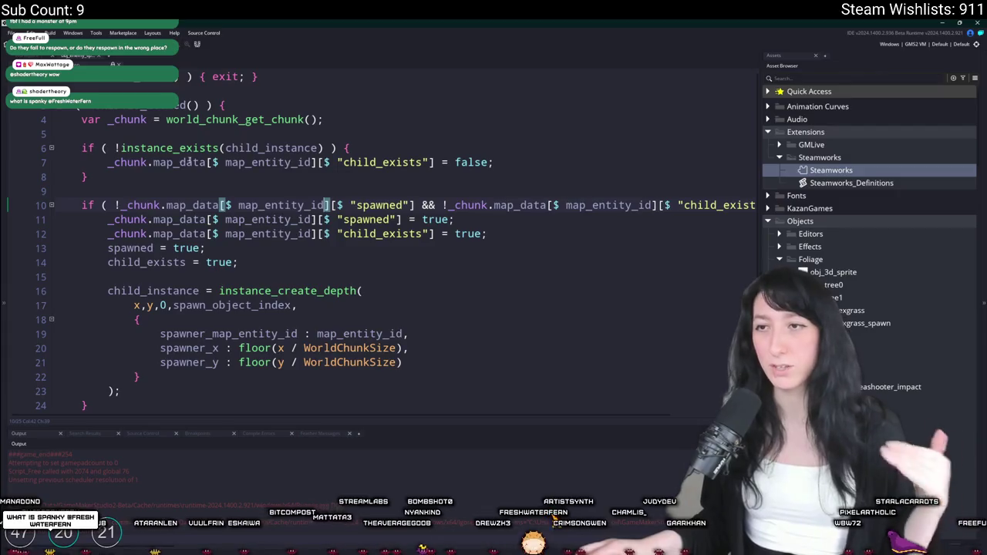
Step: Review the chunk-spawning code, placing the caret on empty line 9 and then at line 7's end
left_click(389, 184)
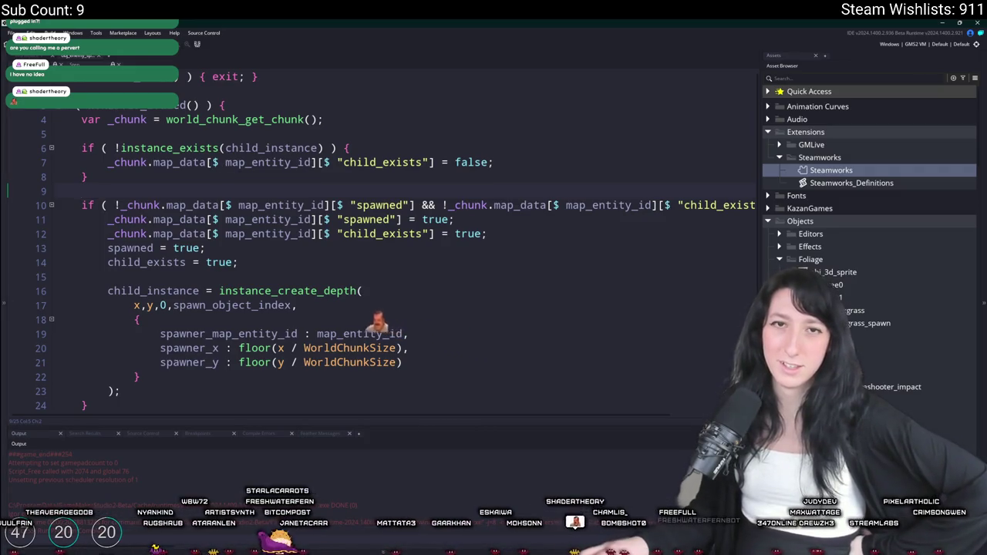
left_click(555, 161)
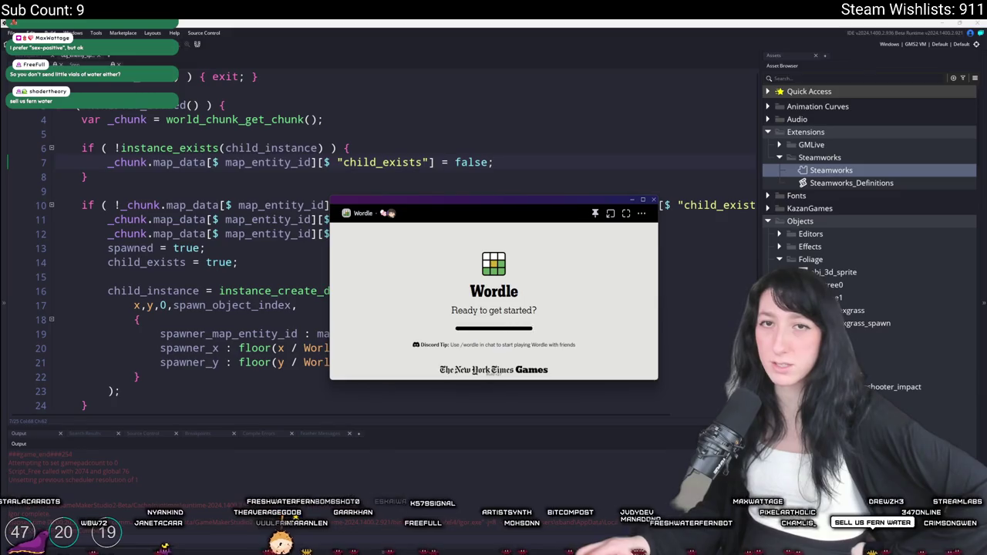
Step: Maximise the Wordle window to full screen, then open a File Explorer window
double_click(482, 208)
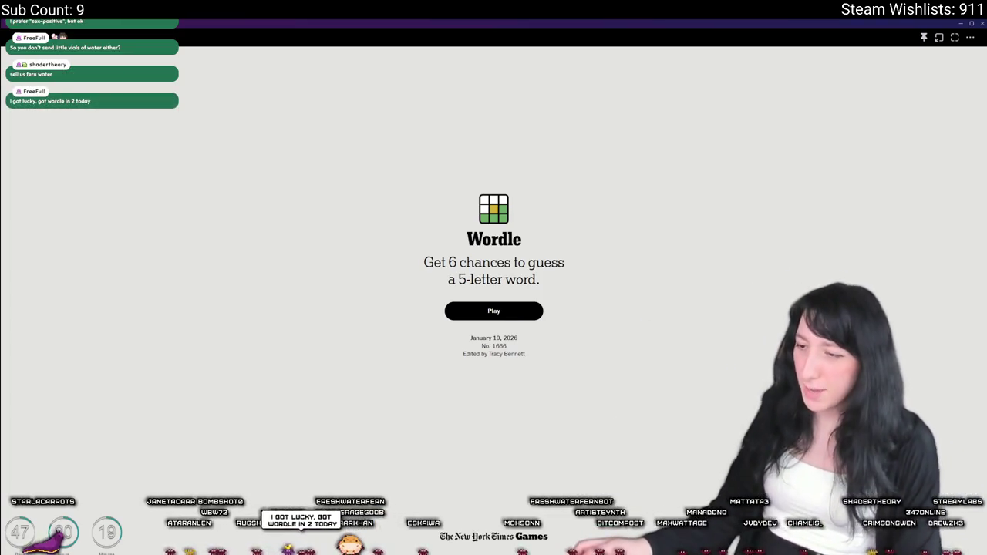
key("super+e")
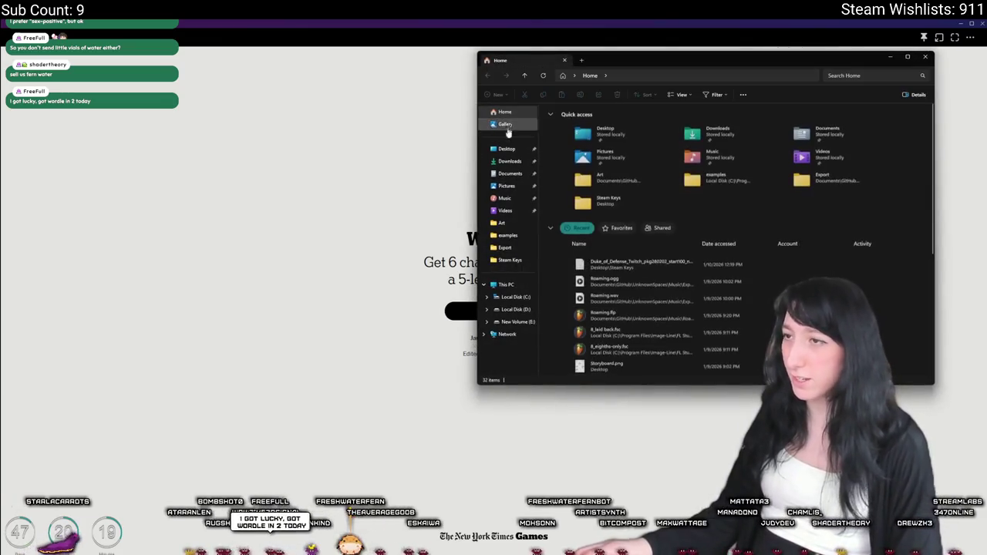
Step: Open Desktop > Steam Keys, select its first text file, then close File Explorer
left_click(506, 148)
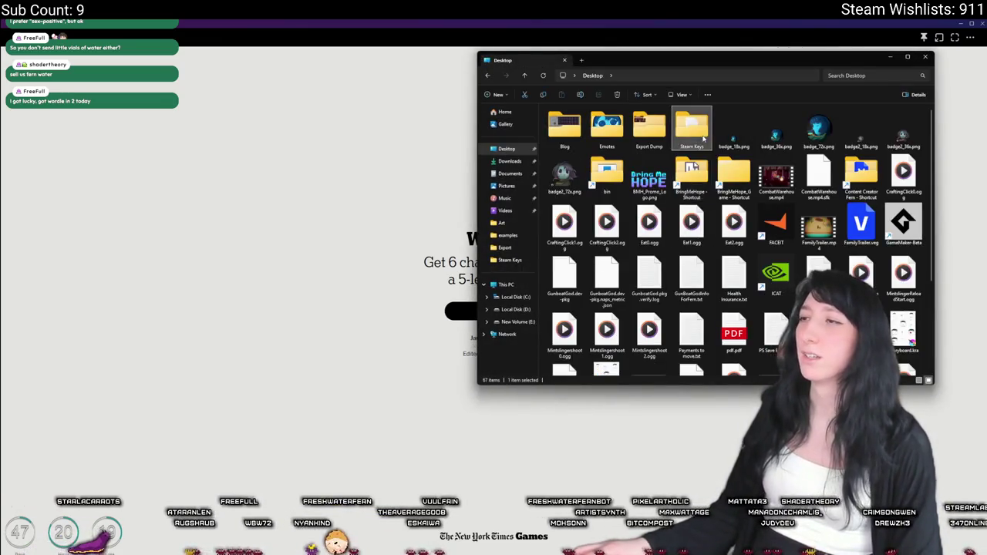
double_click(691, 127)
left_click(689, 125)
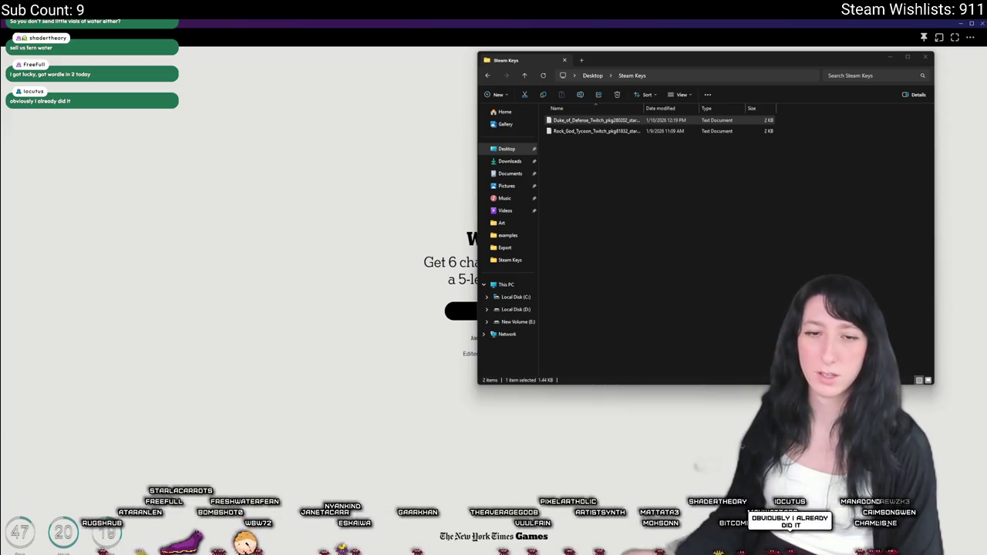
key("alt+Tab")
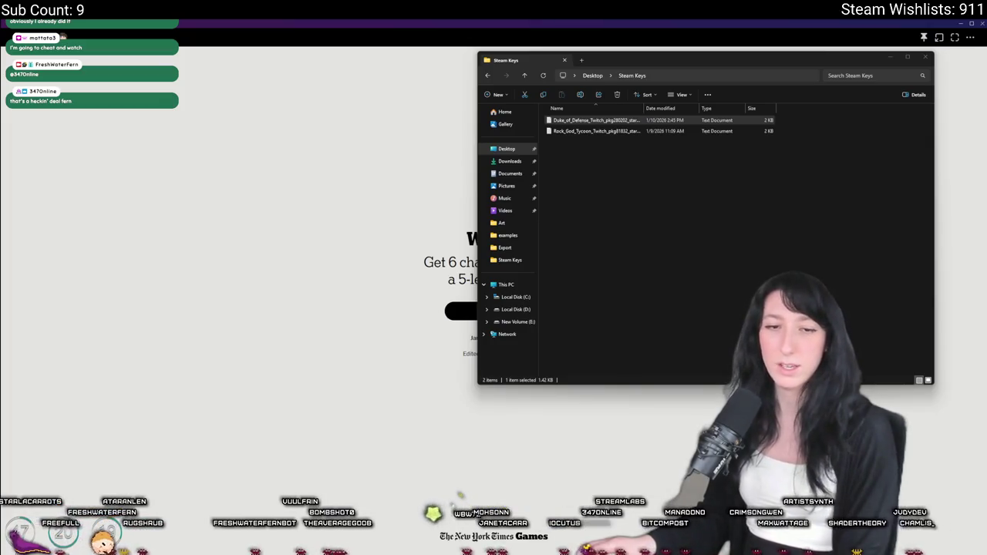
left_click(925, 57)
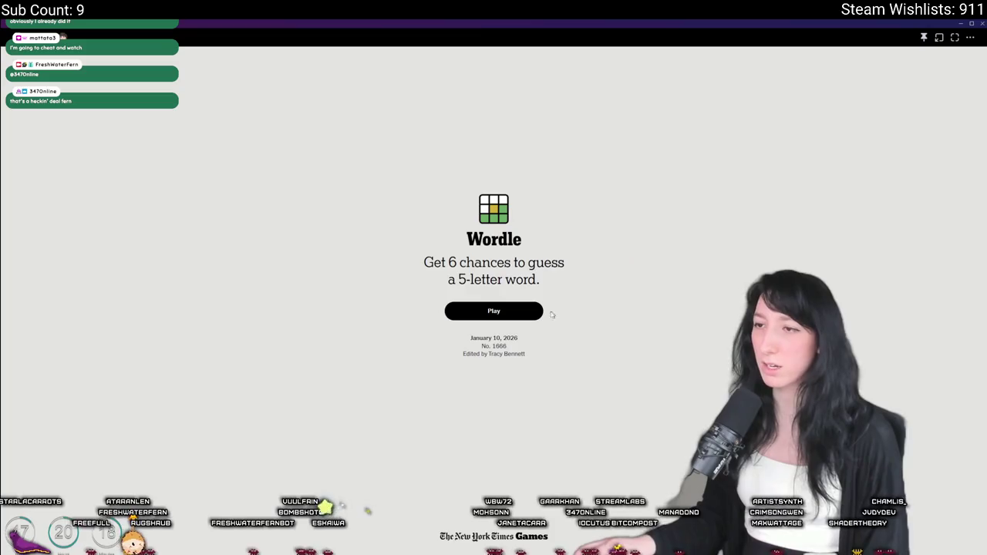
Step: Start the Wordle puzzle and submit FRIZZ as the first guess
left_click(497, 311)
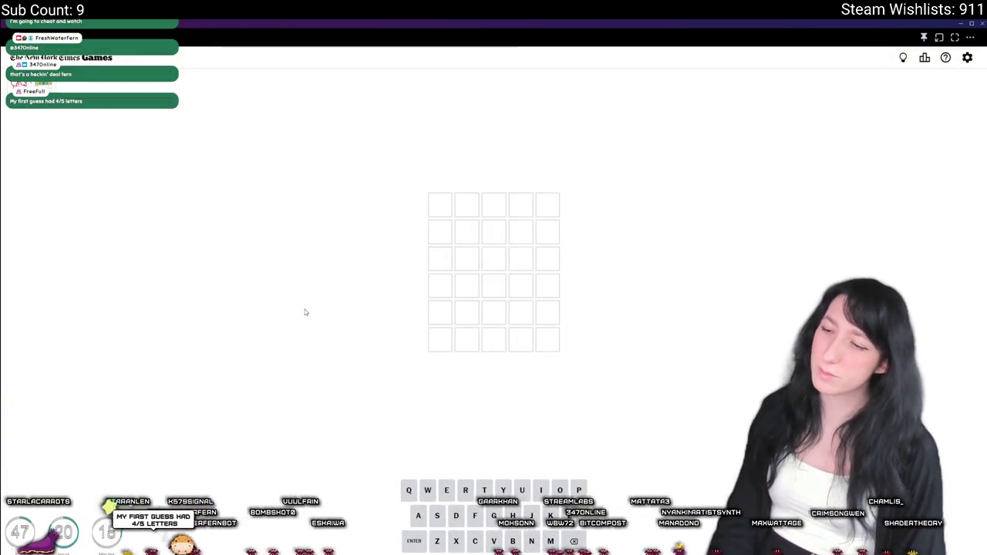
type("frizz")
key("Return")
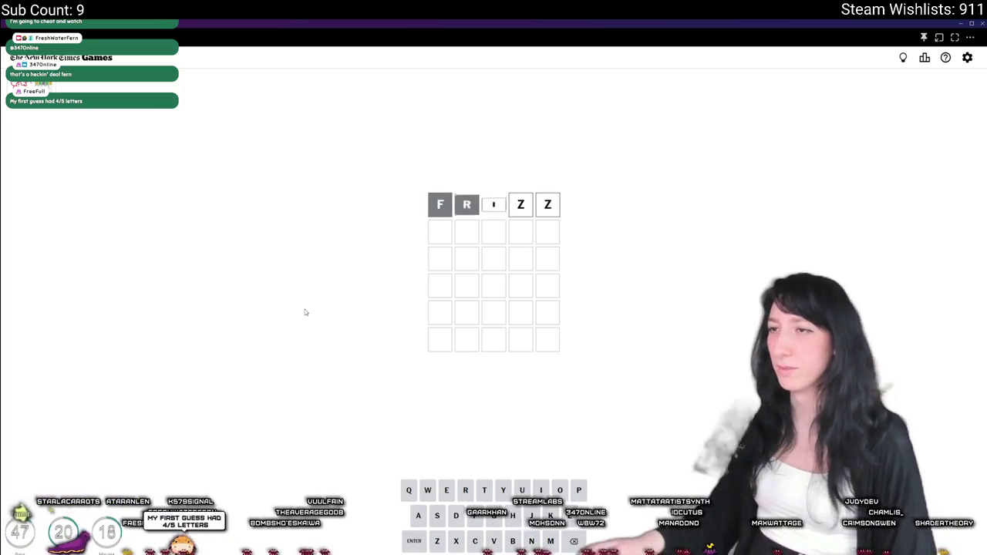
Step: Discard the AUTIS and rejected SCHIP attempts, then submit PINCH as the second guess
type("t")
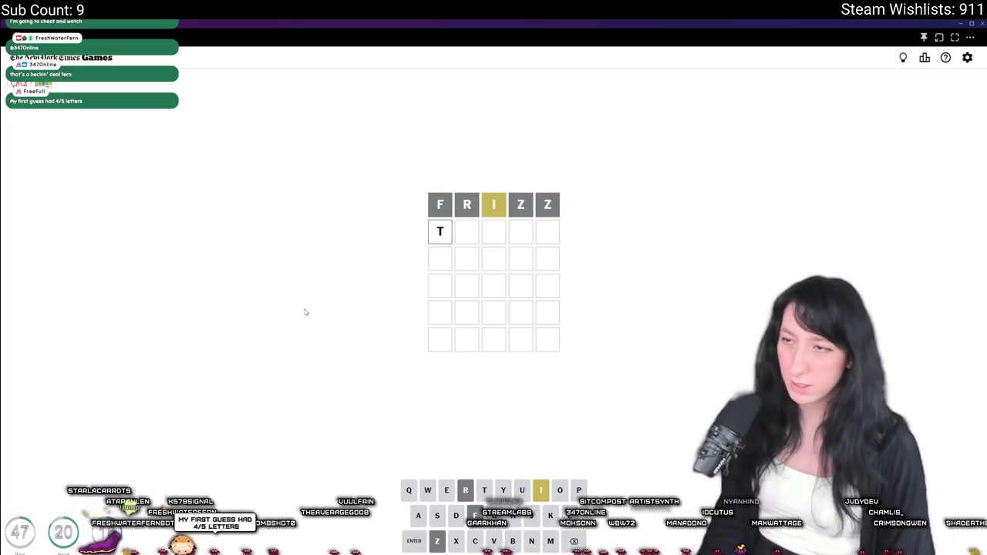
type("i")
key("BackSpace")
key("BackSpace")
type("autis")
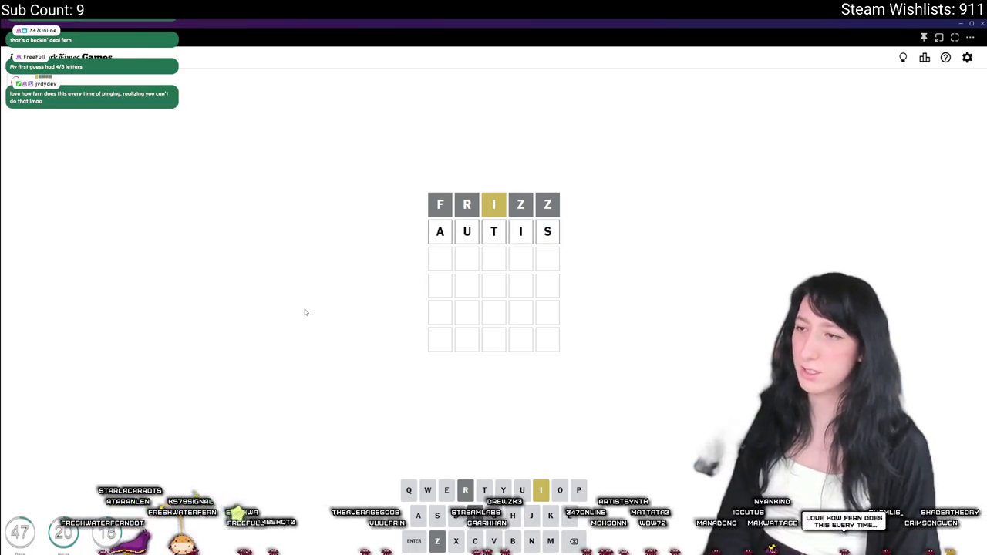
key("BackSpace")
key("BackSpace")
key("BackSpace")
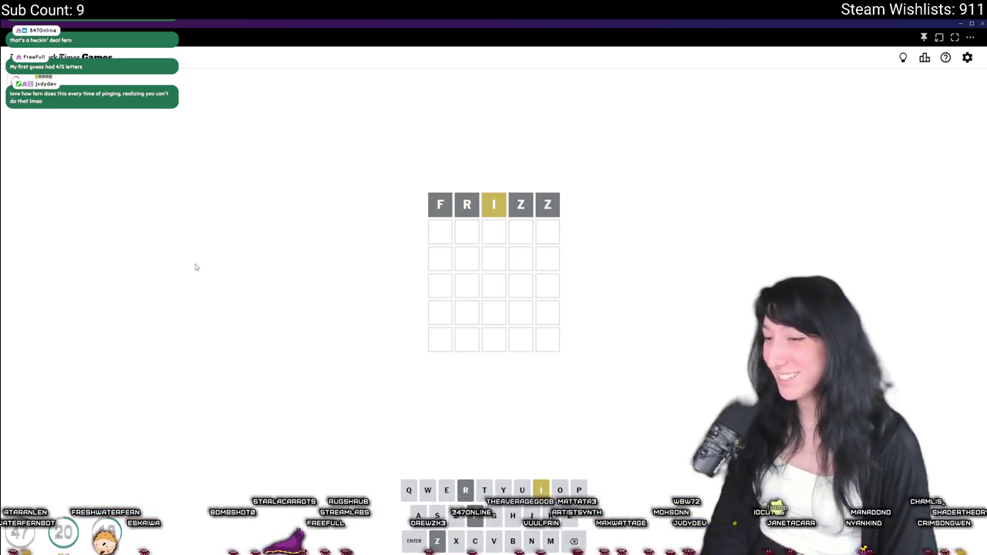
type("ST")
key("BackSpace")
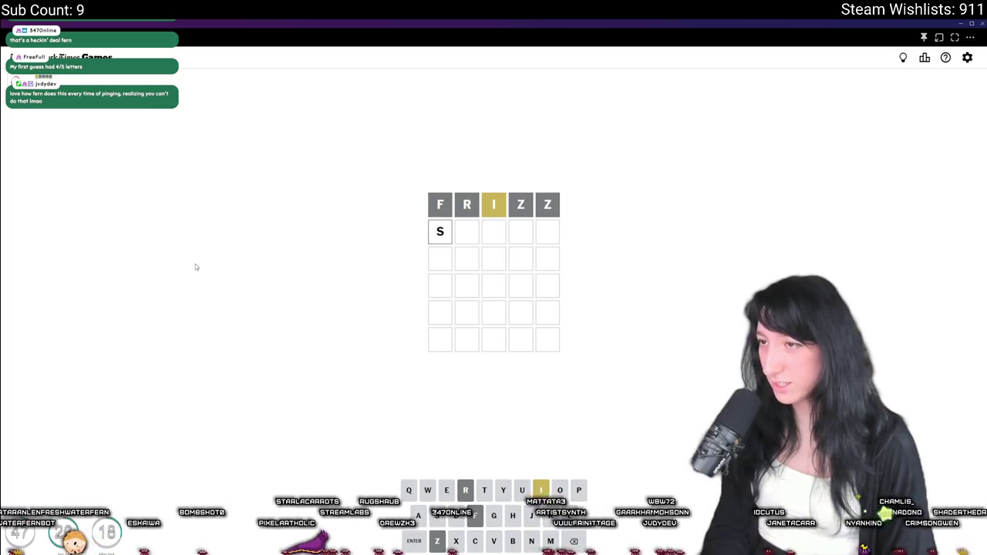
type("I")
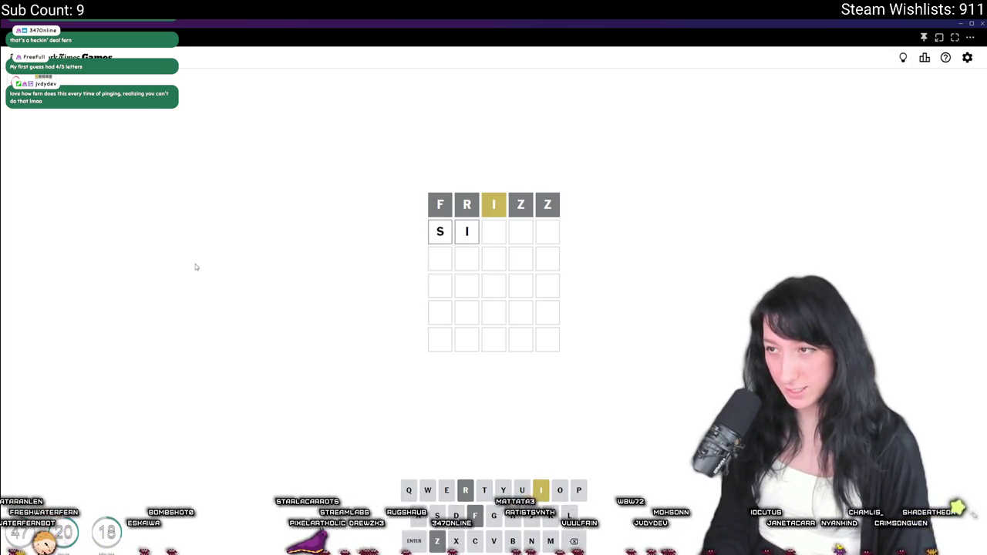
key("BackSpace")
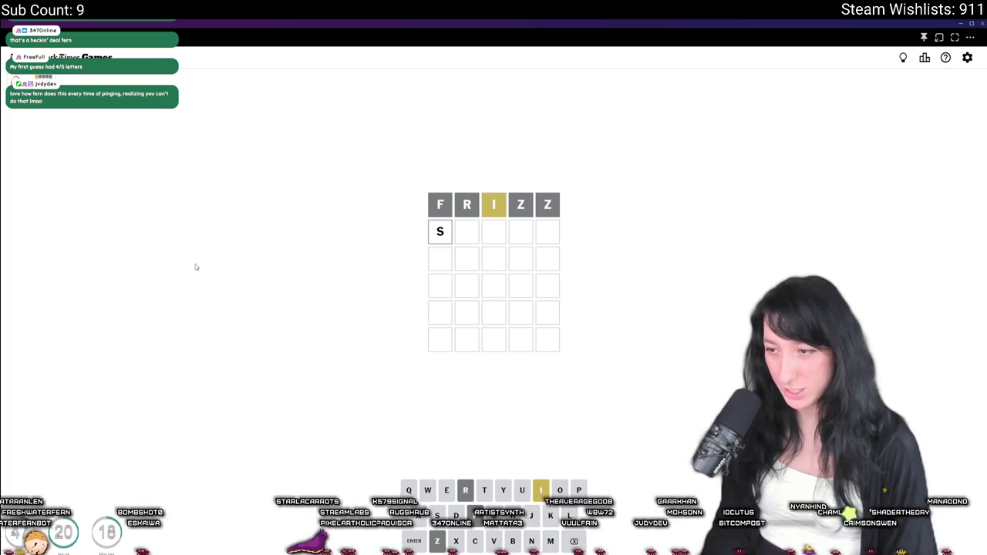
type("CHAI")
key("BackSpace")
key("BackSpace")
type("IP")
key("Return")
key("BackSpace")
key("BackSpace")
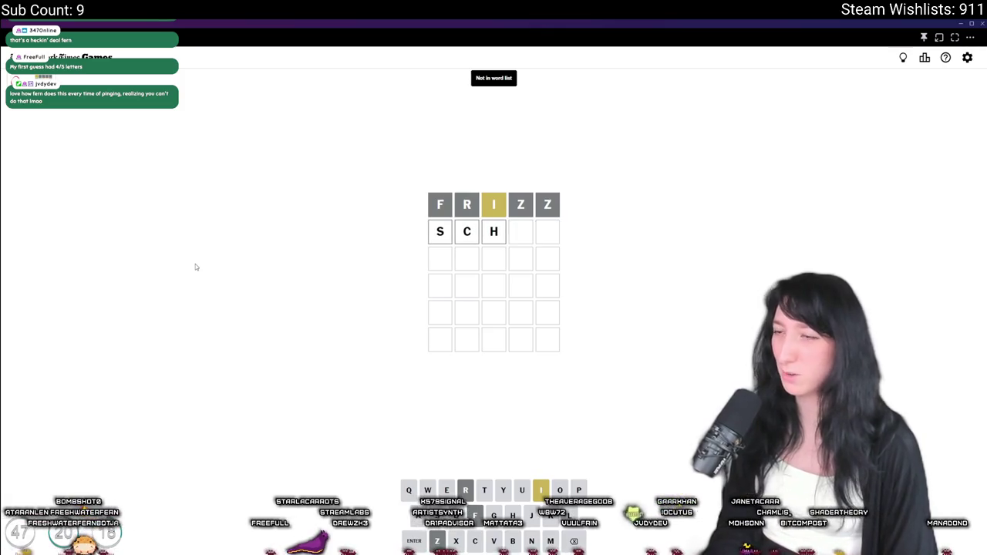
key("BackSpace")
key("BackSpace")
key("BackSpace")
type("PINCH")
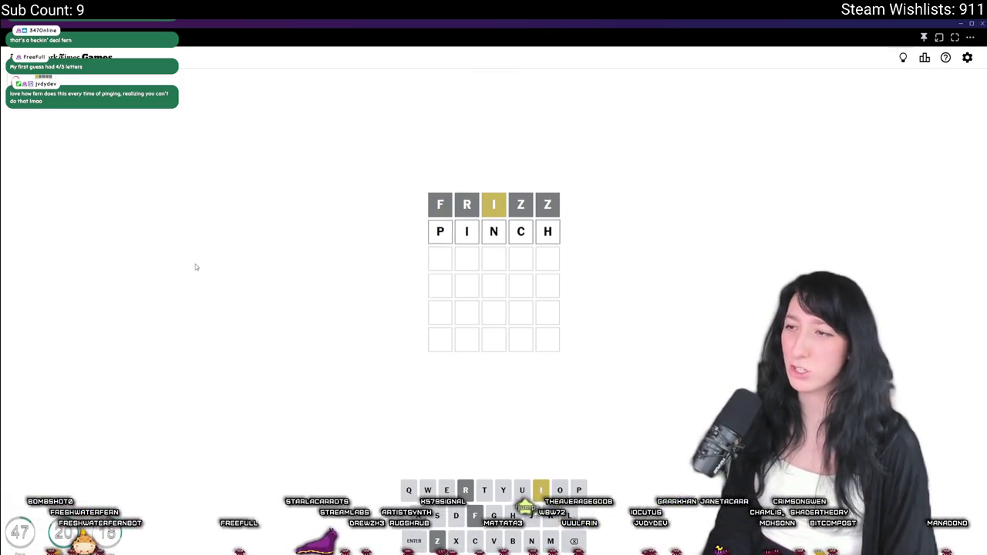
key("Return")
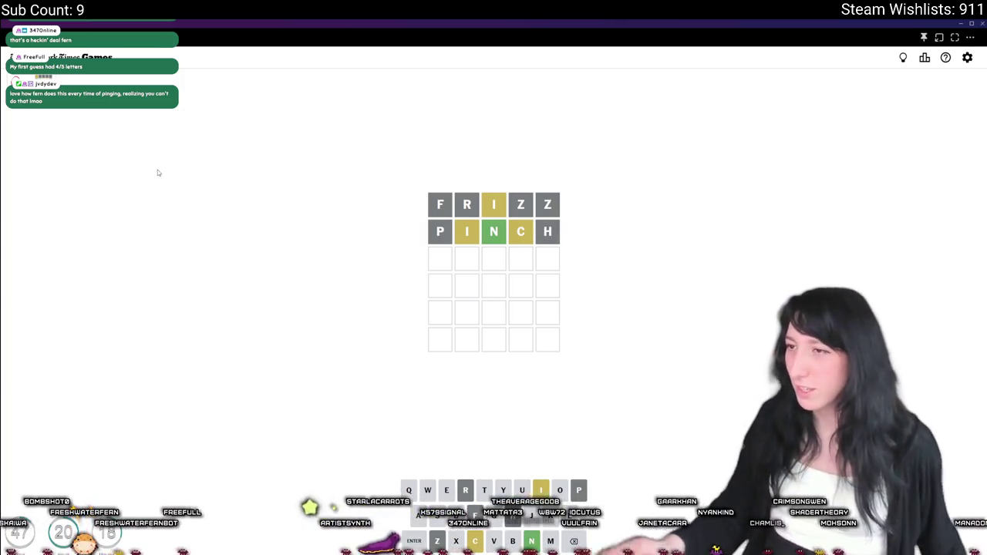
Step: Try and erase short letter combinations like UR, IN and SYNI in the third row
type("ur")
key("BackSpace")
key("BackSpace")
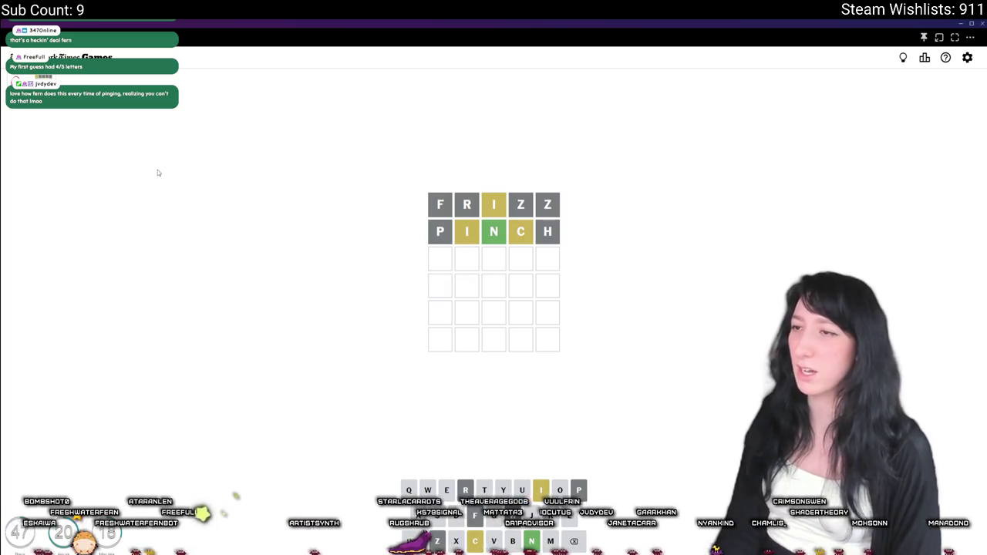
type("in")
key("BackSpace")
key("BackSpace")
type("c")
key("BackSpace")
type("syn")
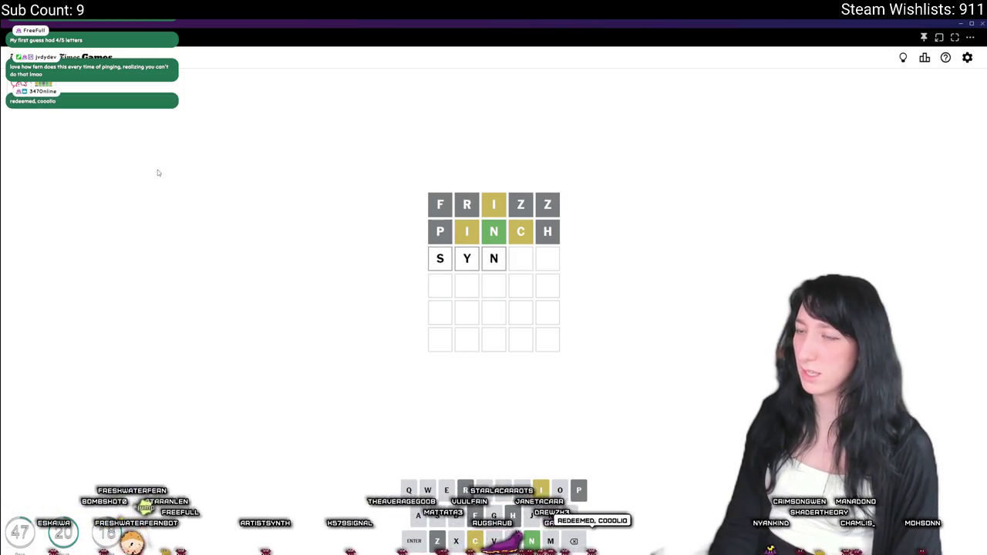
type("i")
key("BackSpace")
key("BackSpace")
key("BackSpace")
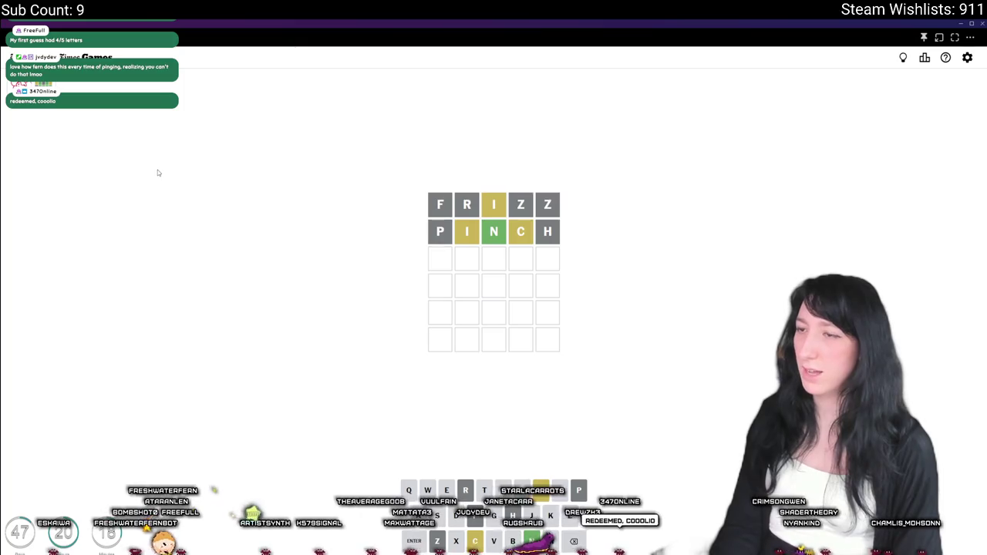
type("r")
key("BackSpace")
type("in")
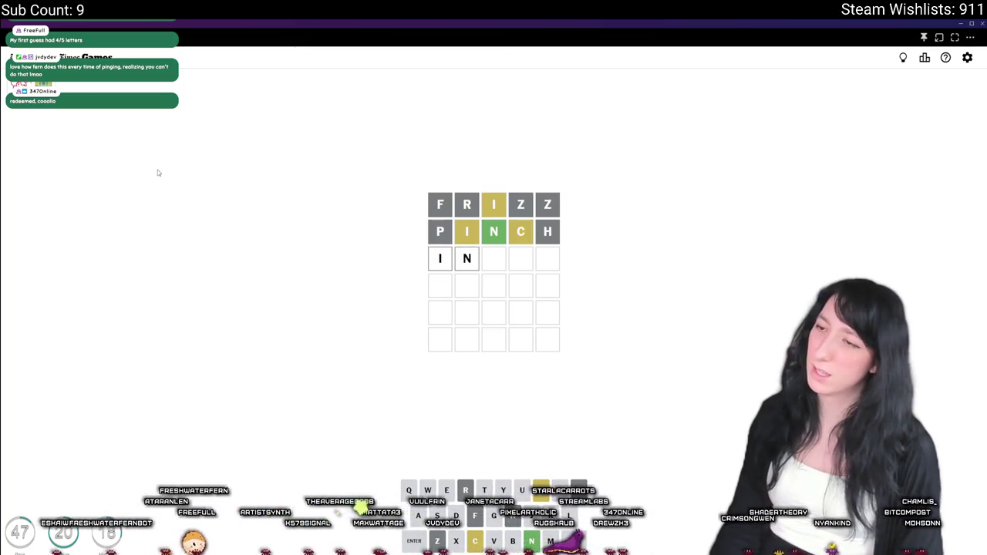
key("BackSpace")
type("t")
key("BackSpace")
type("s")
type("n")
key("BackSpace")
key("BackSpace")
type("a")
key("BackSpace")
type("e")
key("BackSpace")
key("BackSpace")
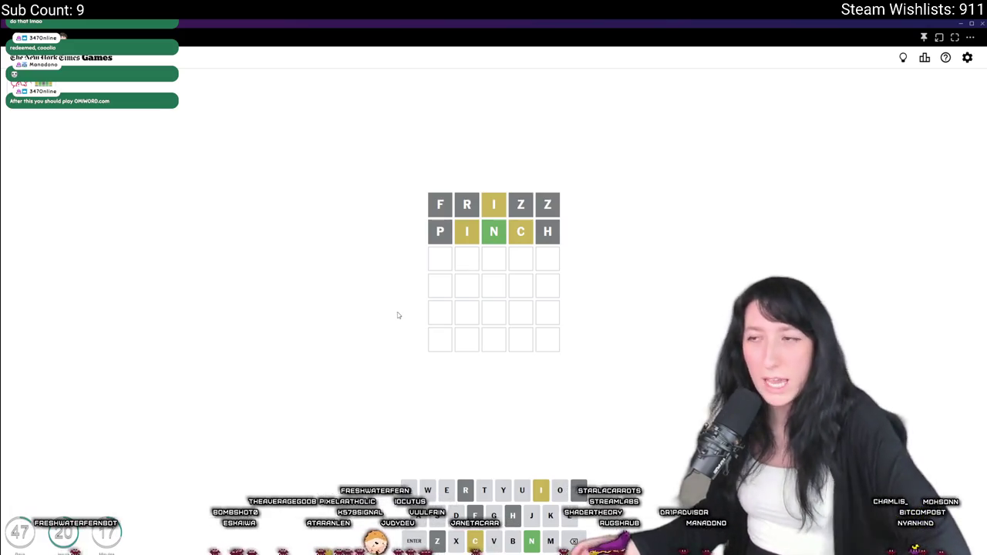
Step: Test and clear LONI, TONI, GONI, LON, WON and DONUT in the third row
type("l")
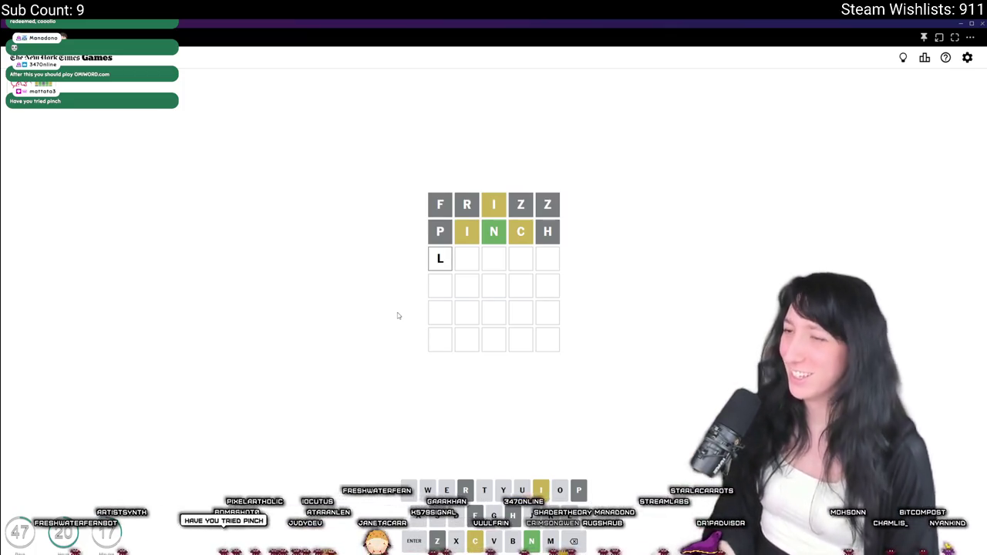
type("oni")
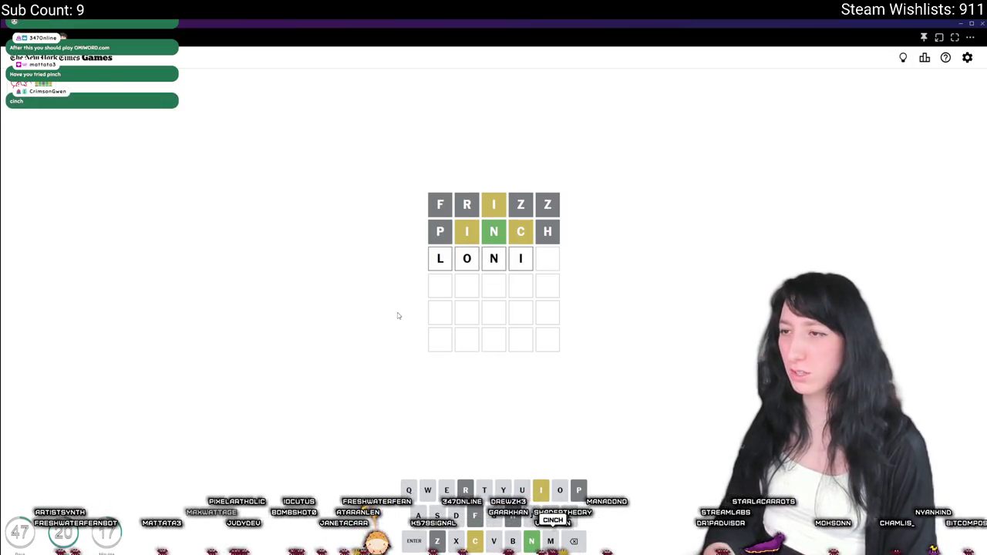
key("BackSpace")
key("BackSpace")
key("BackSpace")
key("BackSpace")
type("toni")
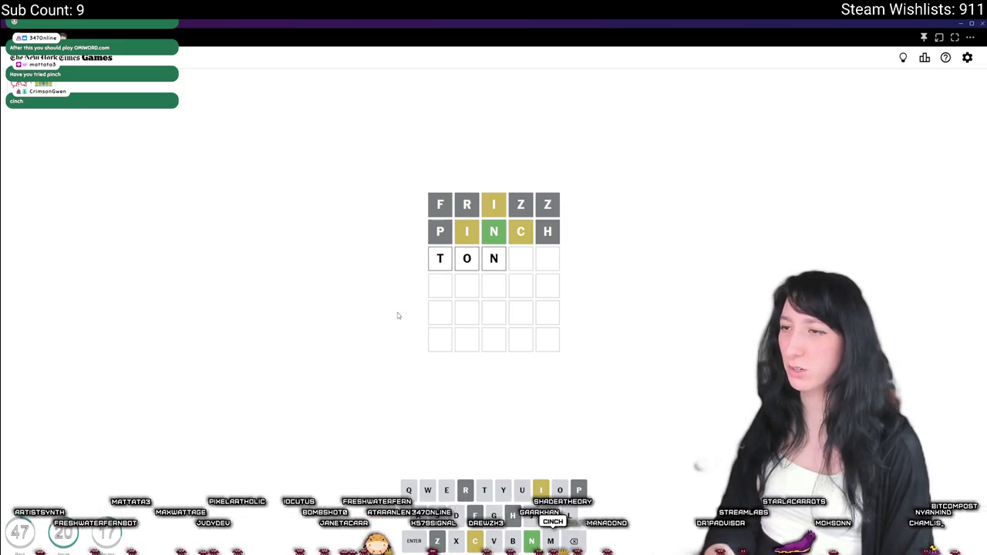
key("BackSpace")
key("BackSpace")
key("BackSpace")
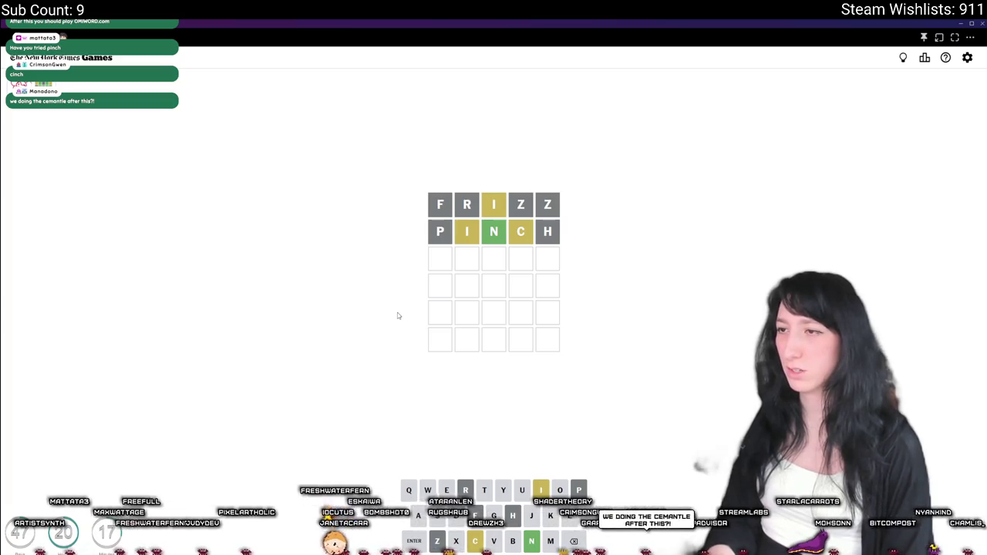
type("goni")
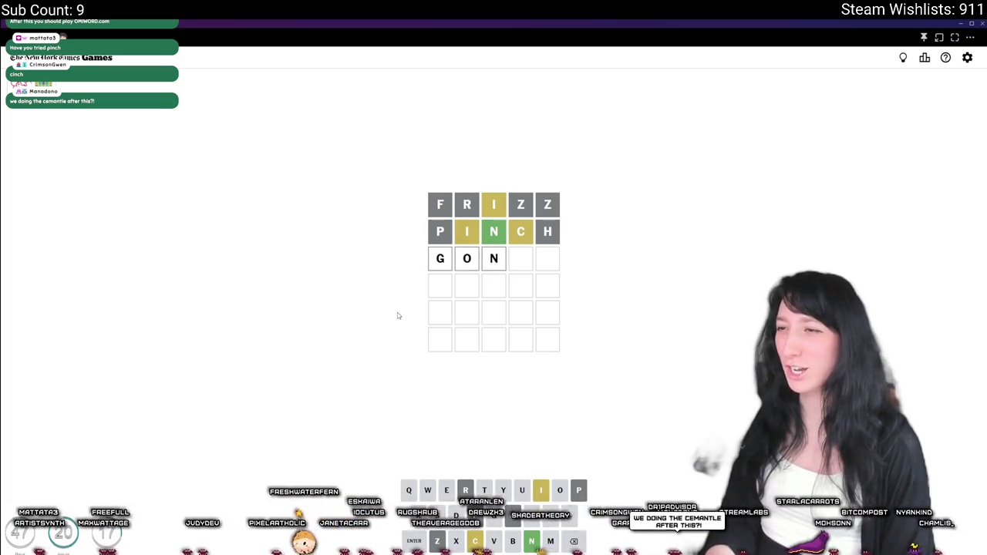
key("BackSpace")
key("BackSpace")
key("BackSpace")
type("lon")
key("BackSpace")
key("BackSpace")
key("BackSpace")
type("won")
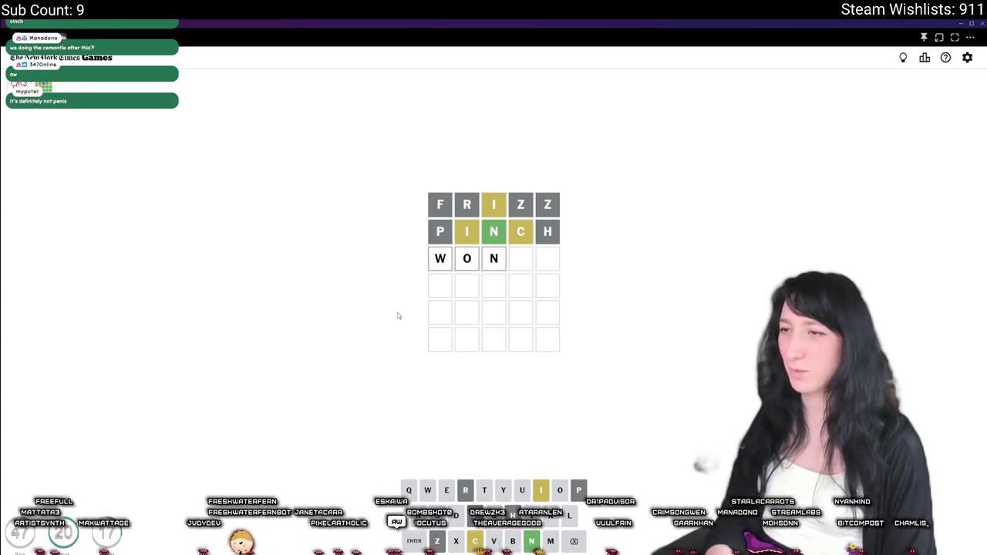
key("BackSpace")
key("BackSpace")
key("BackSpace")
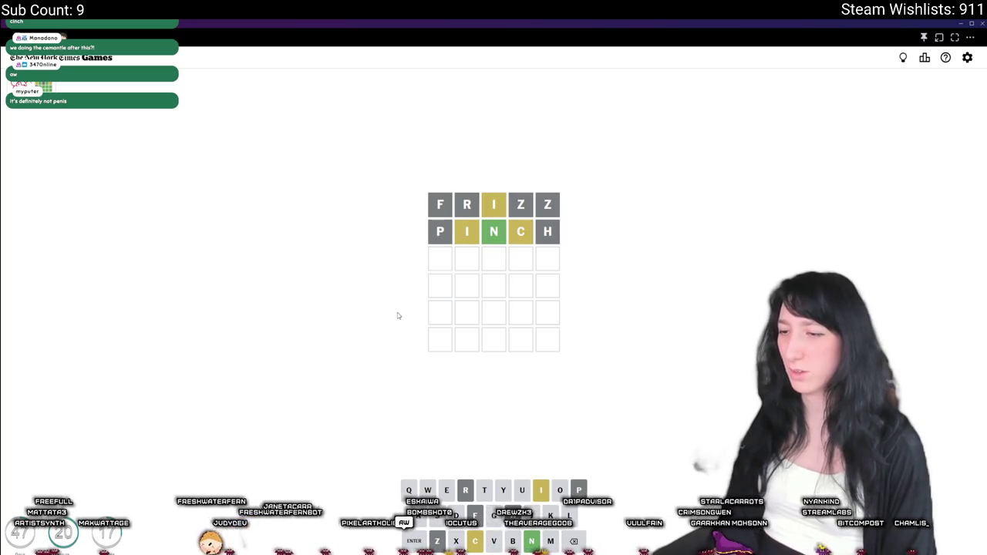
type("donik")
key("BackSpace")
type("t")
key("BackSpace")
key("BackSpace")
type("ut")
key("BackSpace")
key("BackSpace")
key("BackSpace")
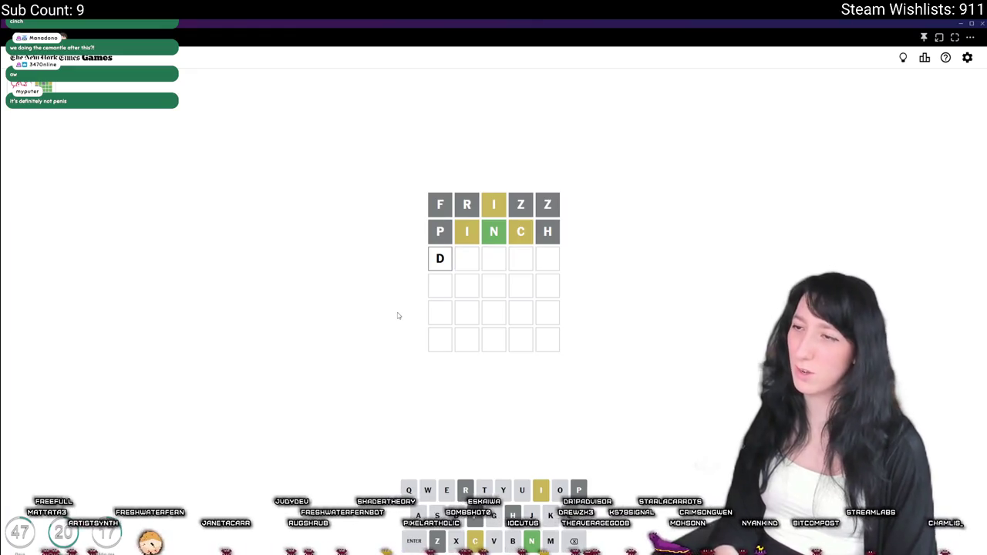
type("l")
key("BackSpace")
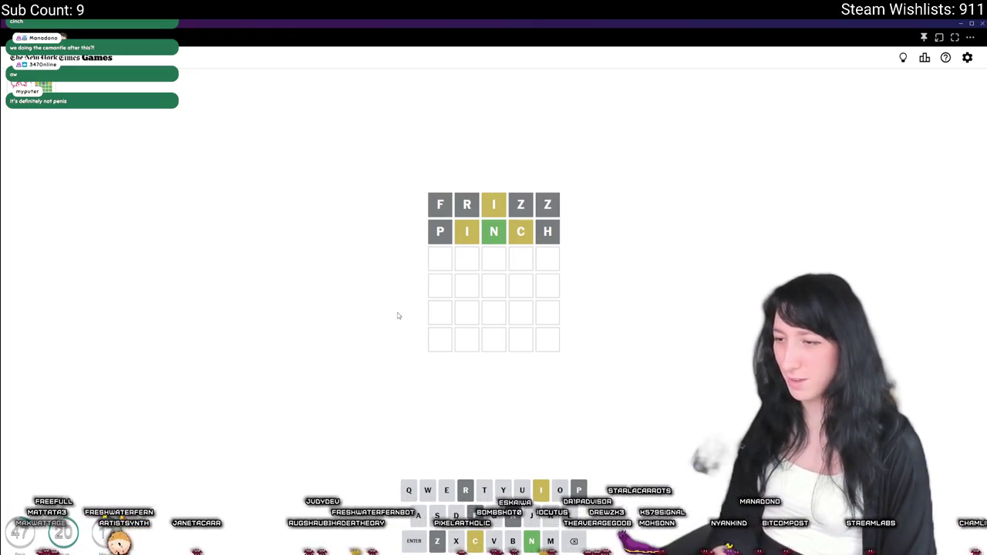
Step: Try BONIT, BINCH, TIN and CINCH, then leave TONIC typed in row three
type("bonit")
key("BackSpace")
key("BackSpace")
key("BackSpace")
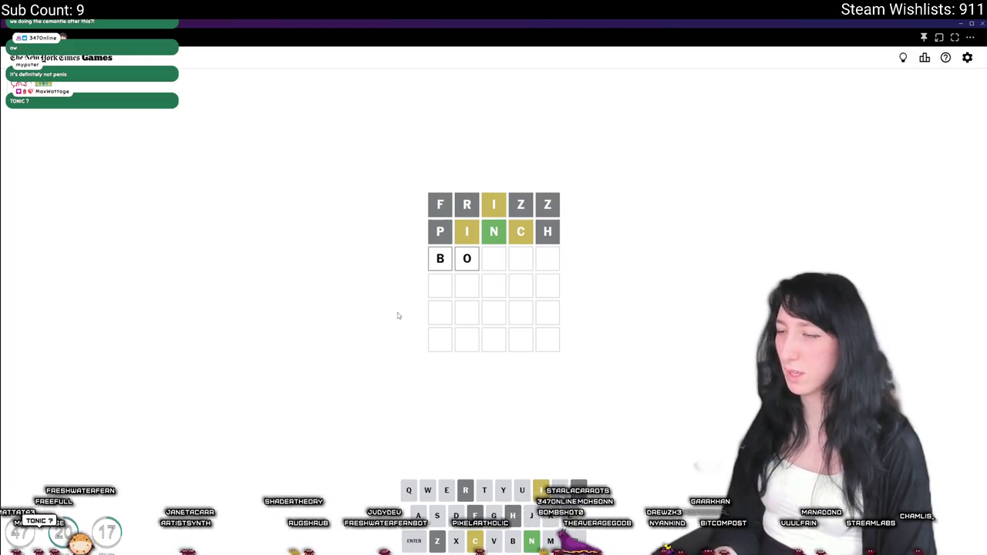
type("n")
key("BackSpace")
key("BackSpace")
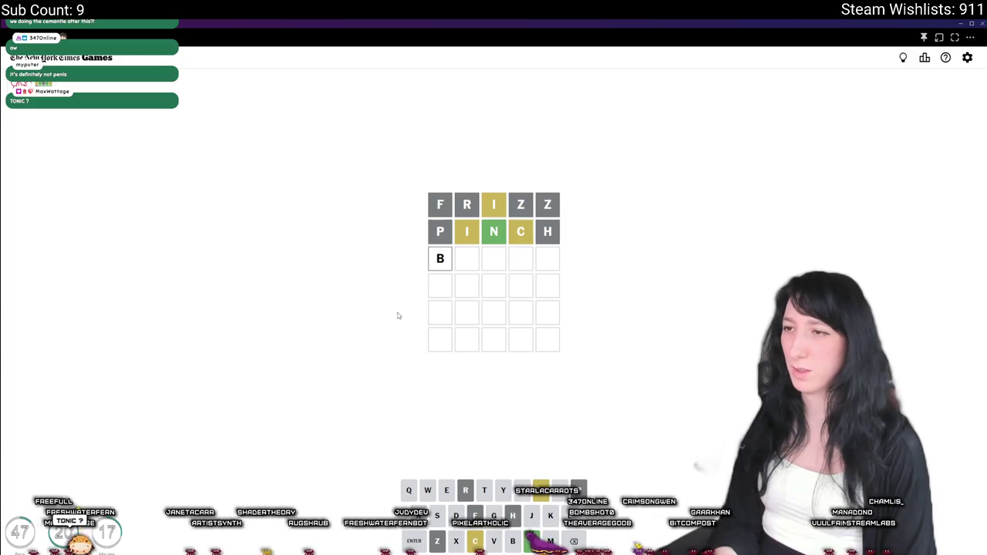
key("BackSpace")
type("binch")
key("BackSpace")
key("BackSpace")
key("BackSpace")
key("BackSpace")
key("BackSpace")
type("tin")
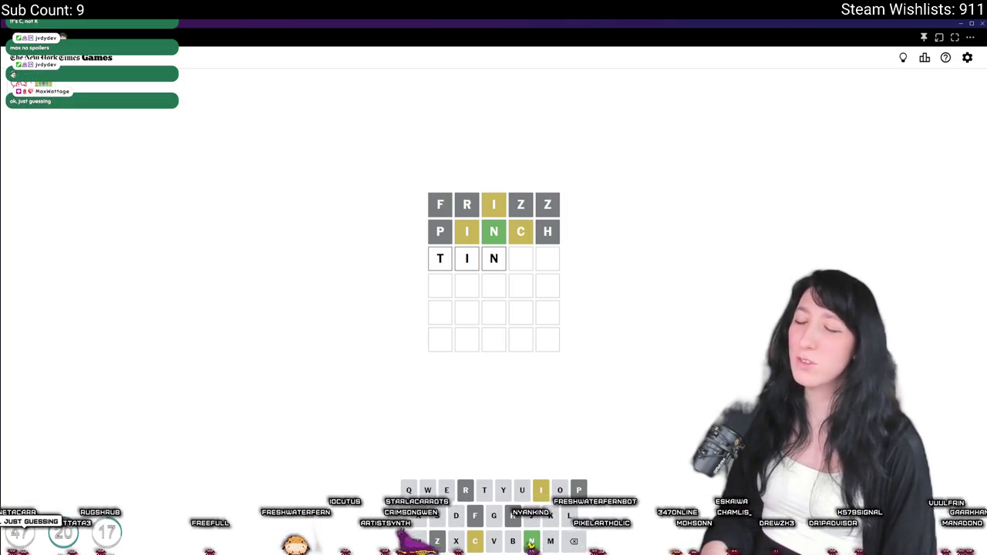
key("BackSpace")
key("BackSpace")
key("BackSpace")
type("cinch")
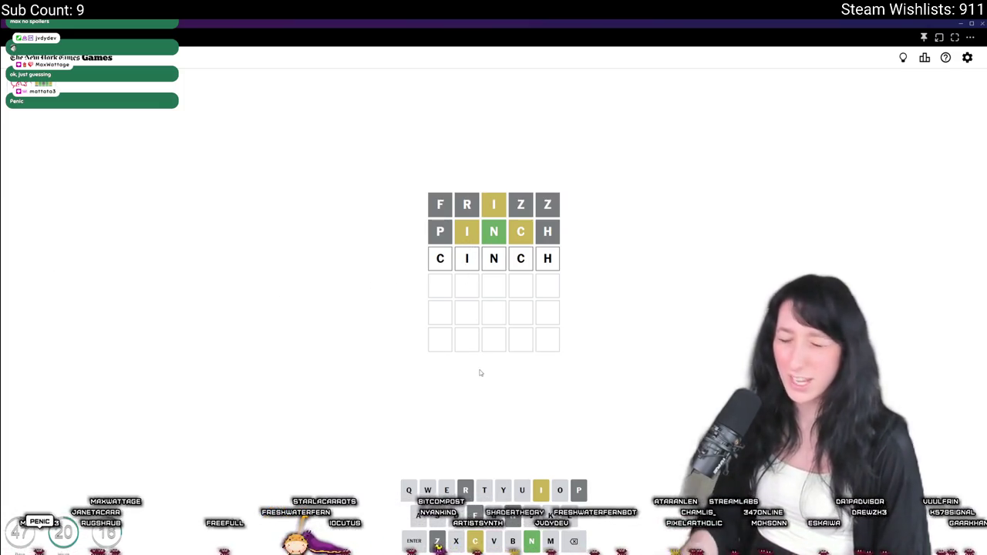
key("BackSpace")
key("BackSpace")
key("BackSpace")
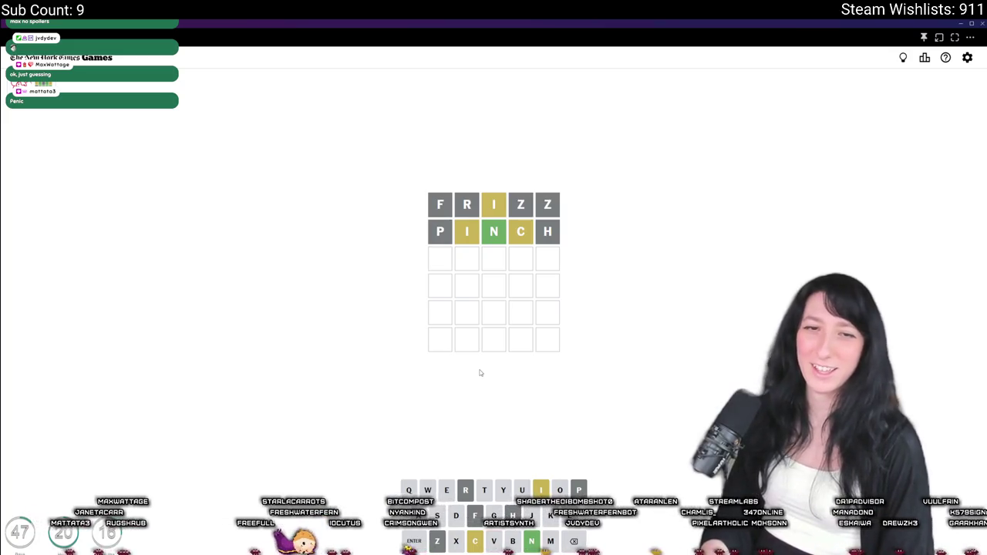
type("tonic")
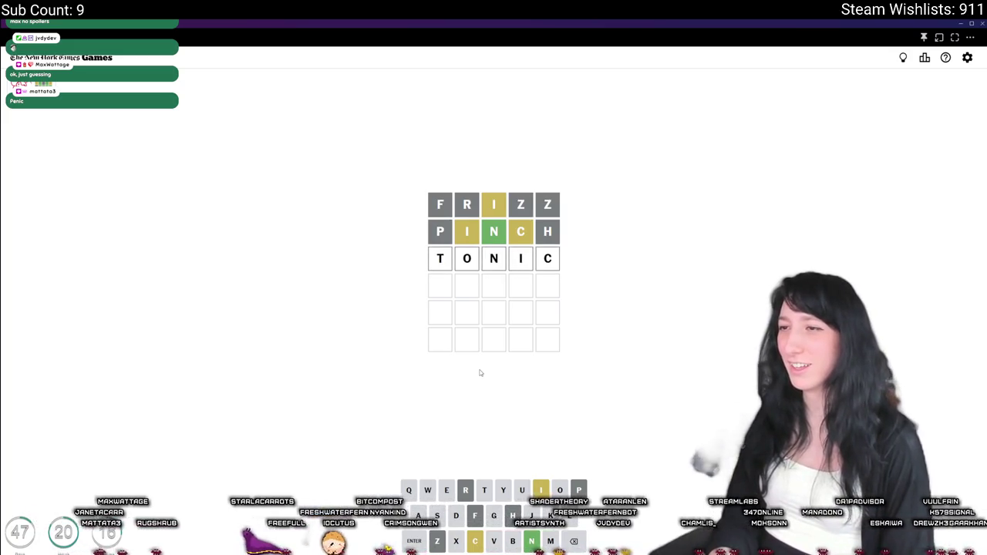
Step: Submit TONIC as the third guess, then try SONIC, GUNIC and TUNIC in the fourth row
key("Return")
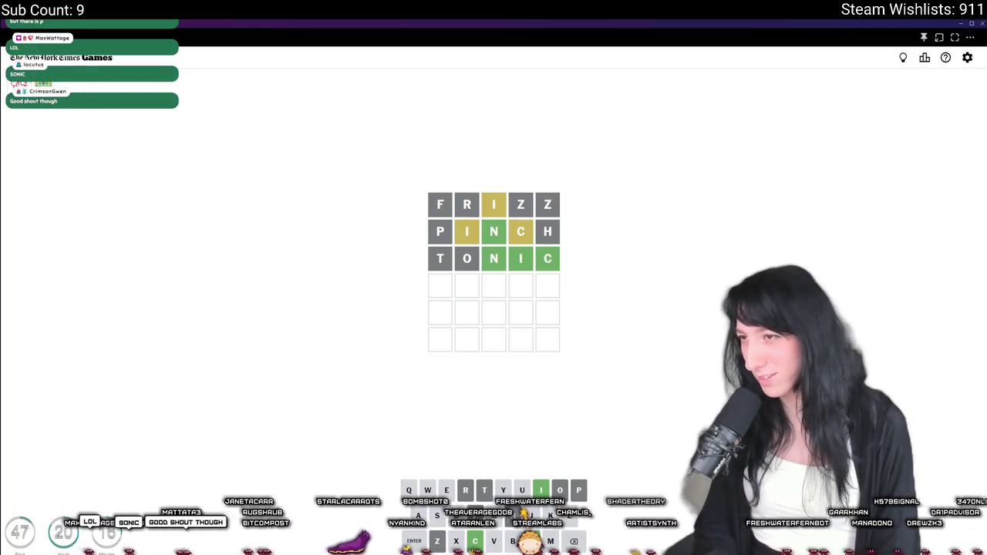
type("sonic")
key("BackSpace")
key("BackSpace")
key("BackSpace")
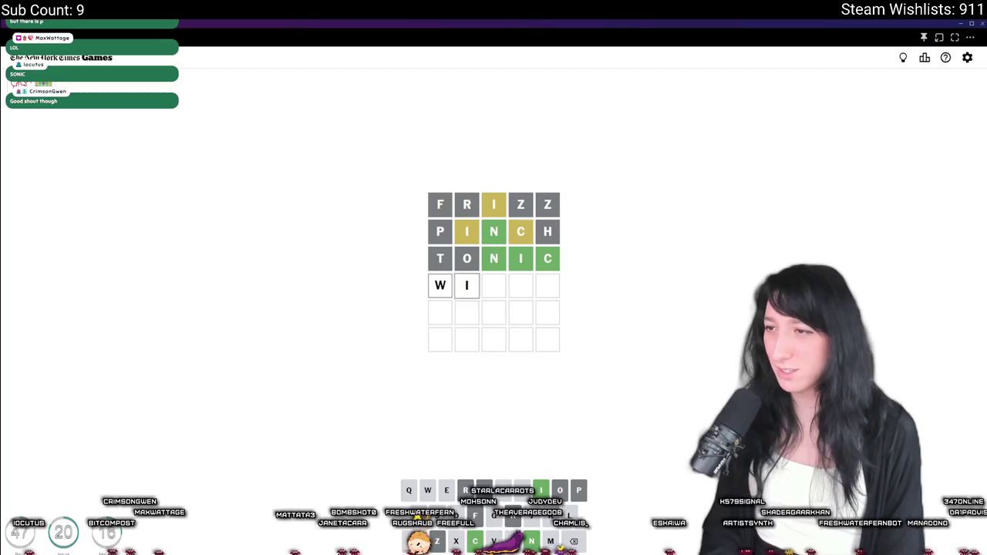
key("BackSpace")
key("BackSpace")
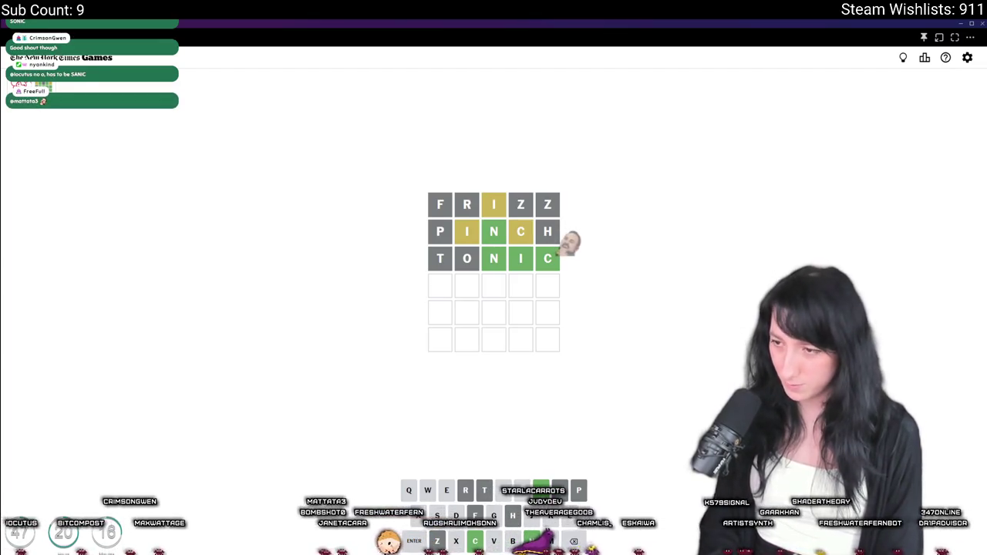
type("ie")
key("BackSpace")
key("BackSpace")
type("gunic")
key("BackSpace")
key("BackSpace")
key("BackSpace")
type("tunic")
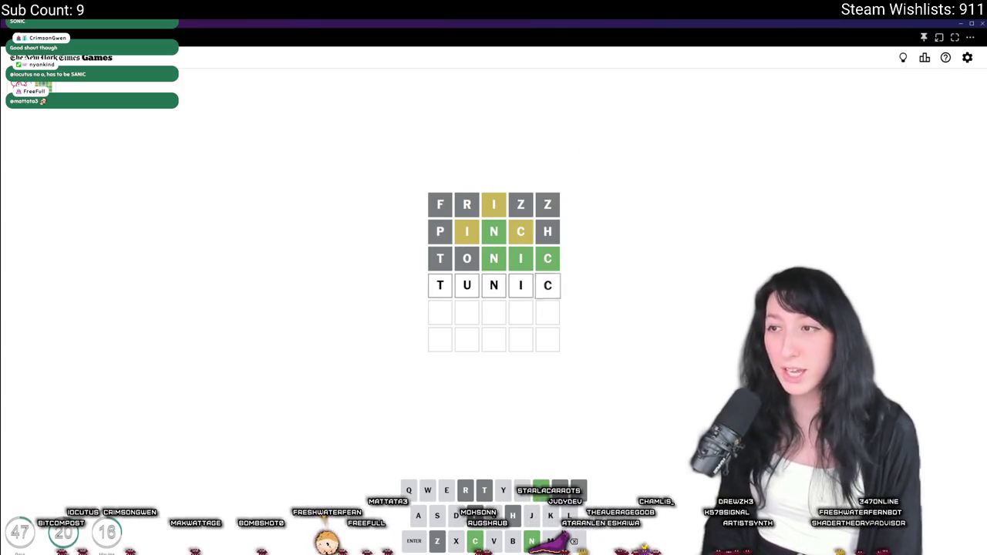
key("BackSpace")
key("BackSpace")
key("BackSpace")
Step: Try more fourth-row candidates such as SON and DON, ending with LUNI
type("son")
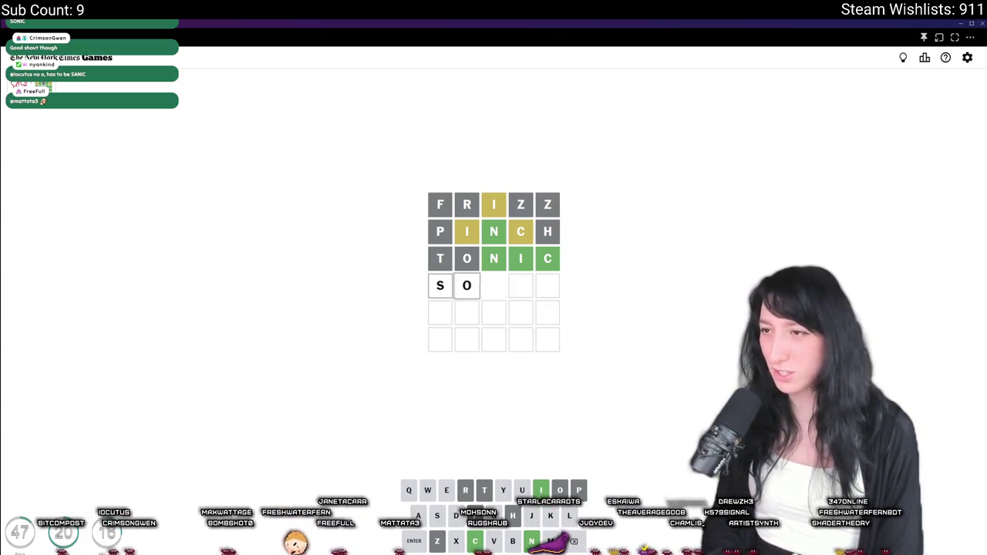
key("BackSpace")
key("BackSpace")
key("BackSpace")
type("dk")
key("BackSpace")
key("BackSpace")
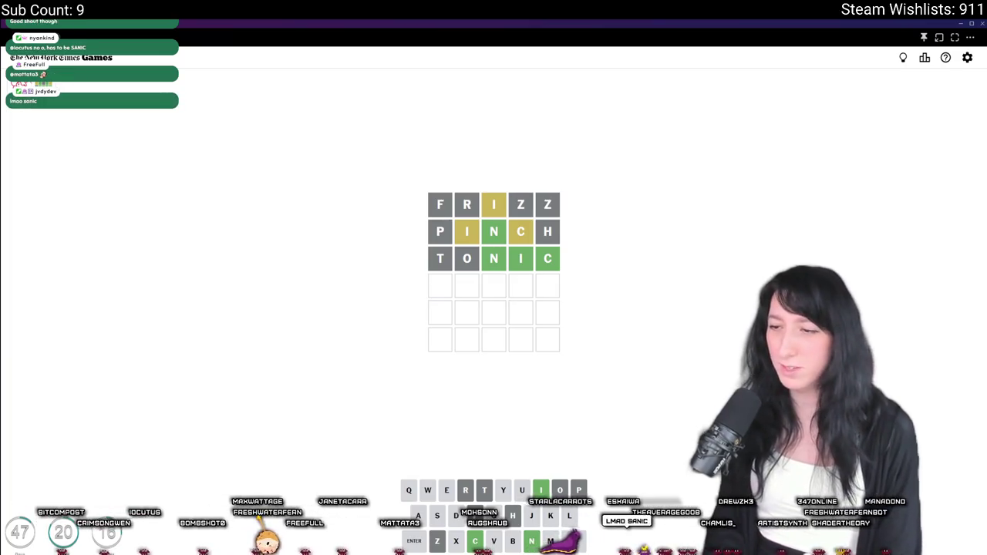
type("ls")
key("BackSpace")
key("BackSpace")
type("don")
key("BackSpace")
key("BackSpace")
key("BackSpace")
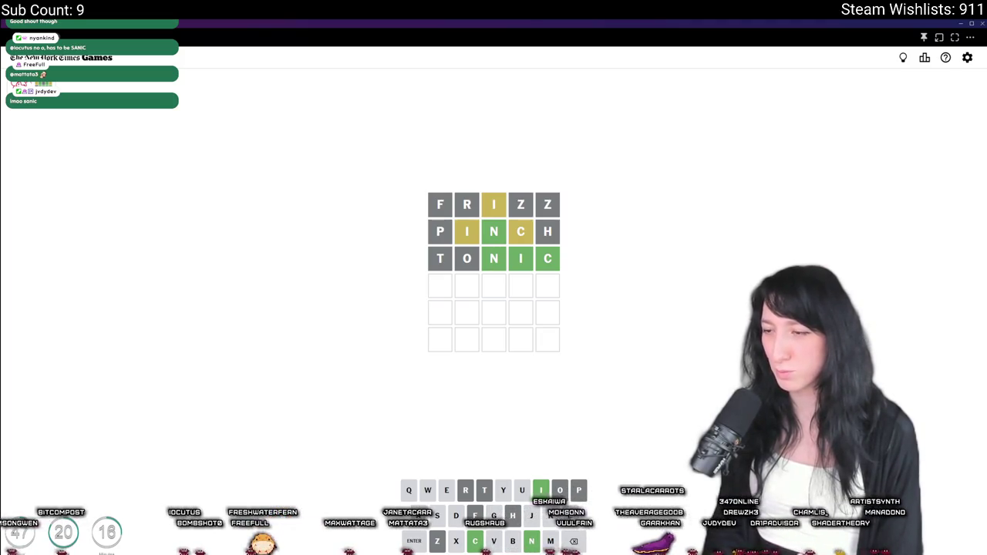
type("luni")
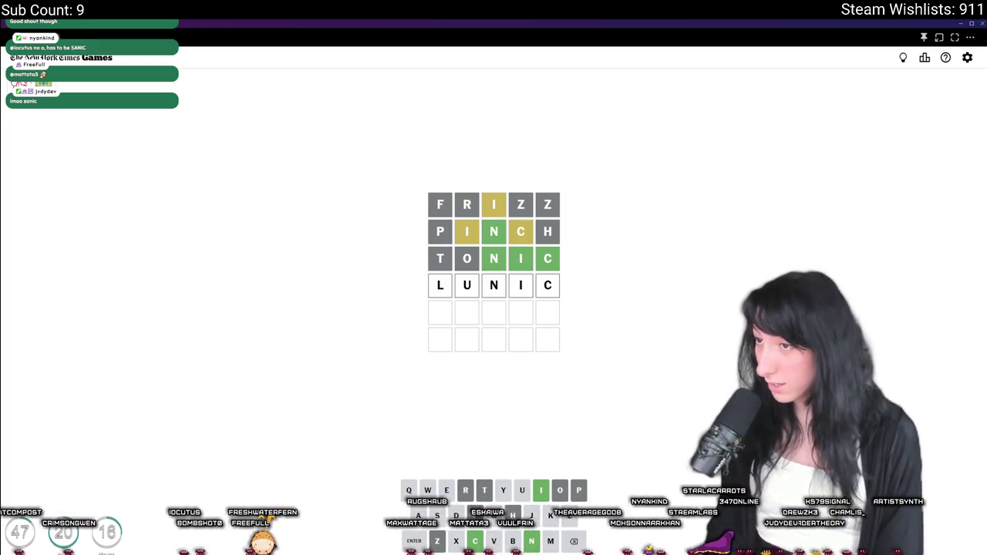
Step: After LUNIC is rejected, enter MANIC as the fourth guess to solve the puzzle
key("Return")
key("BackSpace")
key("BackSpace")
key("BackSpace")
key("BackSpace")
type("manic")
key("Return")
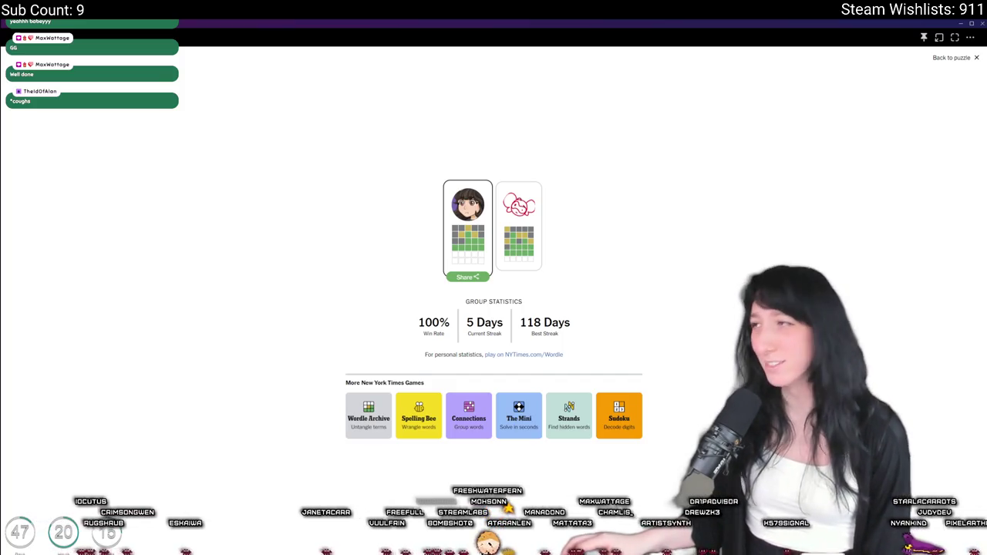
Step: Return from the group statistics to the solved MANIC board, then switch to GameMaker Studio 2
left_click(937, 57)
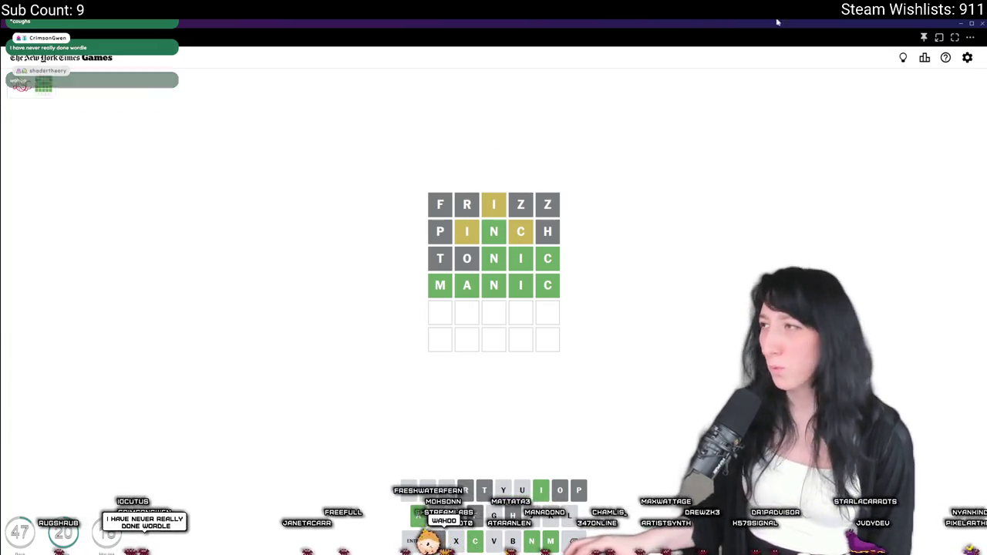
key("alt+Tab")
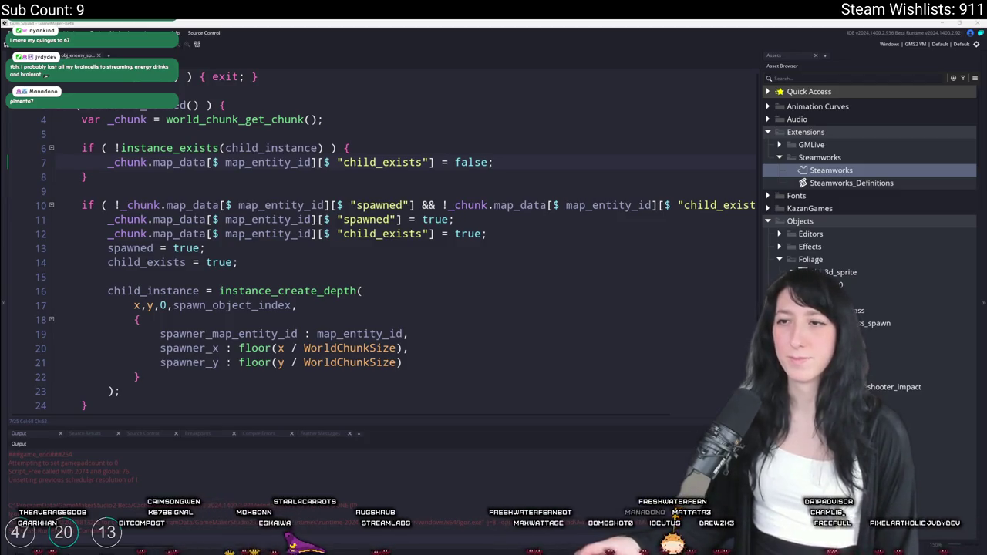
Step: Close the script to reveal obj_spawn_glummer's object editor
left_click(552, 162)
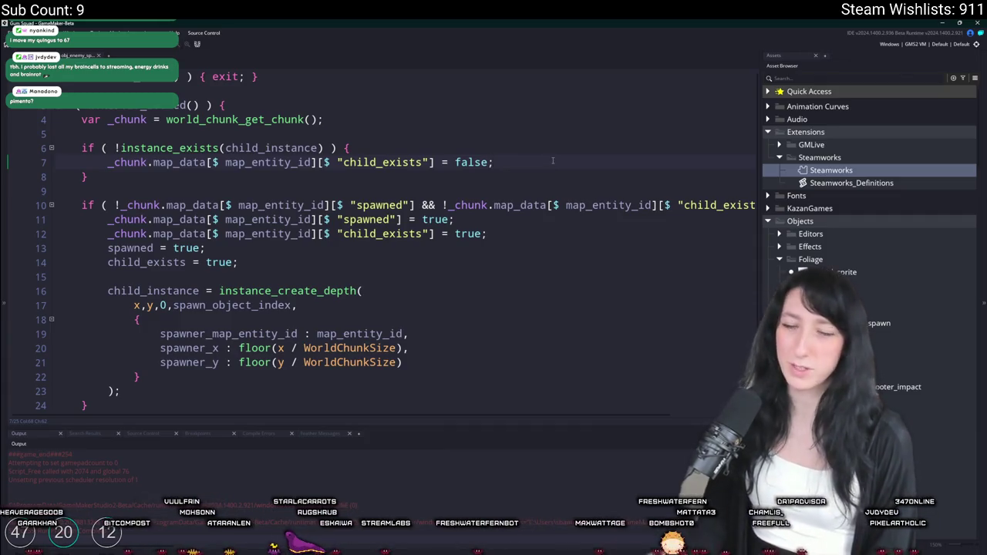
right_click(552, 161)
left_click(515, 187)
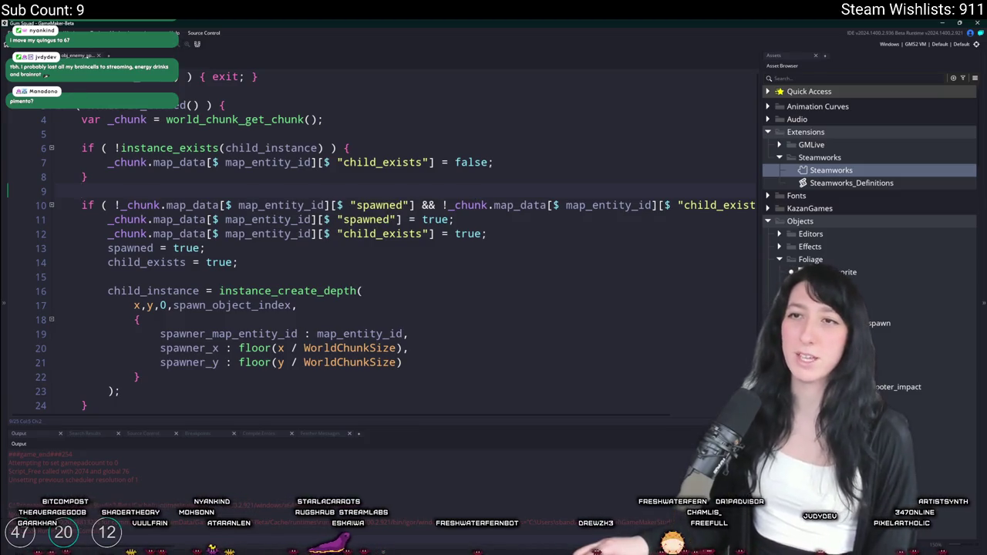
left_click(99, 56)
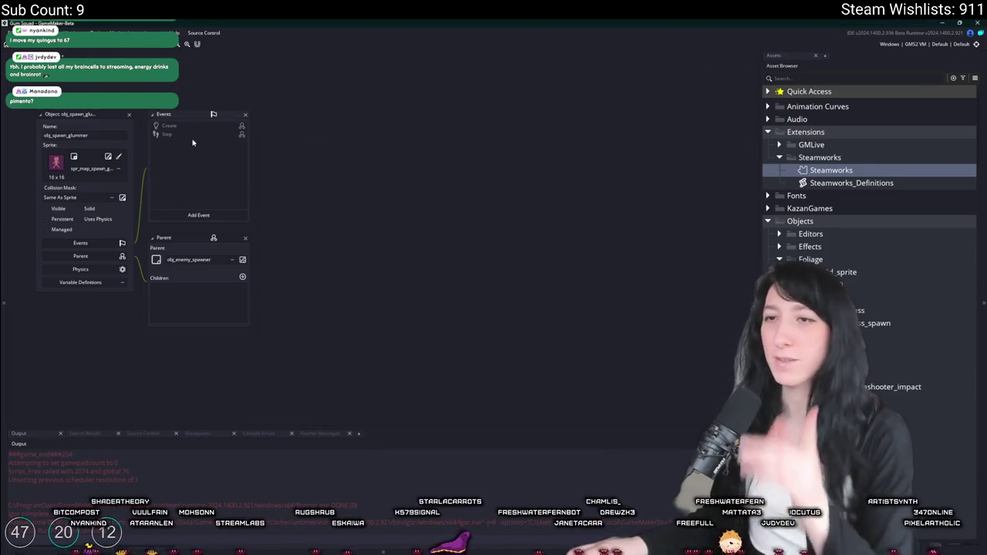
Step: Open the inherited obj_enemy_spawner Step event enlarged and select 'spawned' on line 13
double_click(193, 137)
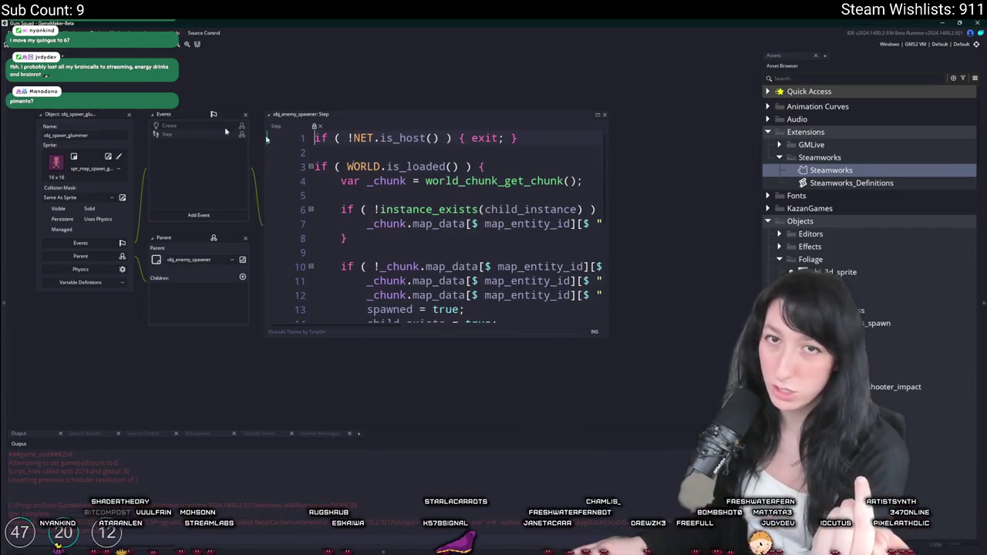
mouse_move(551, 297)
left_mouse_down()
mouse_move(595, 320)
mouse_move(584, 331)
mouse_move(739, 377)
left_mouse_up()
key("Down")
key("Down")
key("Down")
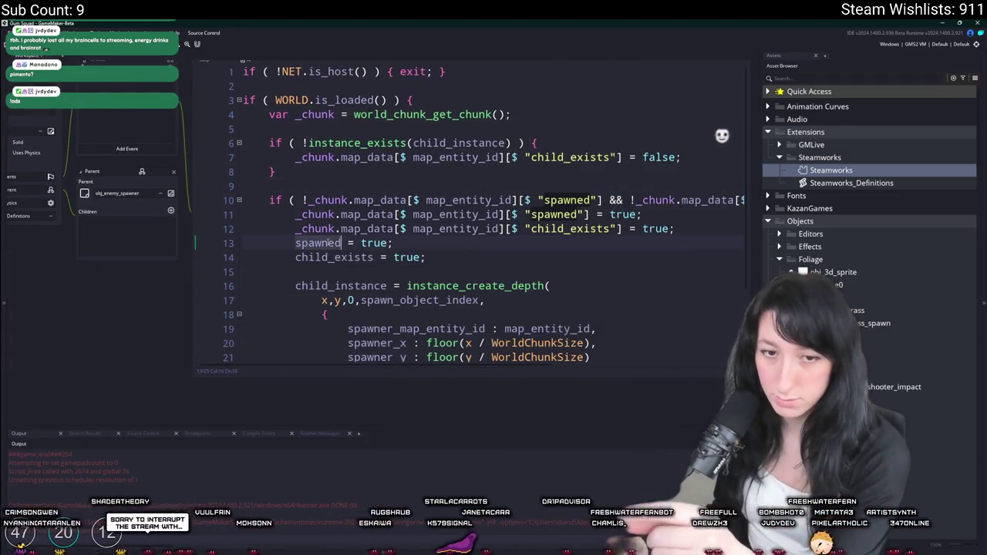
double_click(340, 243)
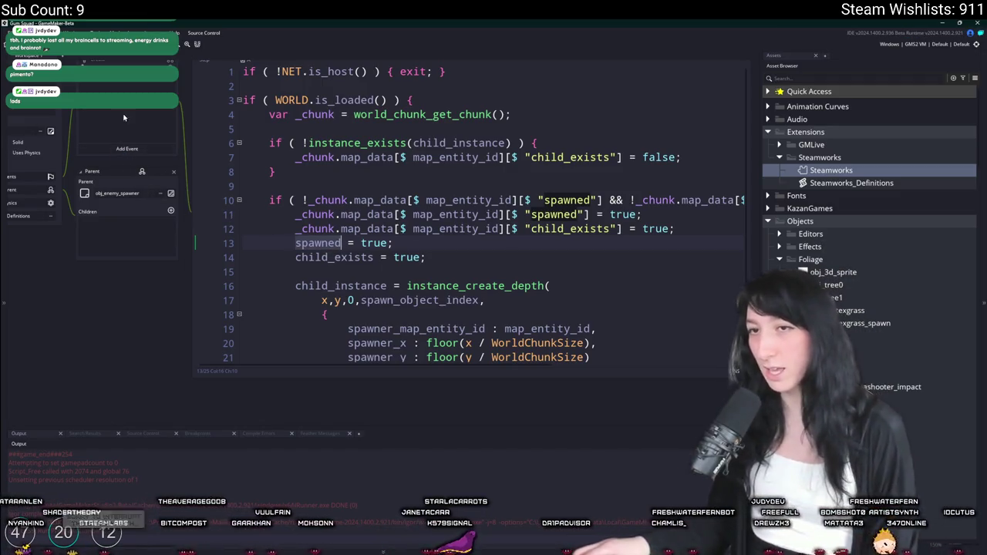
left_click_drag(123, 117, 167, 157)
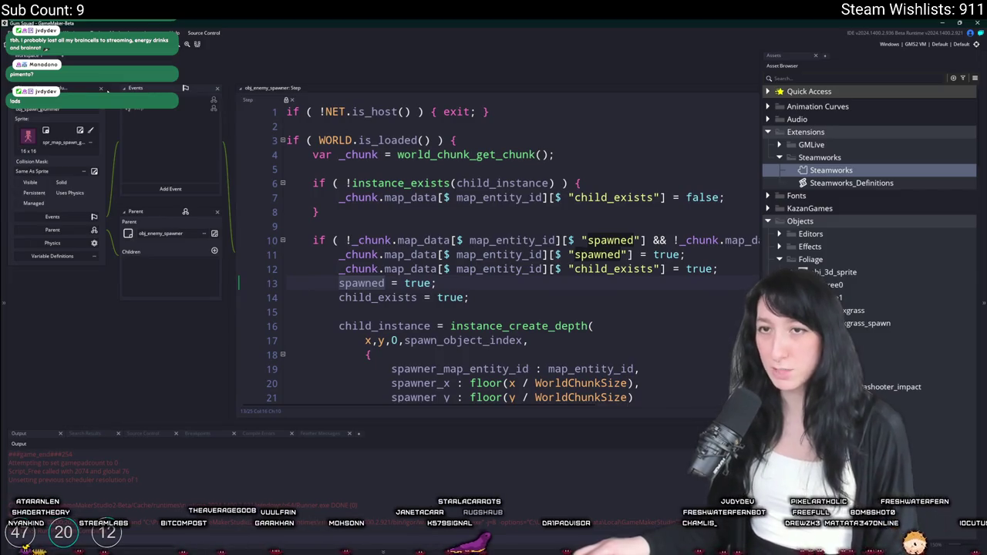
key("ctrl+t")
type("obj")
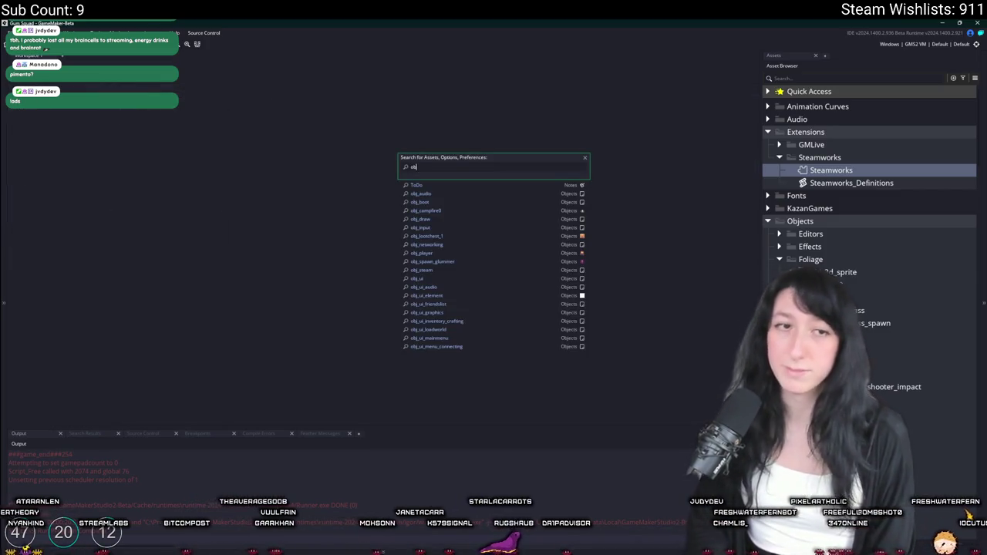
type("_spawn")
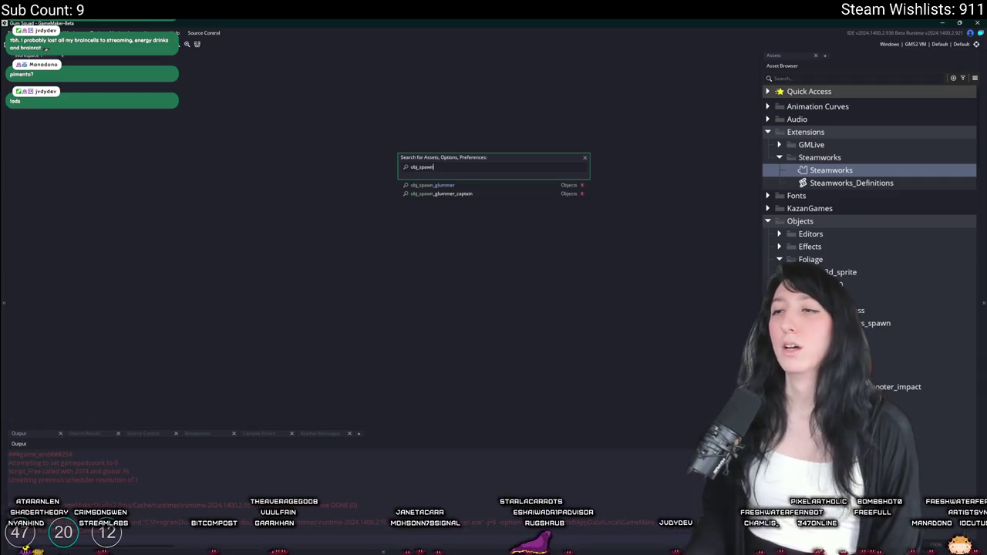
type("bj")
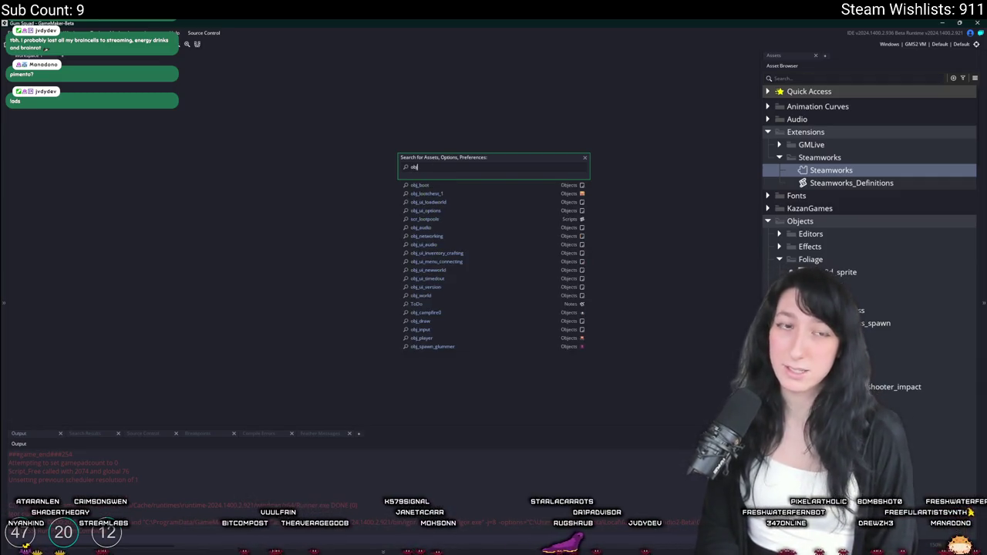
type("my")
key("Return")
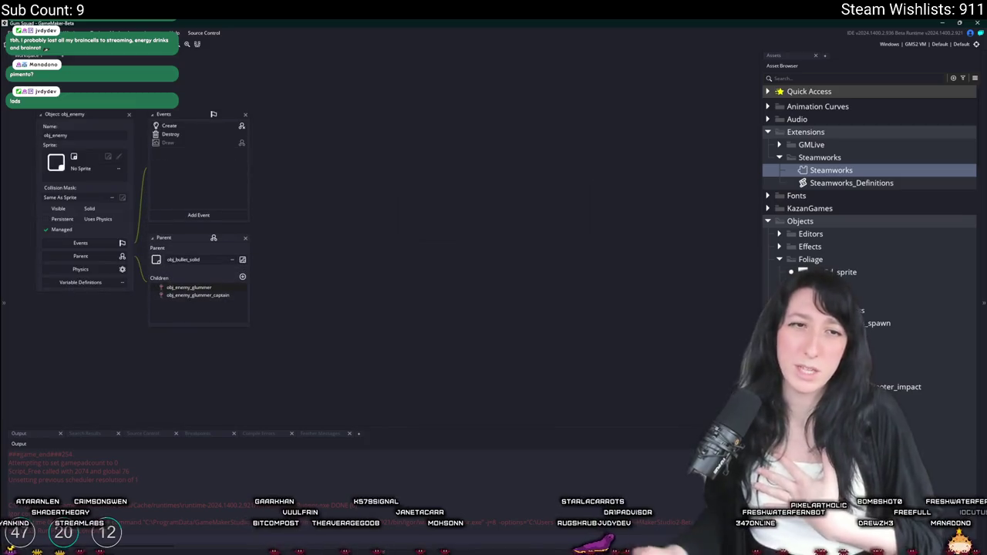
left_click(176, 134)
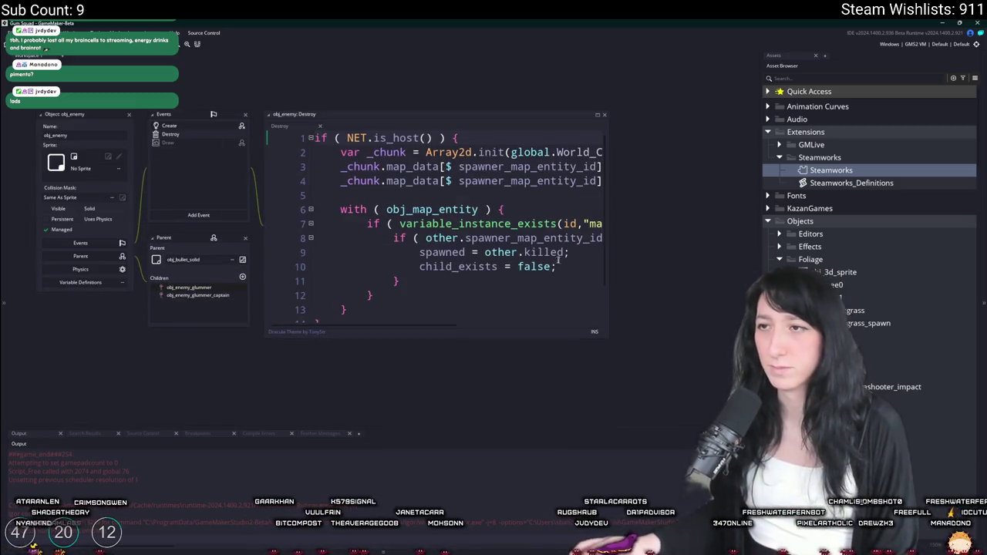
left_click(596, 116)
left_click(478, 185)
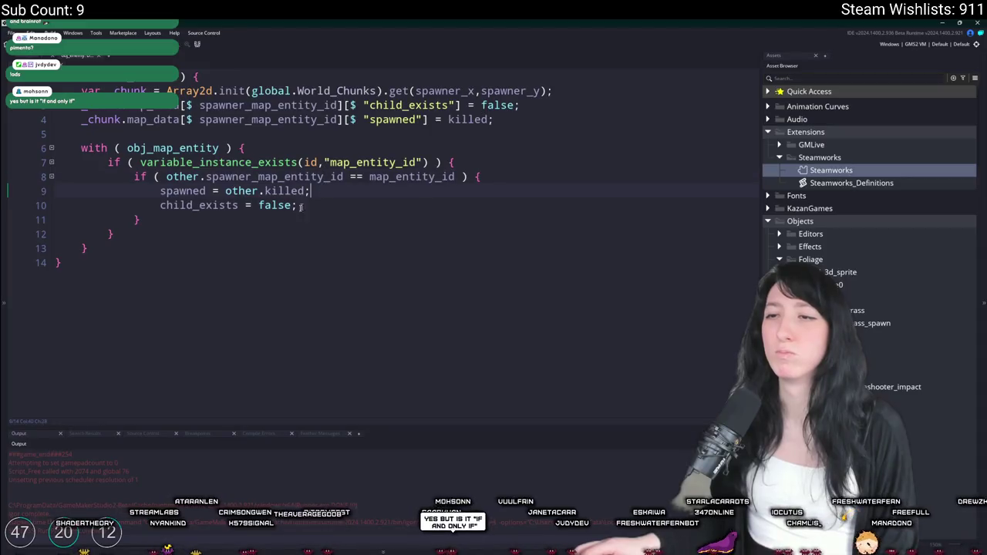
left_click(256, 190)
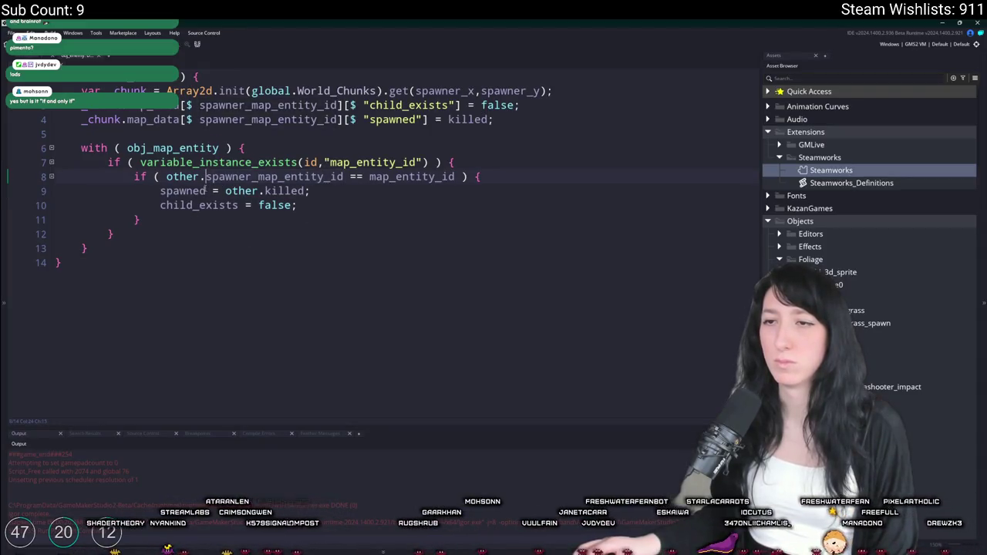
key("Down")
key("Down")
key("Down")
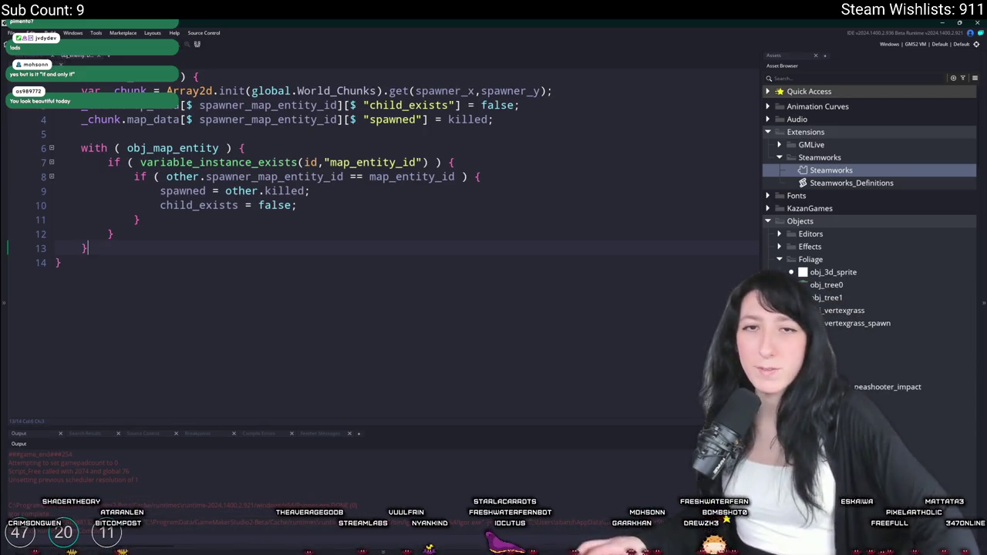
key("ctrl+w")
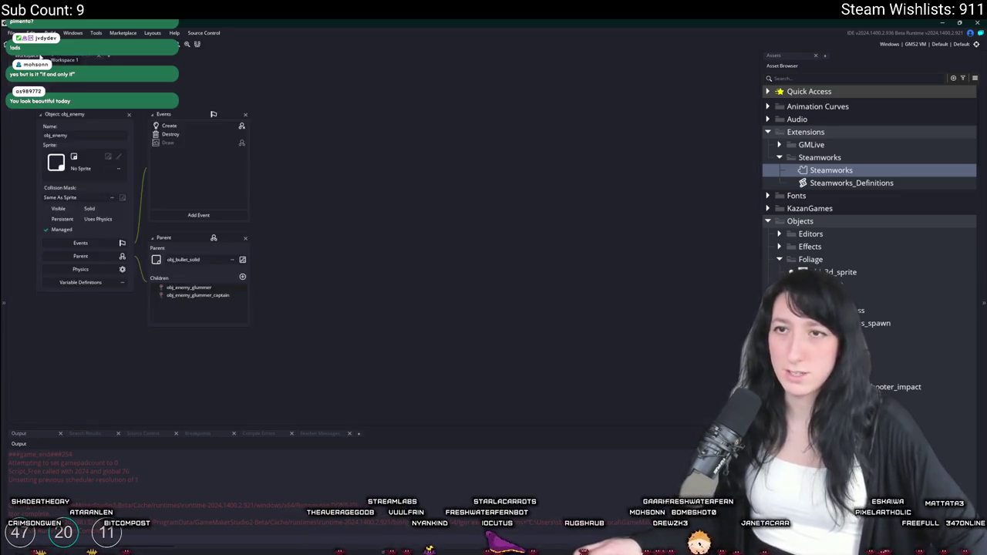
Step: Open obj_enemy's Create event and check killed = false on line 22
left_click(176, 126)
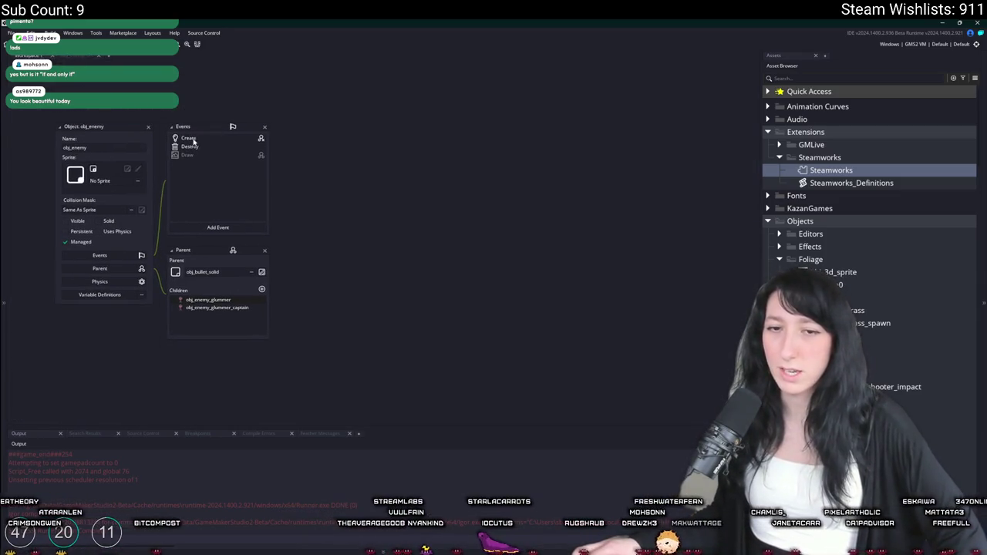
scroll(399, 270, "down", 3)
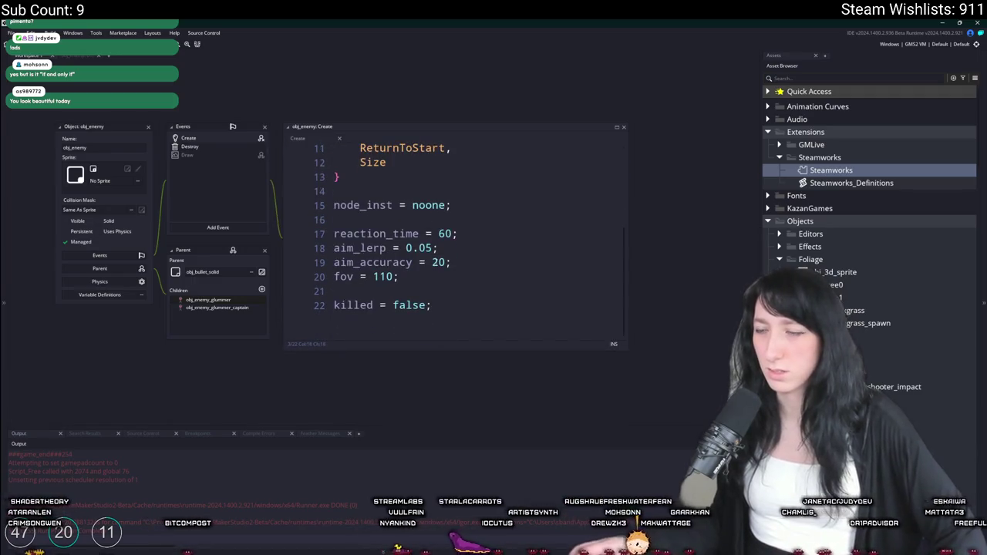
left_click(332, 306)
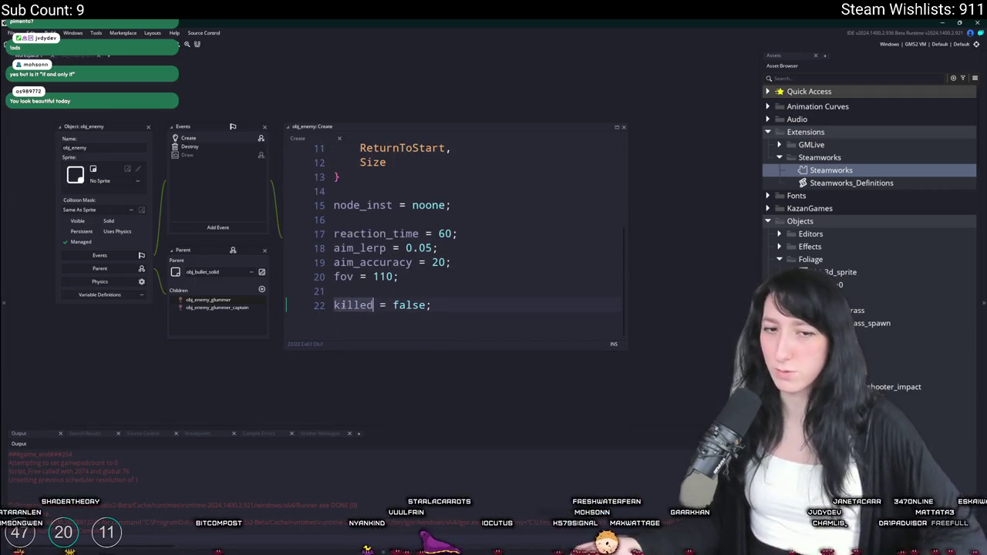
left_click(190, 146)
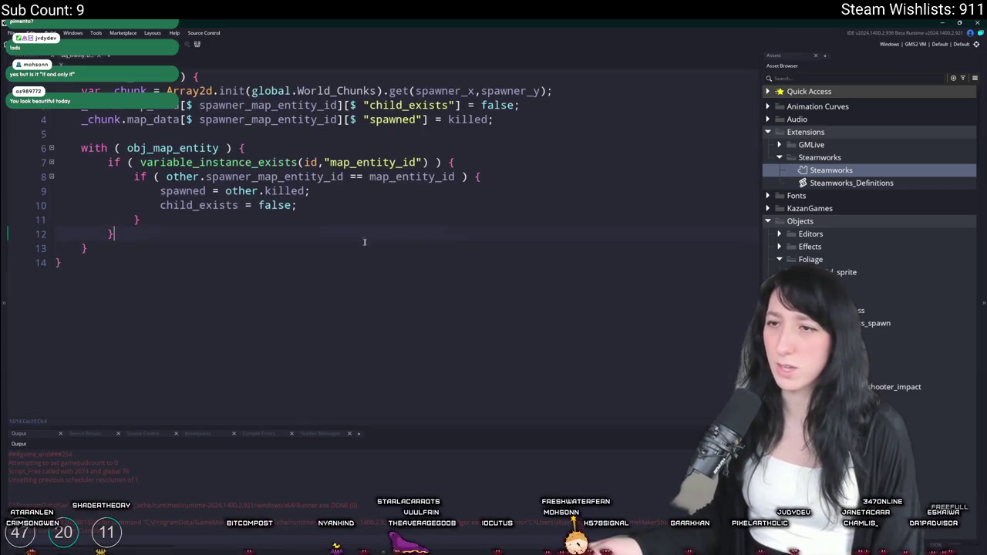
key("Escape")
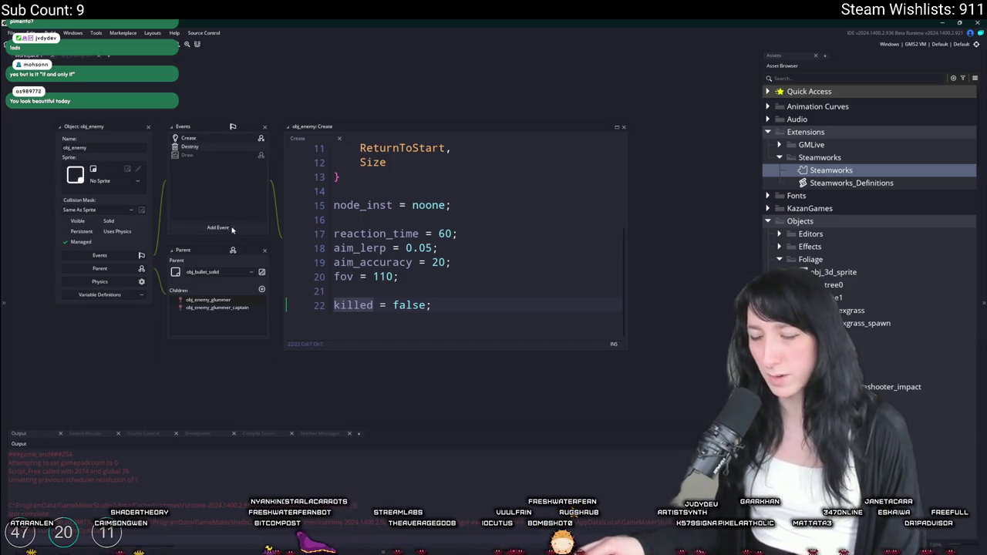
Step: Enlarge the Create code editor, then bring the Destroy event code up full width
left_click(447, 206)
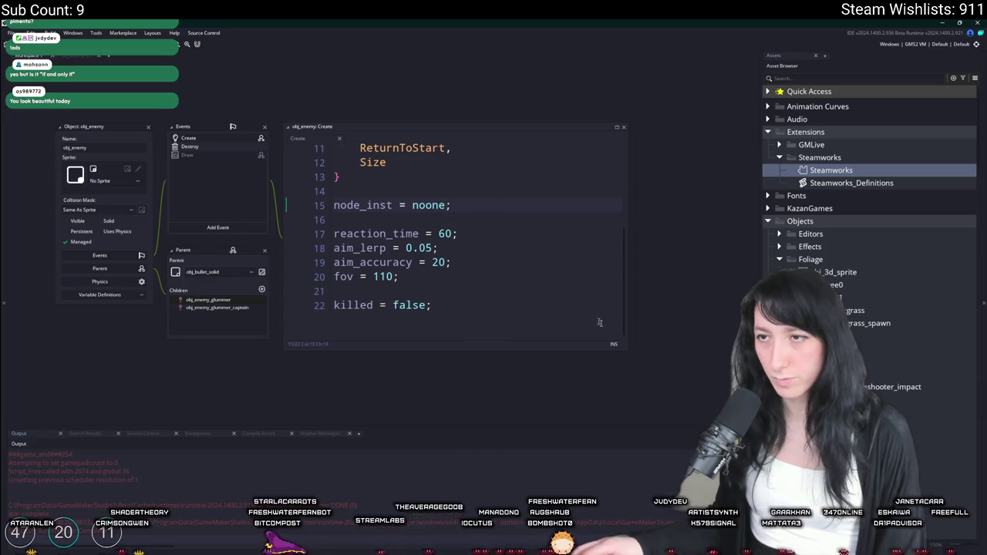
left_click_drag(628, 351, 699, 426)
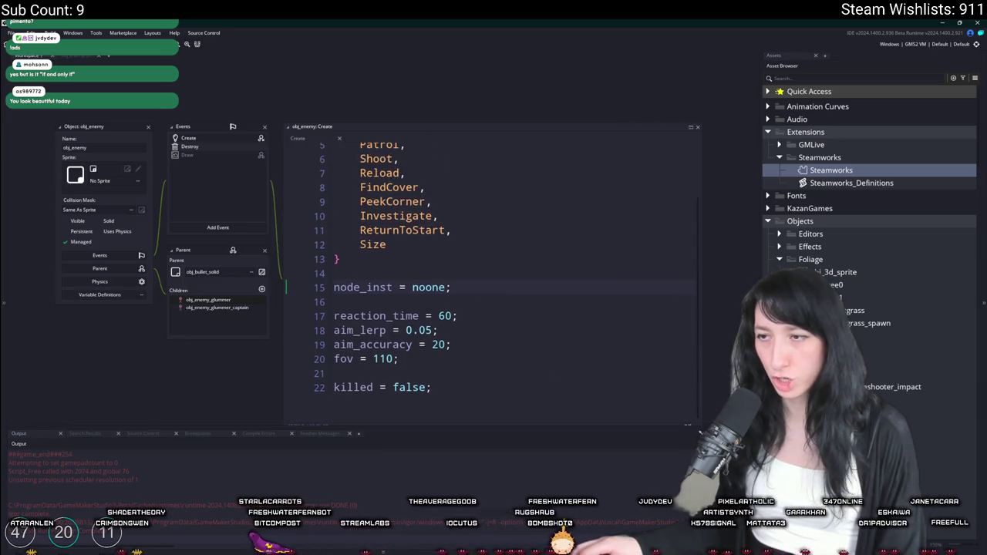
left_click(222, 149)
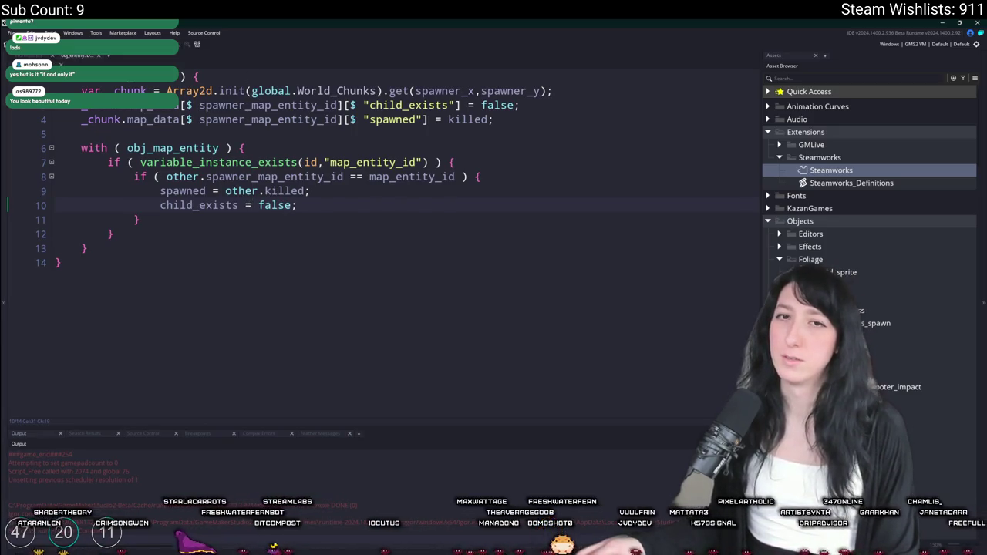
left_click(299, 162)
Step: Use the asset search (Ctrl+T) to look up 'save' matches and obj_world assets
key("ctrl+t")
type("save")
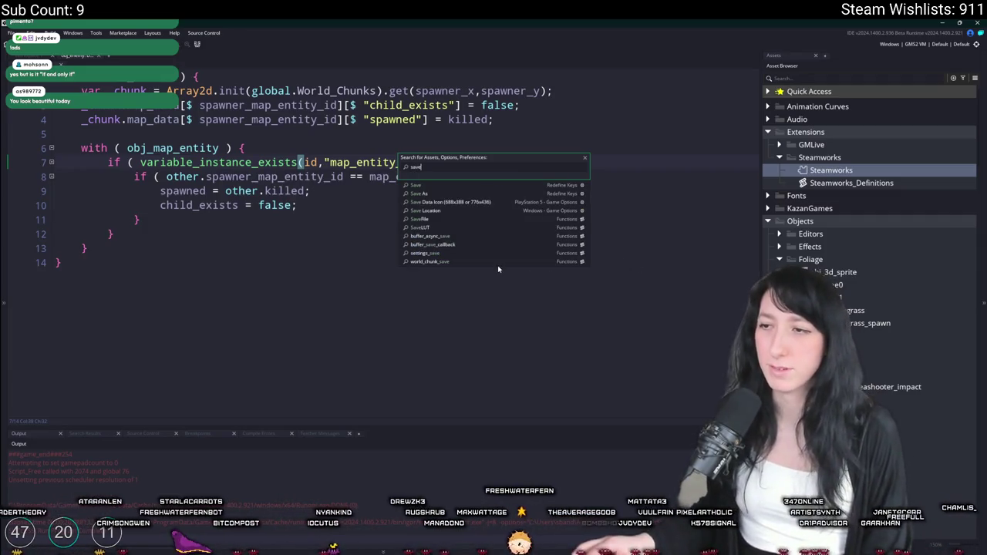
left_click(371, 178)
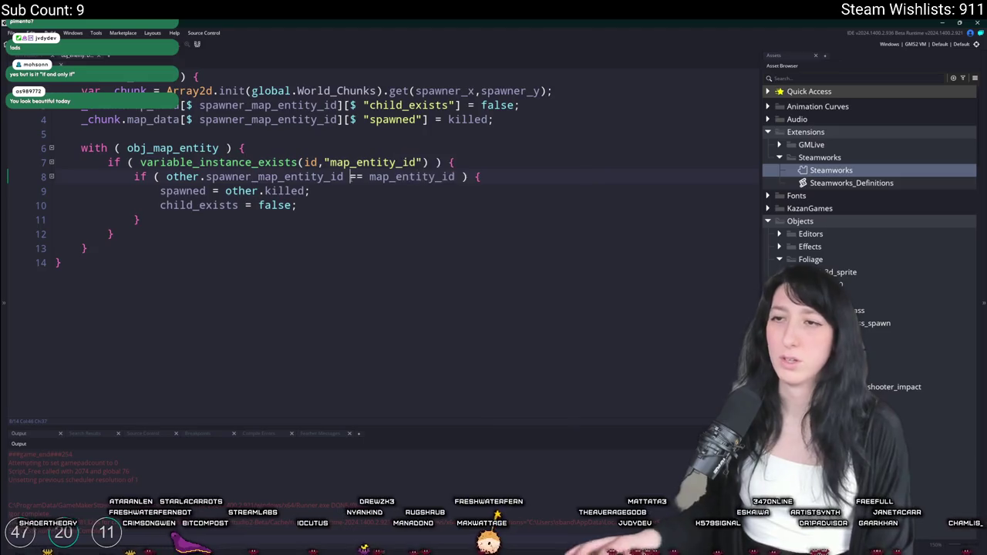
key("ctrl+t")
type("obj_ro")
key("BackSpace")
key("BackSpace")
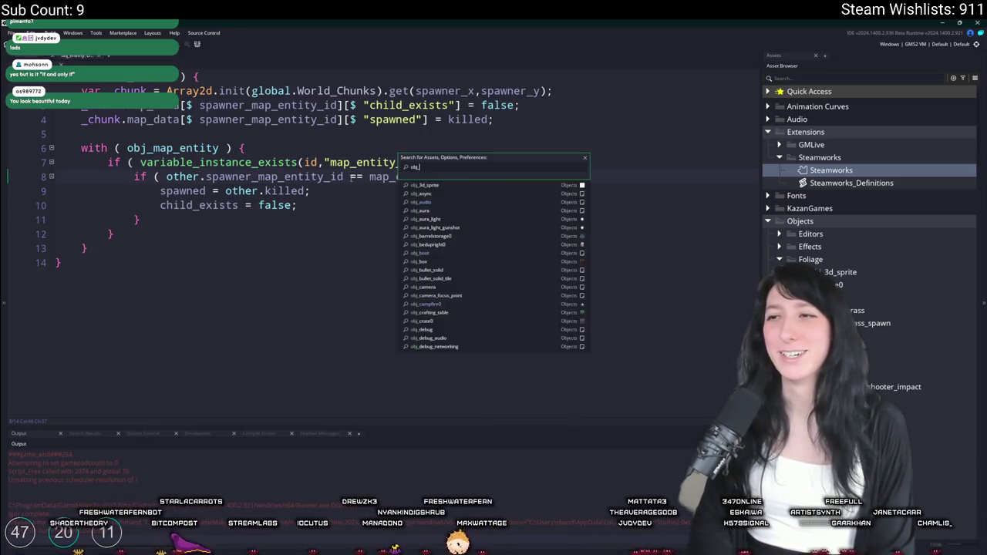
type("w")
key("Down")
key("Down")
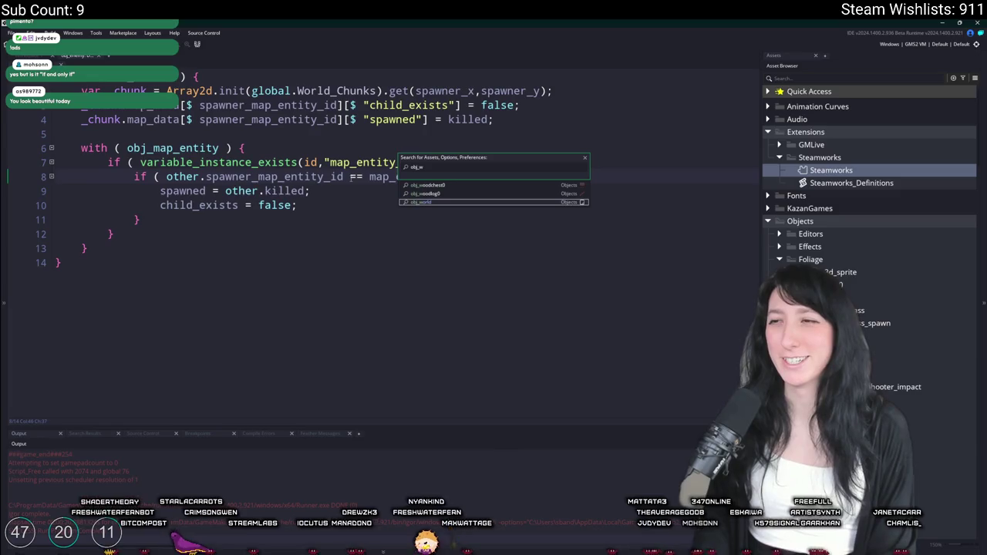
left_click(320, 235)
Step: Search the project for 'save = func' and jump to the line 149 save function
key("ctrl+f")
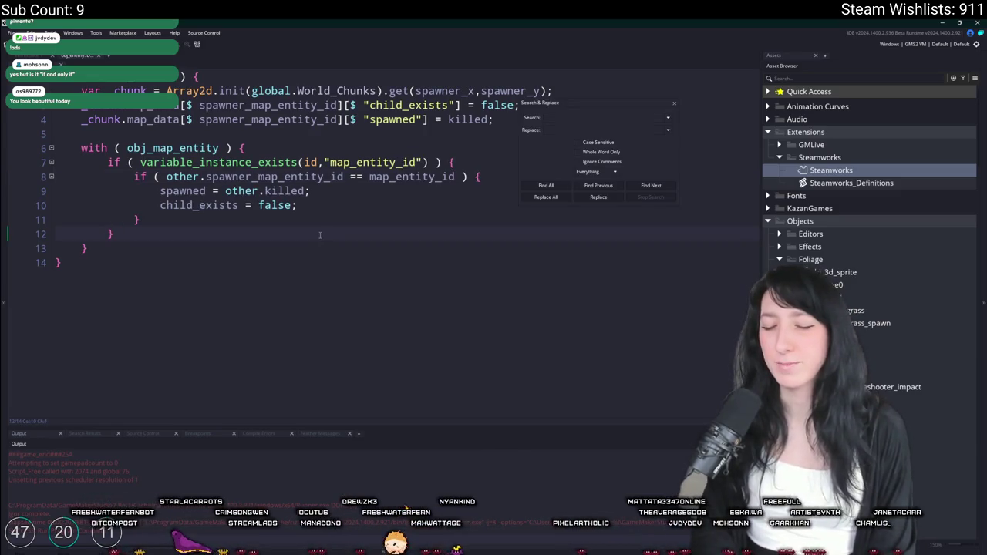
type("save and quitg")
left_click(546, 185)
type("save = func")
key("Return")
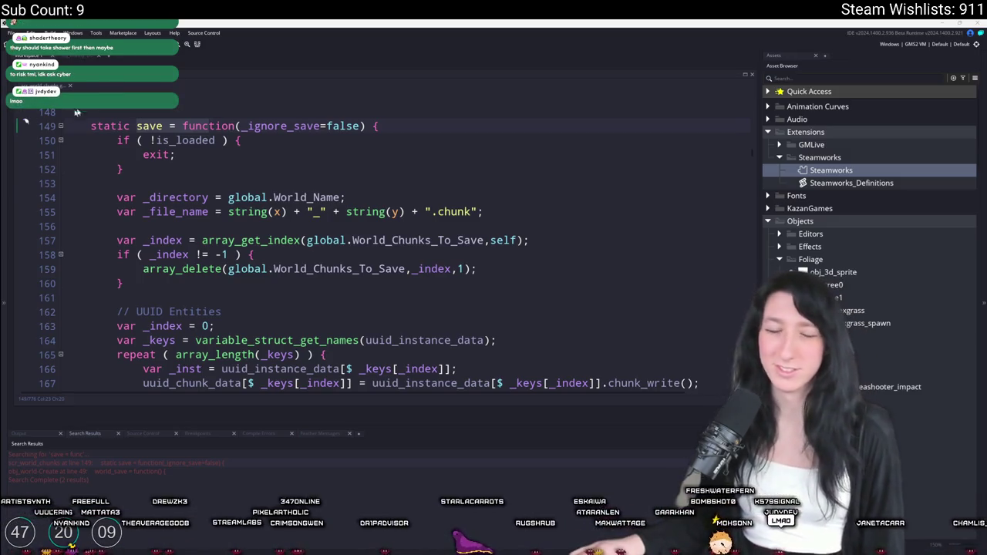
Step: Go back to the Destroy event code and check the send_packet_to_array call on line 144
scroll(478, 192, "down", 2)
scroll(509, 168, "down", 2)
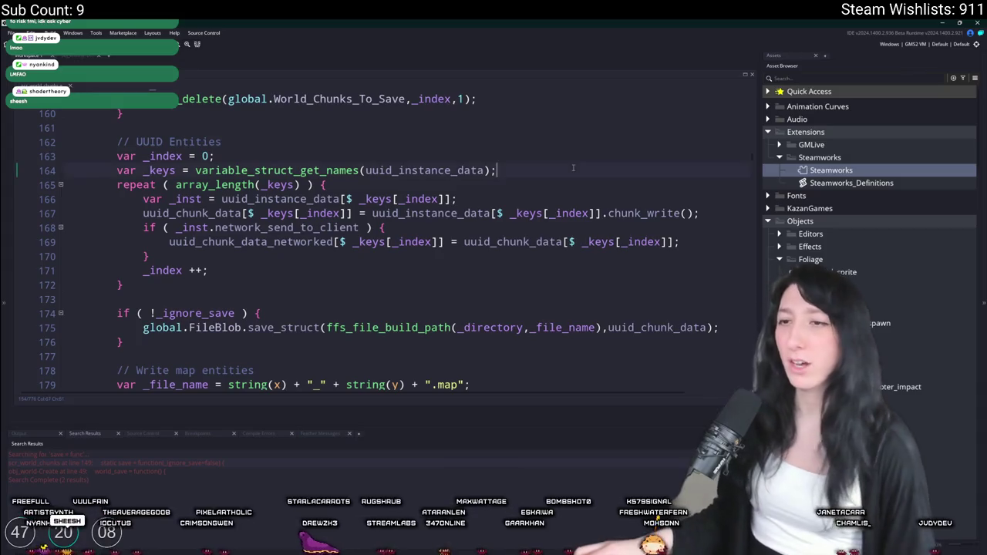
scroll(573, 167, "down", 3)
scroll(494, 145, "up", 5)
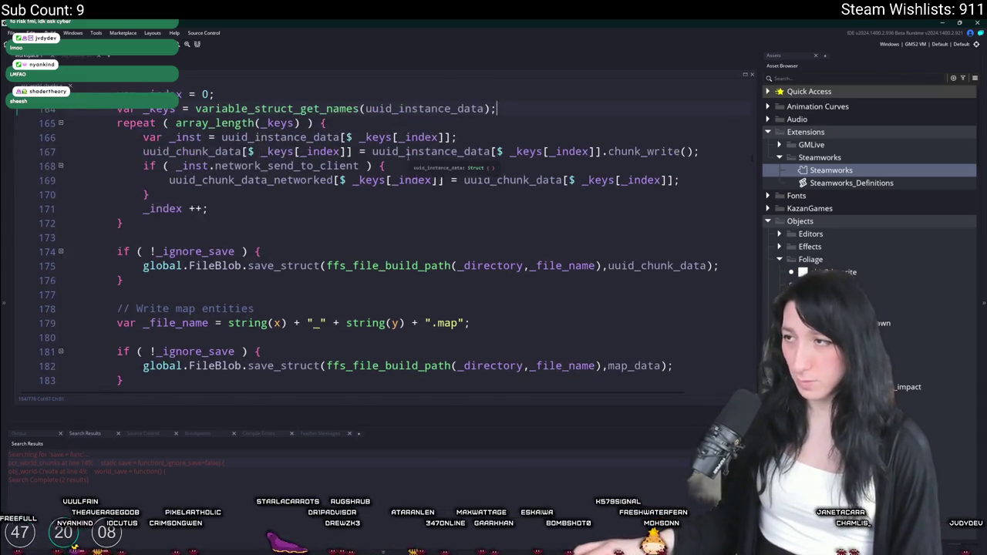
left_click(87, 57)
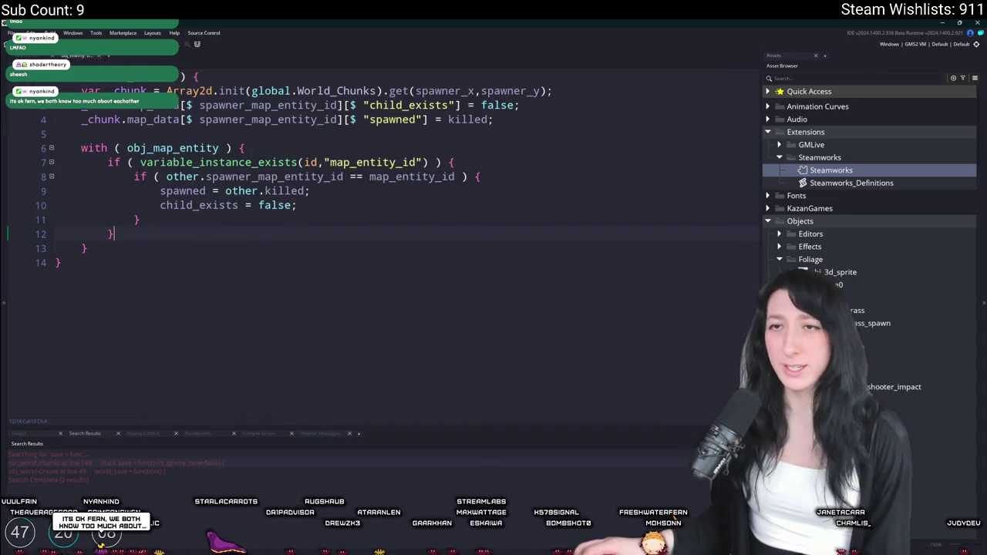
scroll(535, 232, "up", 10)
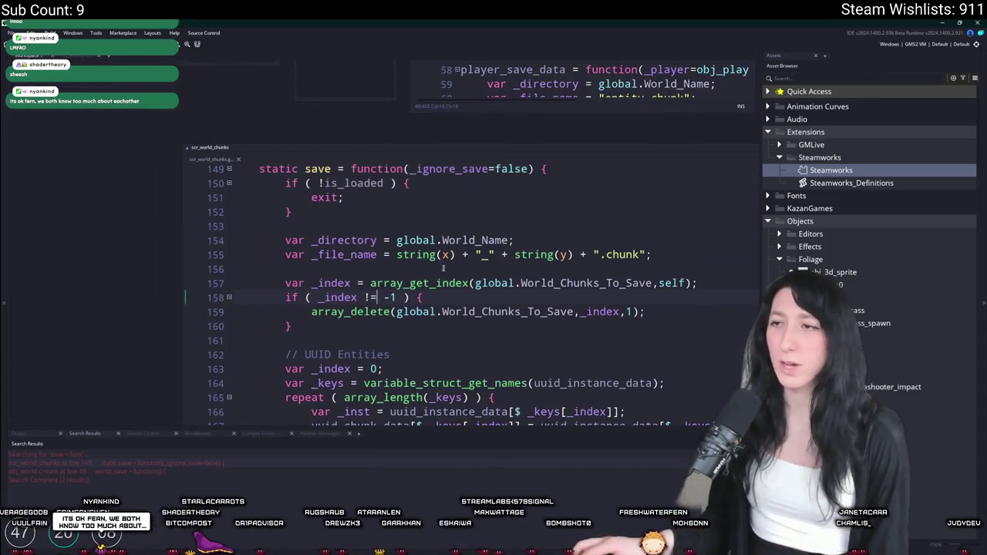
scroll(535, 231, "up", 6)
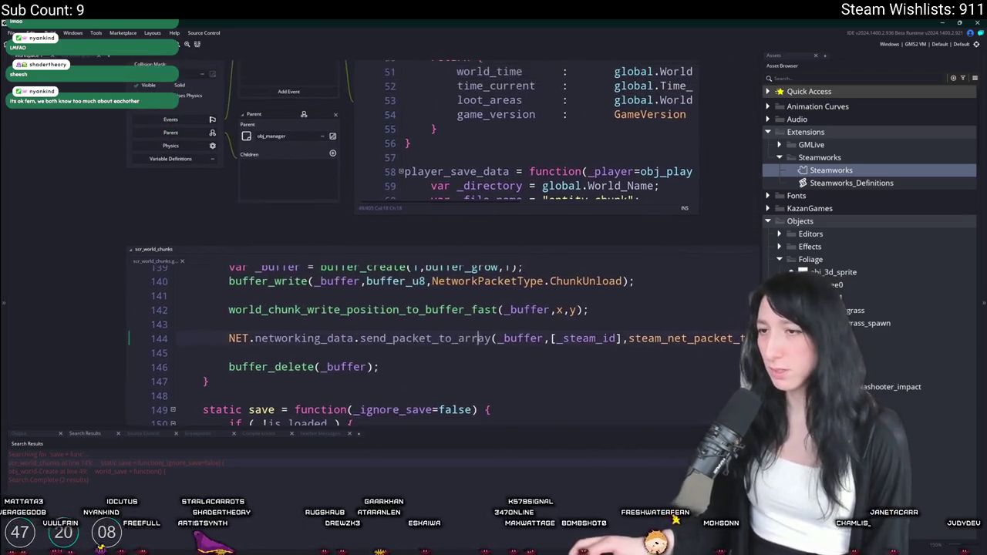
left_click(468, 315)
Step: Review the code around uuid_chunk_data on line 175 through line 183
scroll(468, 319, "down", 6)
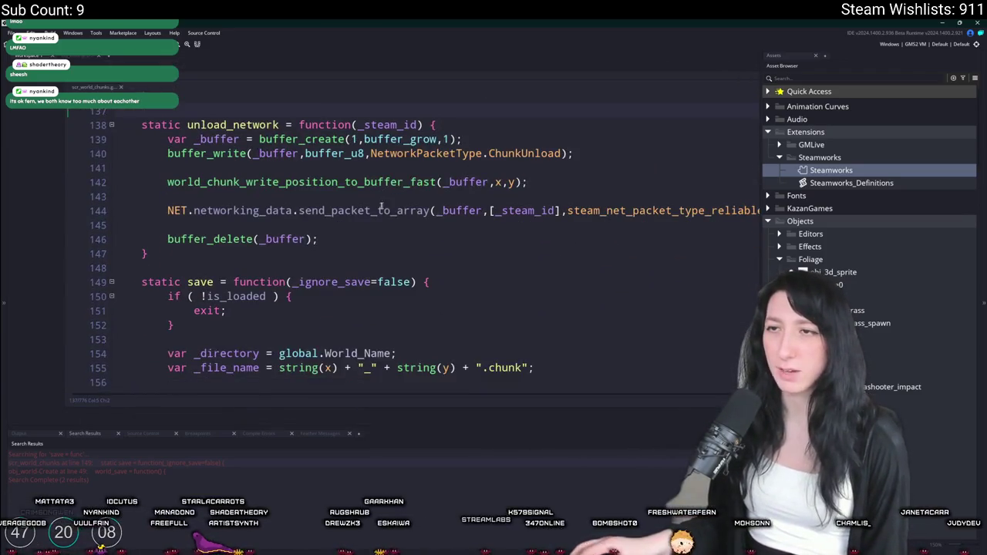
scroll(324, 168, "down", 6)
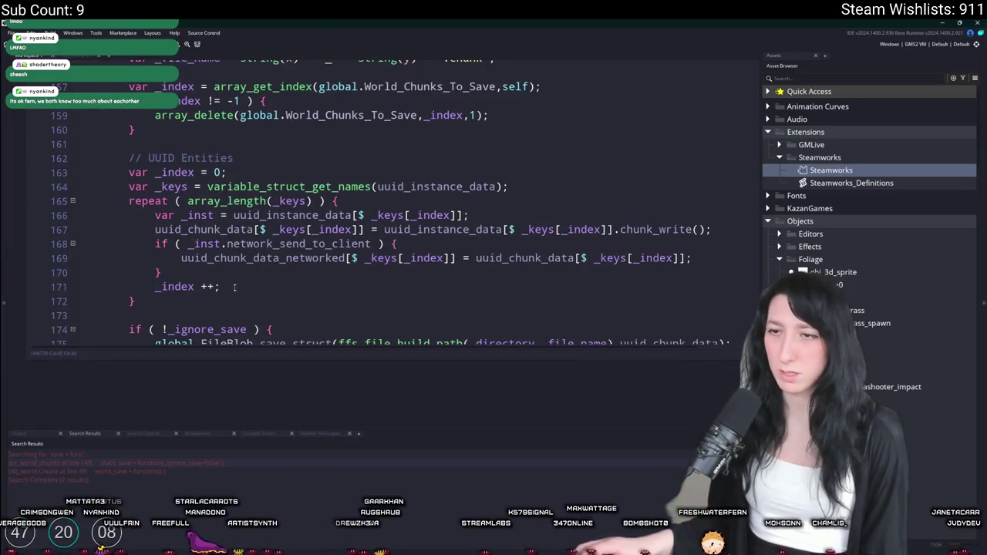
key("Down")
scroll(231, 292, "down", 2)
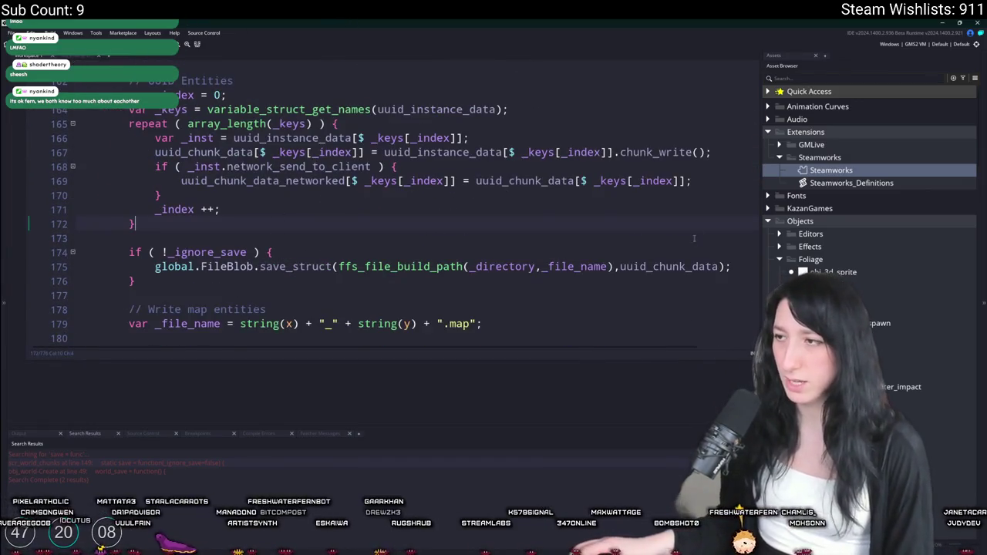
double_click(659, 267)
scroll(617, 252, "down", 3)
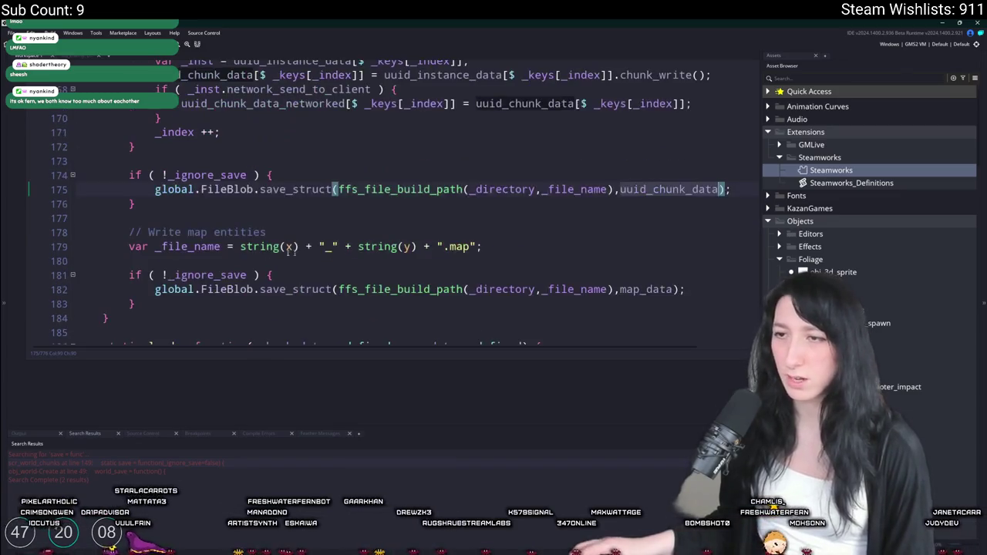
left_click(670, 251)
scroll(393, 257, "up", 3)
Step: Insert a '// Write map entities' comment after the repeat block on line 172
left_click(393, 258)
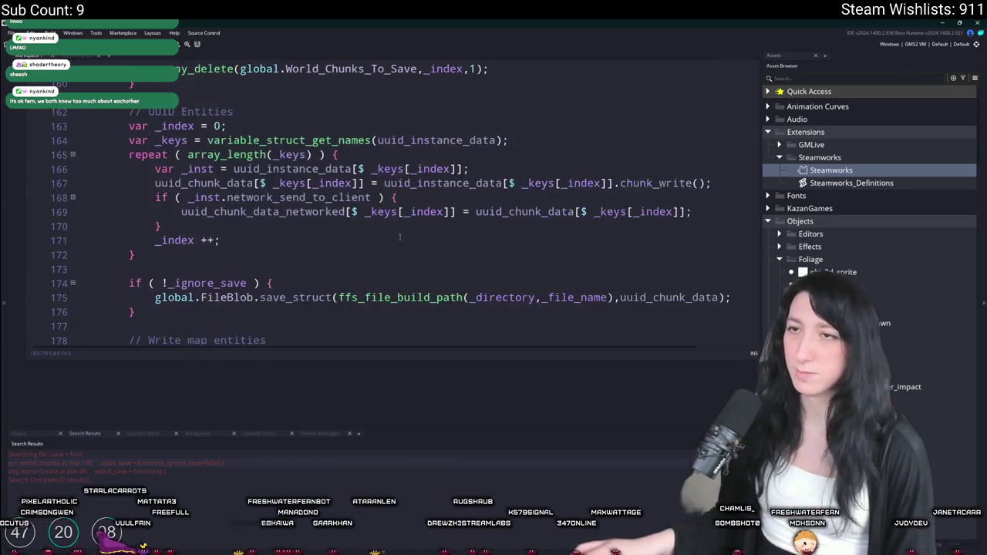
key("Return")
key("Return")
type("// Wr")
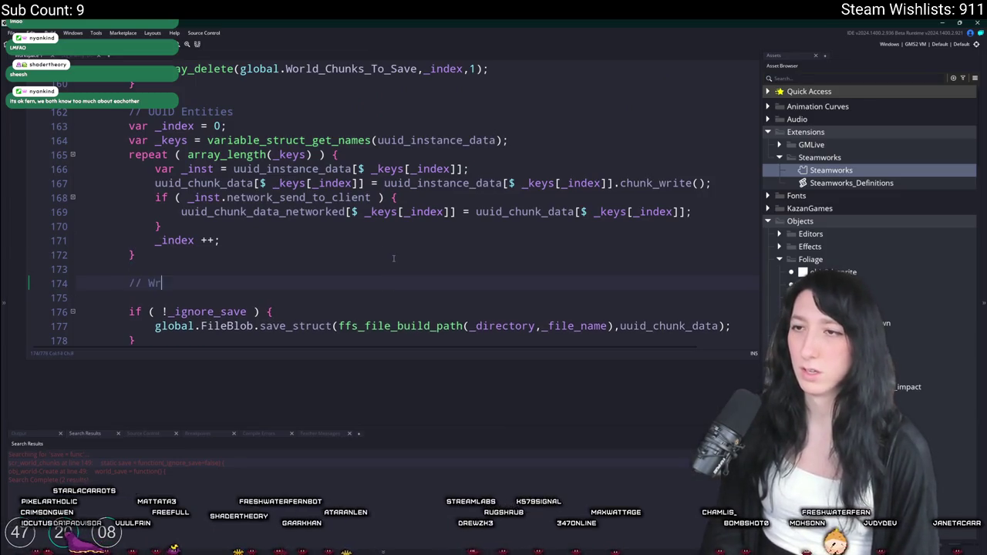
type("ite map entite")
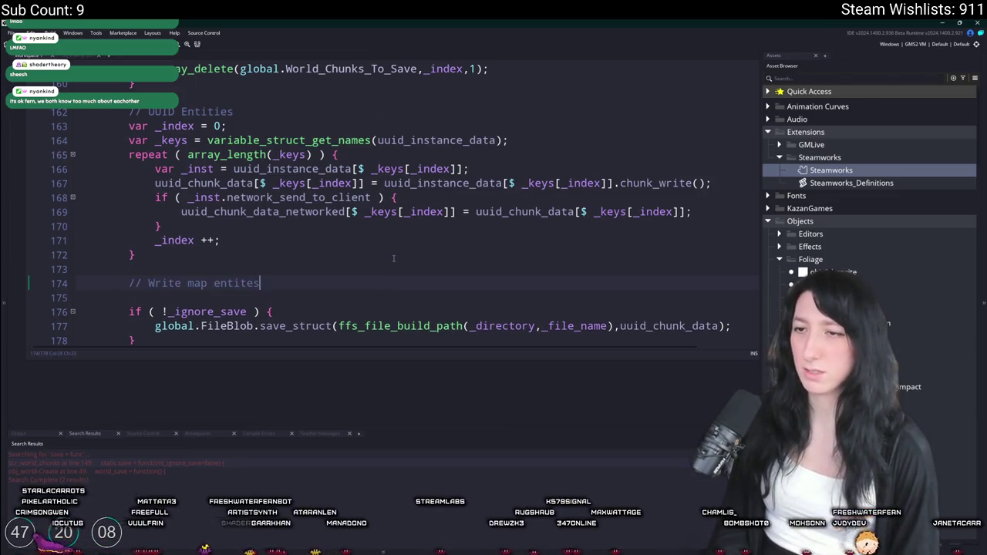
key("BackSpace")
type("ies")
key("Return")
Step: Autocomplete world_chunk_write_static_instances and inspect its definition and world_chunk_write_instance's
type("write")
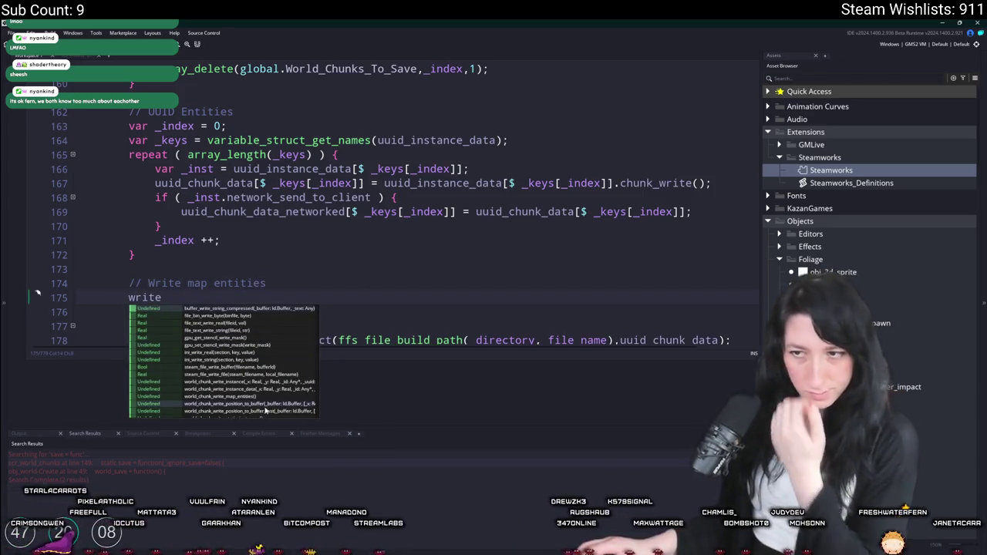
scroll(261, 391, "down", 3)
scroll(261, 391, "down", 2)
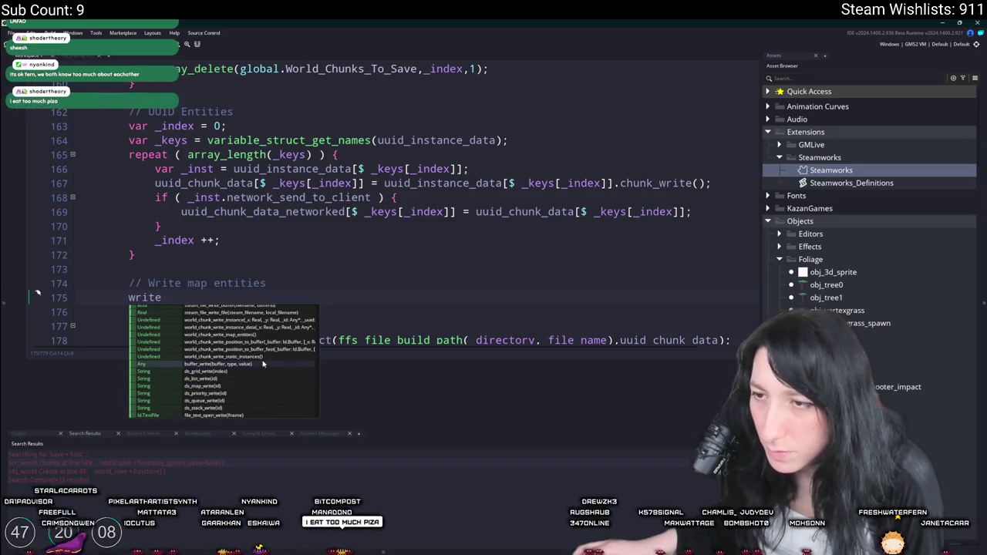
left_click(263, 359)
middle_click(216, 301)
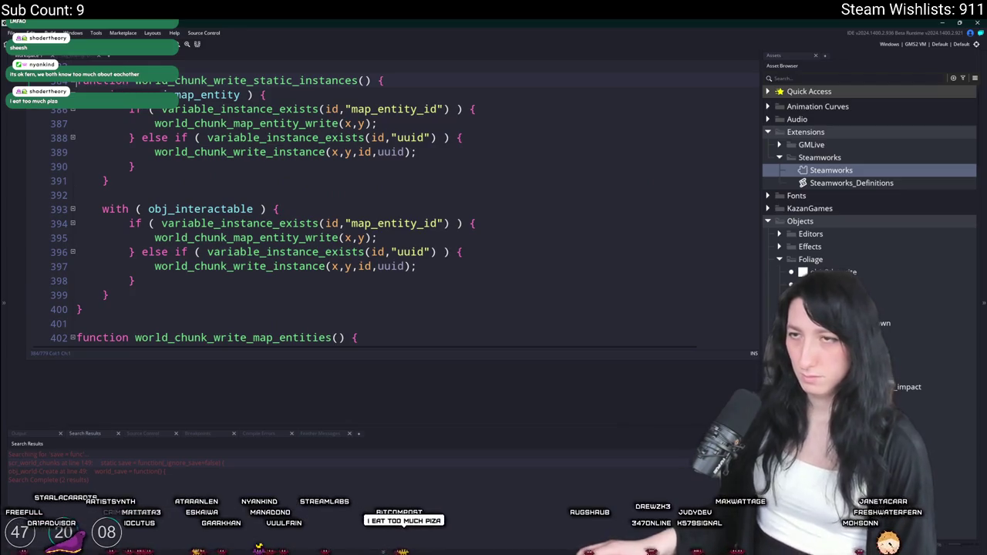
middle_click(271, 266)
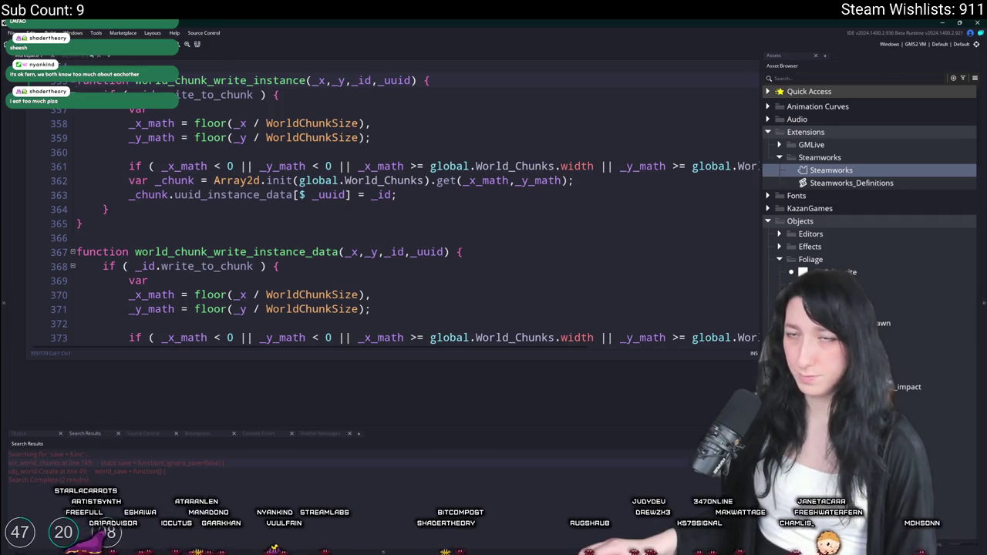
key("alt+Left")
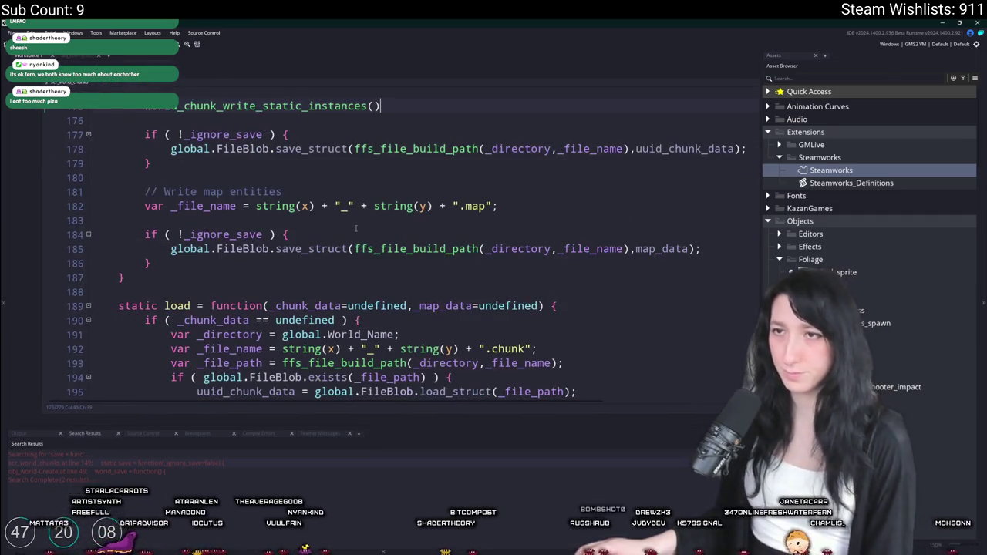
Step: End the world_chunk_write_static_instances() call on line 175 with a semicolon
scroll(356, 228, "up", 4)
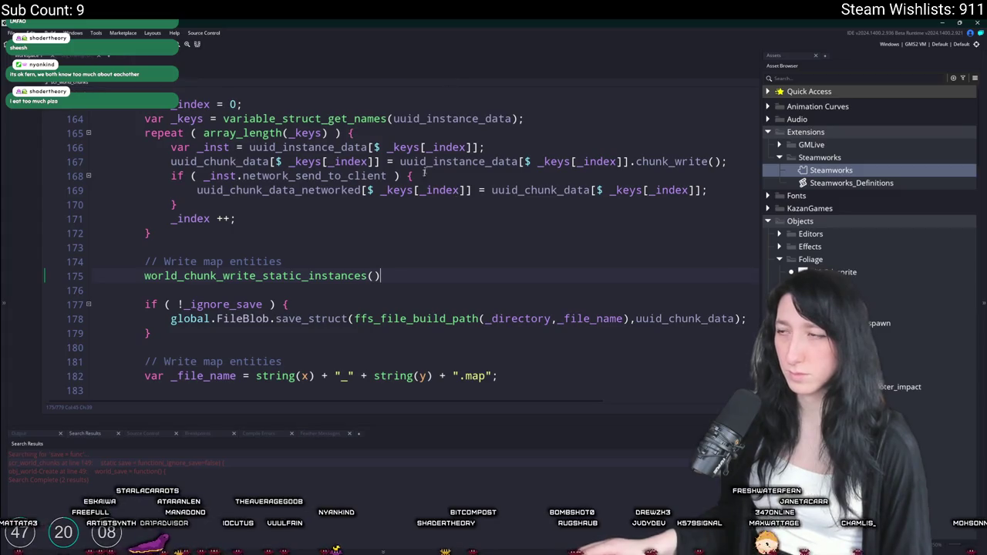
scroll(390, 264, "up", 1)
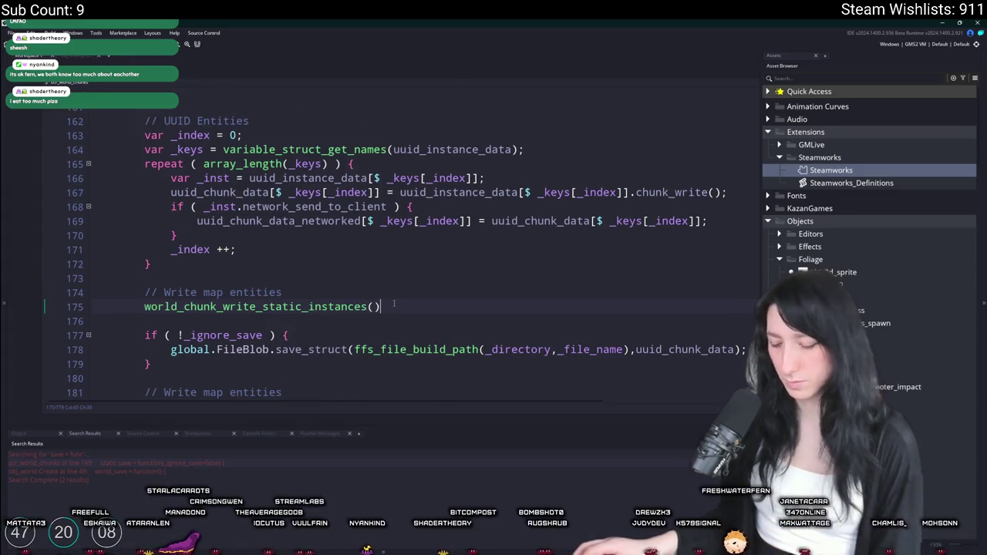
type(";")
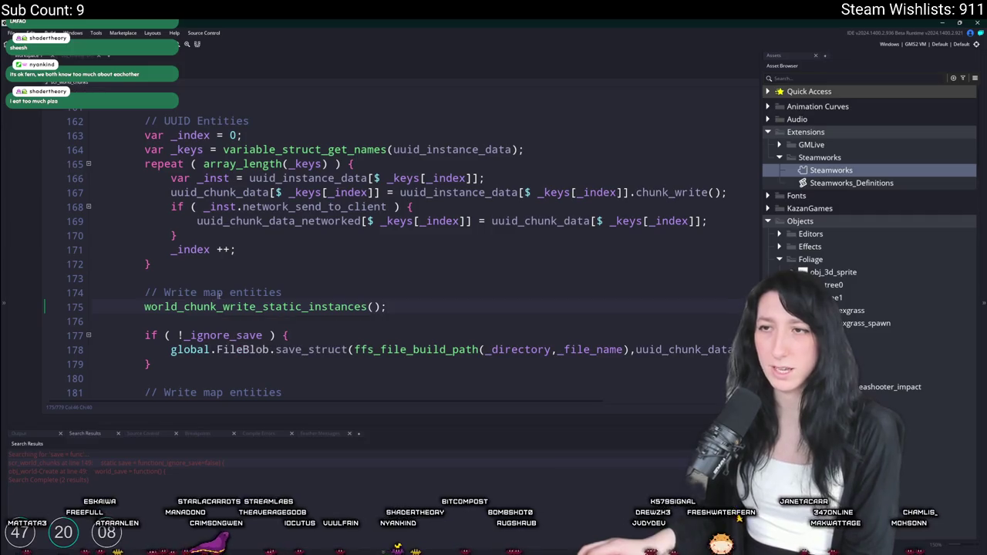
scroll(224, 286, "up", 1)
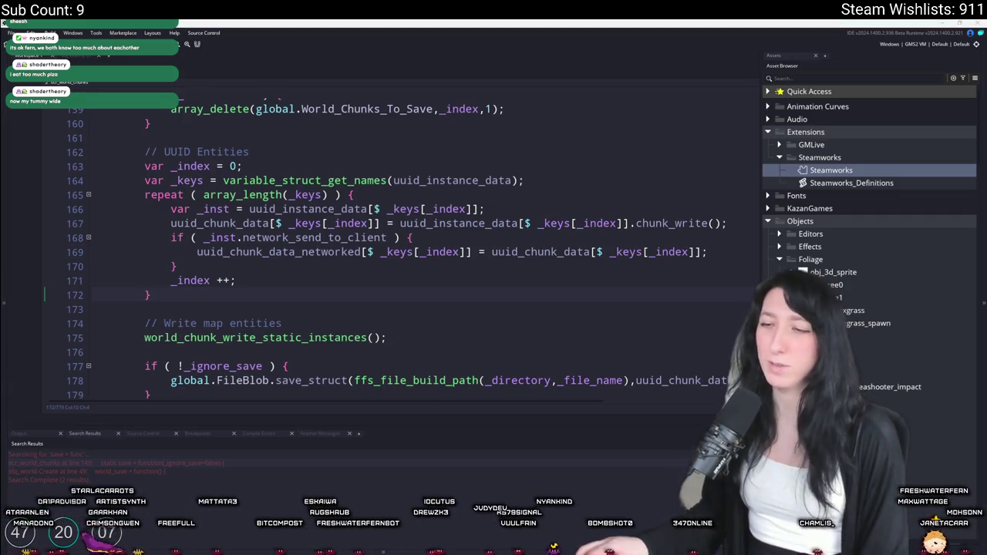
scroll(494, 254, "up", 3)
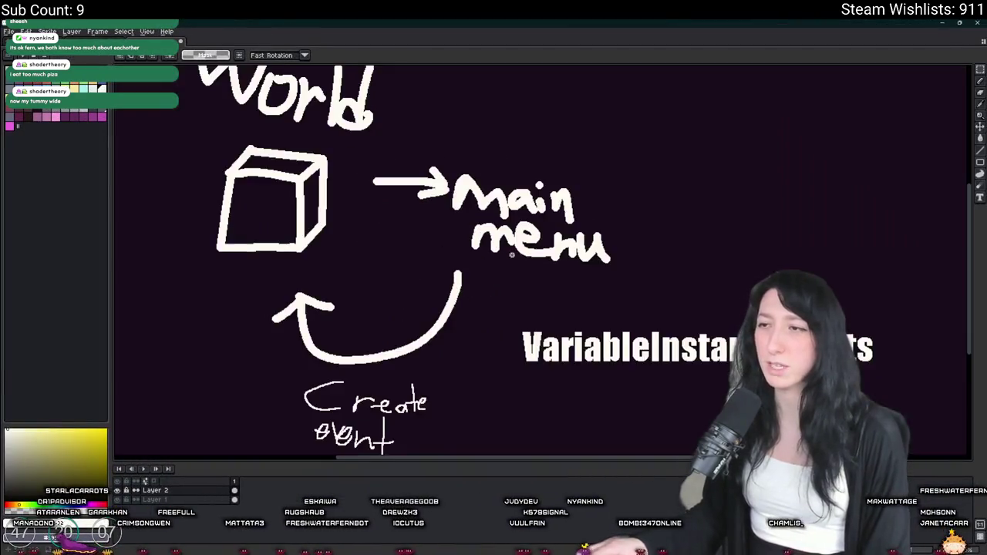
Step: On a fresh layer, draw the iceberg's two slopes and a straight waterline
key("Delete")
scroll(231, 308, "down", 3)
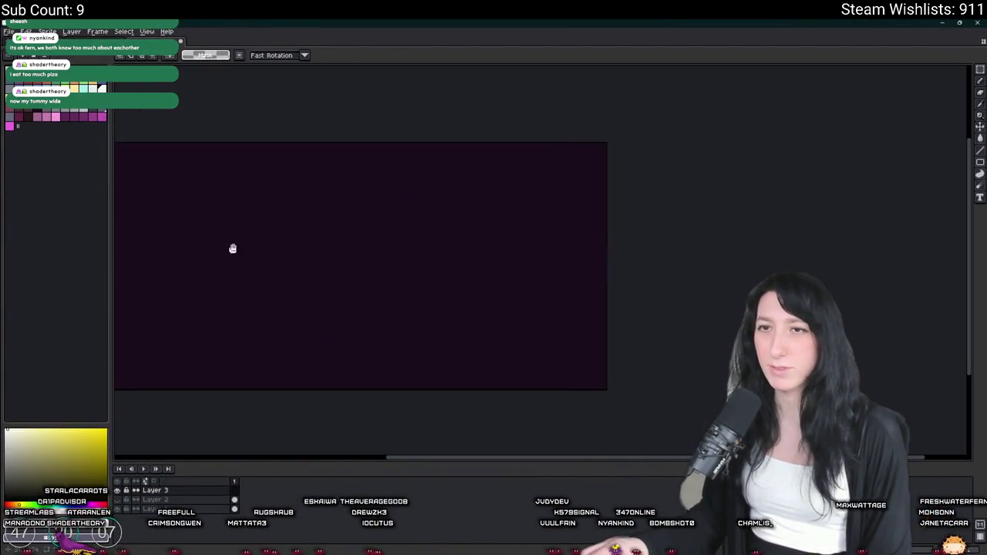
left_click_drag(460, 168, 301, 390)
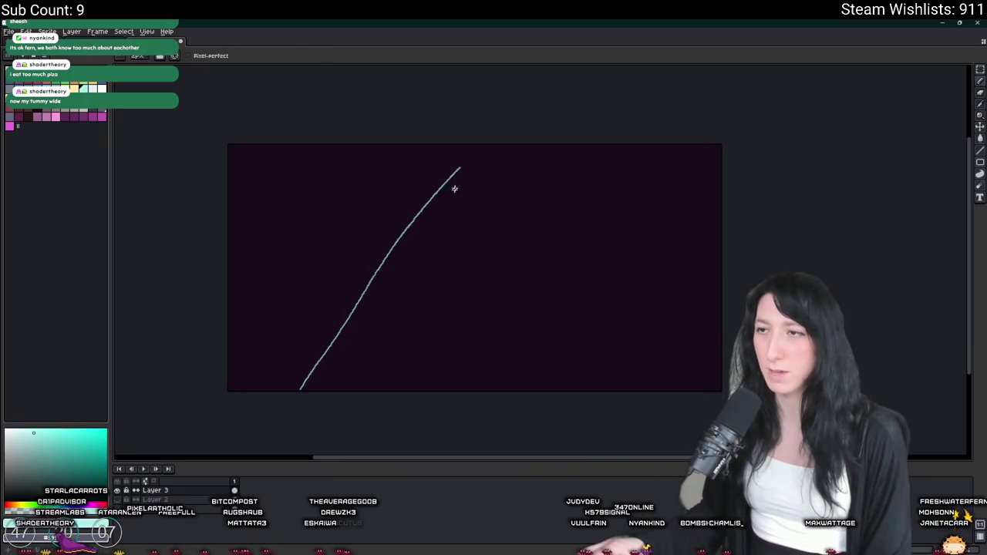
left_click_drag(459, 167, 672, 454)
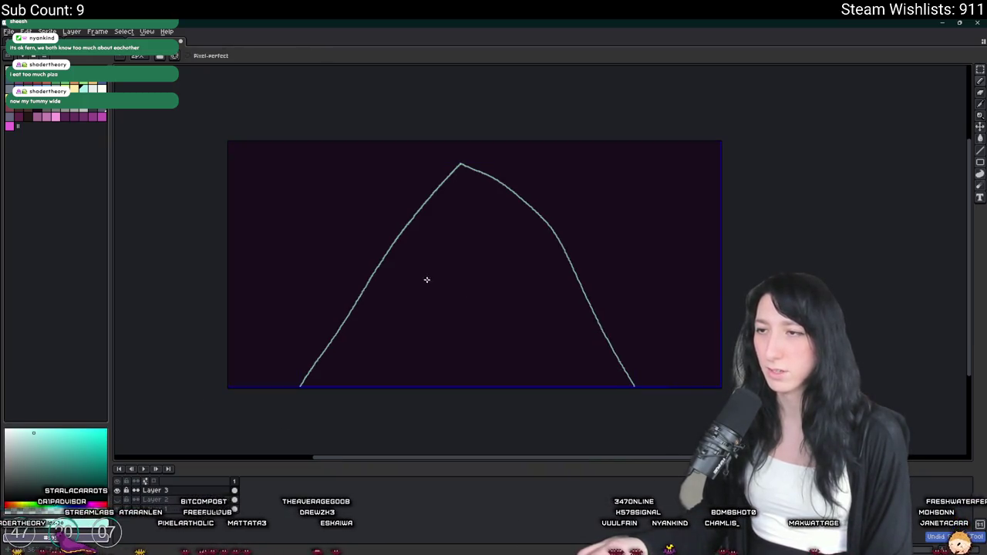
left_click_drag(201, 232, 881, 273)
key("ctrl+z")
left_click_drag(216, 187, 706, 191)
Step: Fill the water areas around the iceberg light blue
key("g")
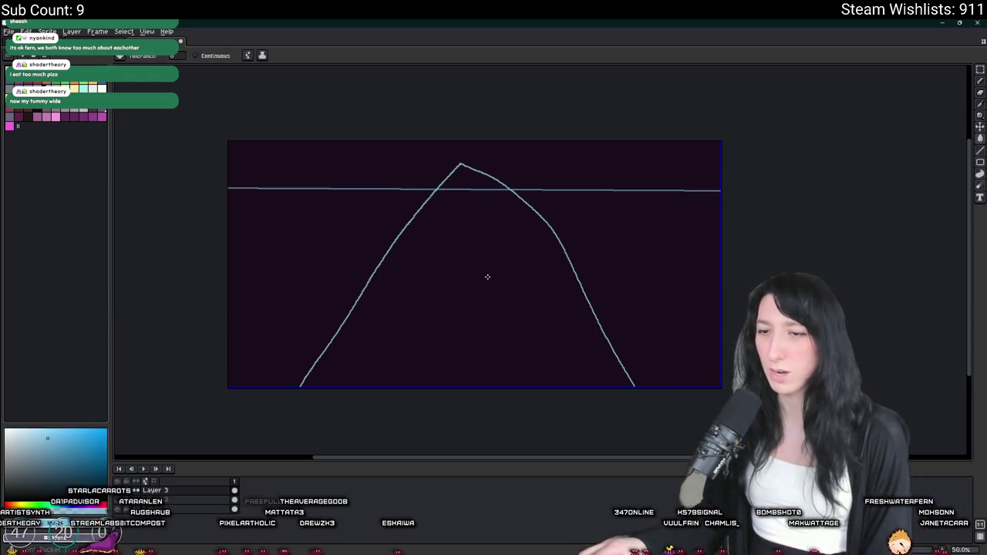
left_click(489, 276)
left_click(347, 247)
left_click(588, 240)
scroll(429, 228, "up", 2)
scroll(627, 185, "right", 4)
scroll(432, 231, "down", 2)
scroll(396, 159, "up", 2)
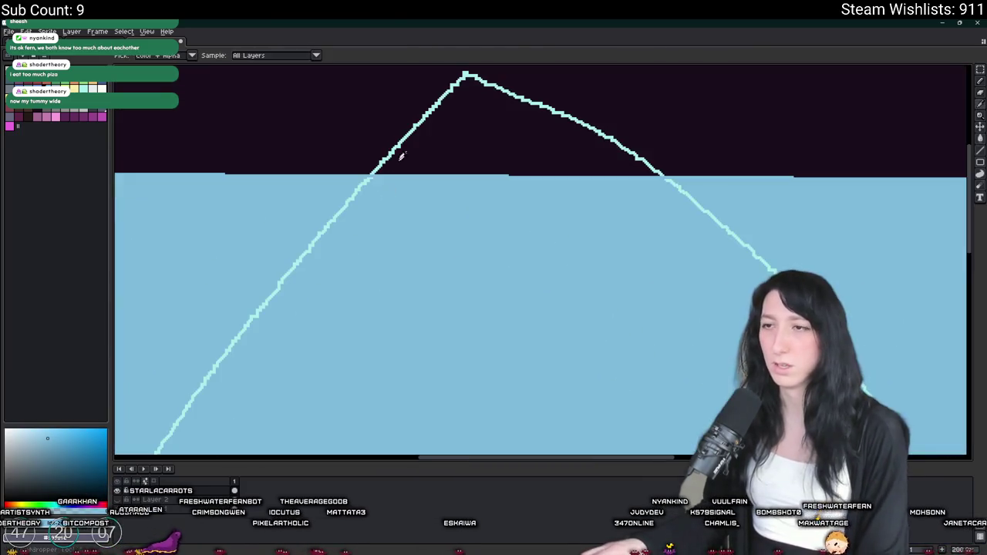
scroll(396, 162, "up", 1)
key("ctrl+z")
key("ctrl+y")
Step: Sample the cyan outline colour and fill the iceberg interior cyan
key("i")
left_click(398, 141)
key("g")
left_click(430, 143)
left_click(352, 192)
key("ctrl+z")
scroll(355, 183, "up", 1)
key("b")
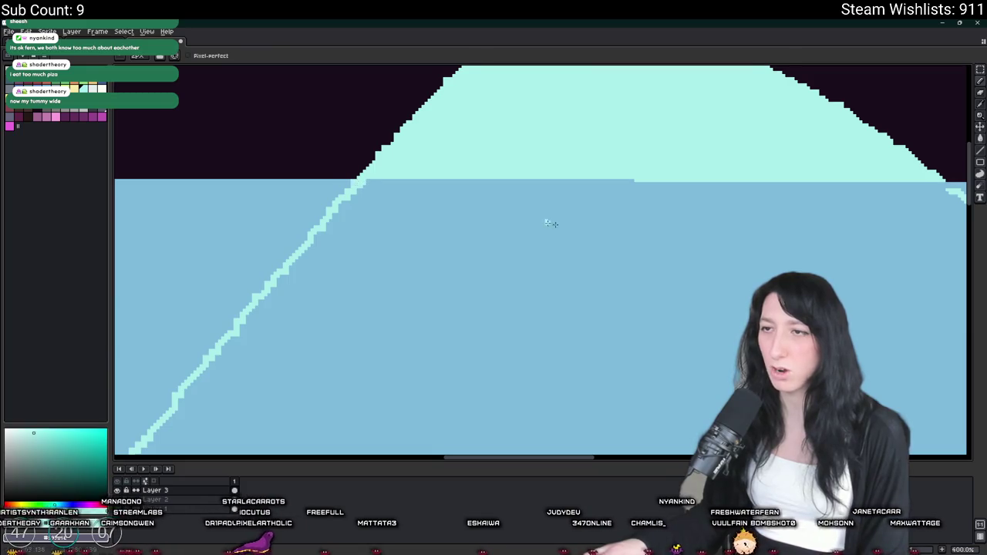
scroll(695, 206, "right", 3)
key("g")
scroll(643, 233, "down", 6)
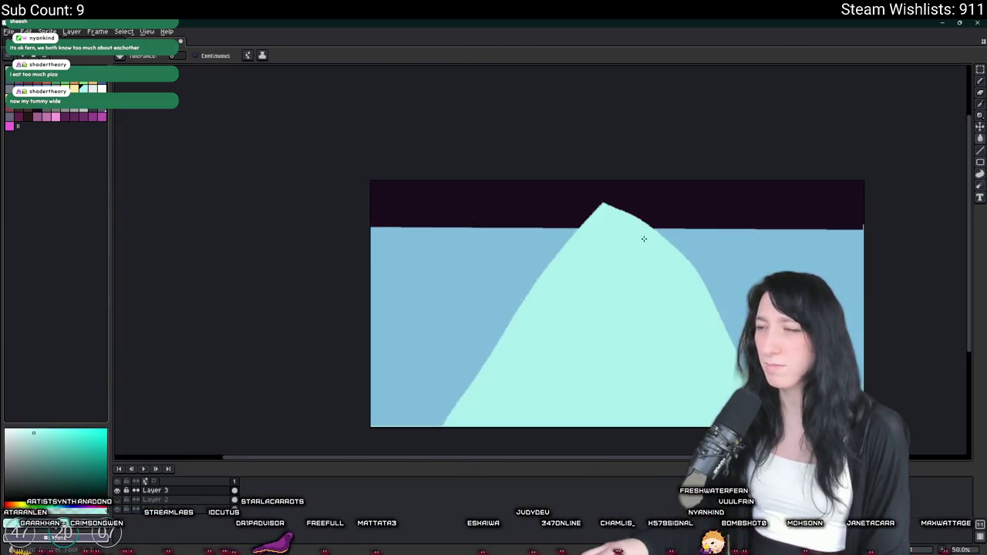
Step: Try a short white stroke near the peak and a long white line across the iceberg, undoing both
scroll(568, 185, "up", 2)
scroll(477, 263, "up", 1)
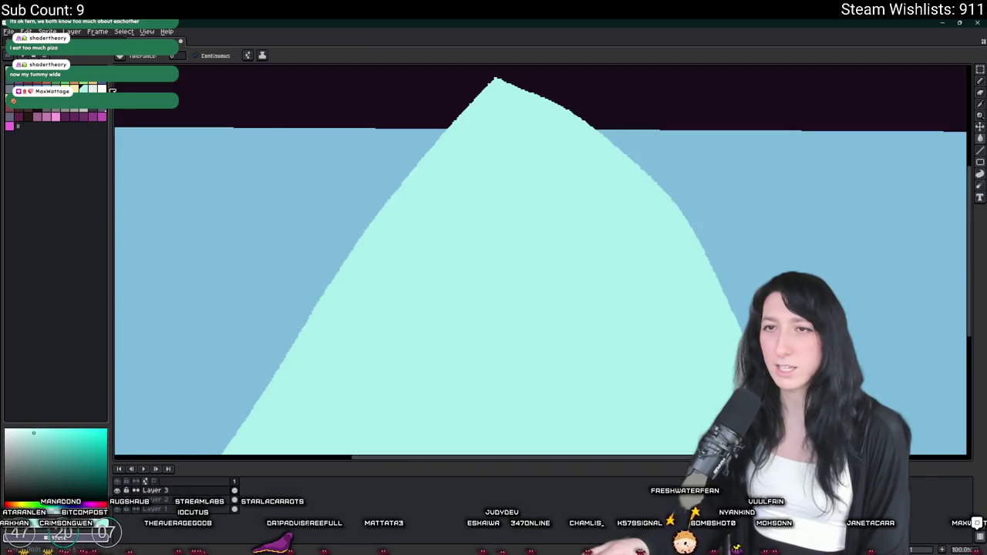
scroll(477, 232, "left", 2)
key("b")
scroll(476, 204, "up", 2)
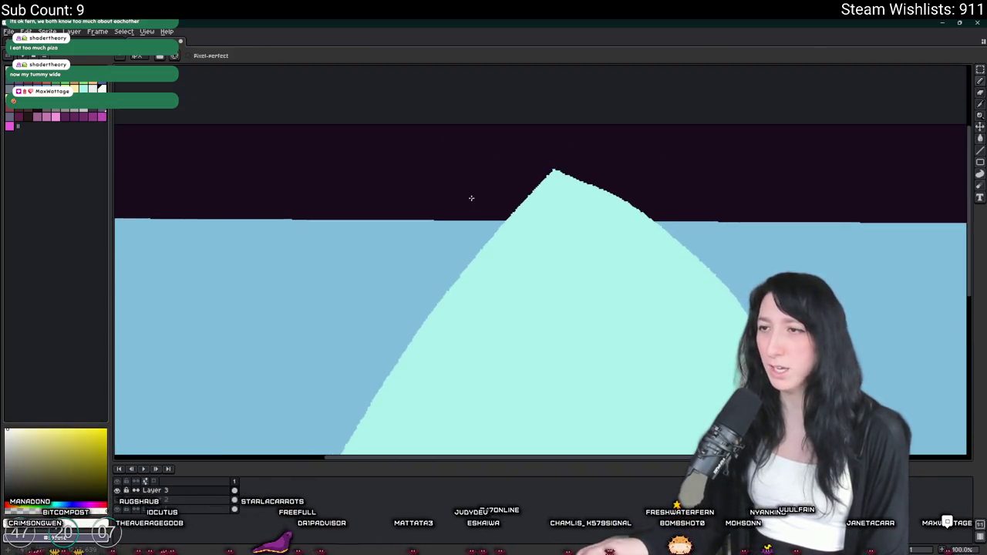
scroll(469, 199, "up", 2)
scroll(486, 194, "up", 1)
left_click_drag(567, 193, 608, 191)
key("ctrl+z")
scroll(344, 198, "right", 2)
left_click_drag(343, 198, 935, 198)
scroll(935, 198, "down", 2)
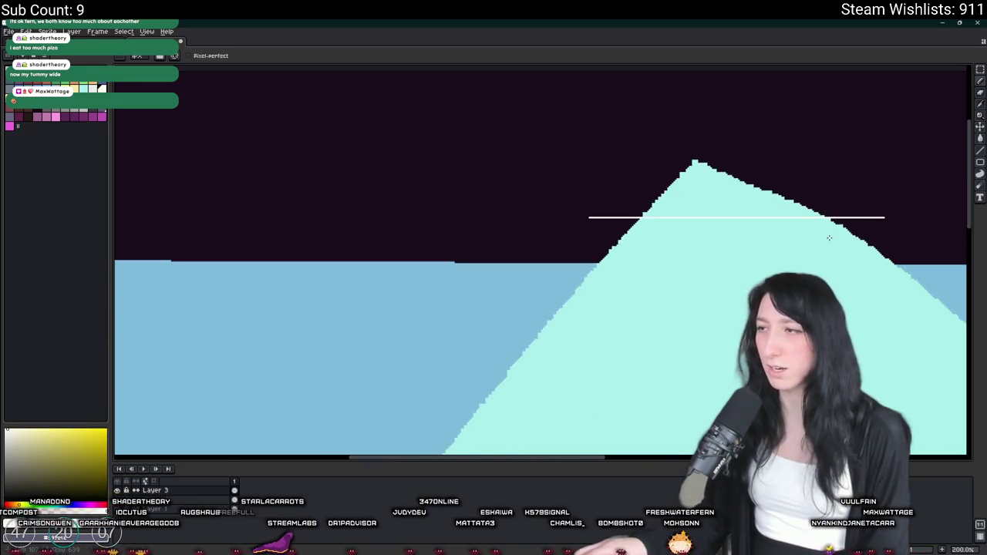
scroll(694, 232, "up", 1)
key("ctrl+z")
Step: Draw a white waterline marker across the iceberg's slope, discarding stray pixels and blobs
key("b")
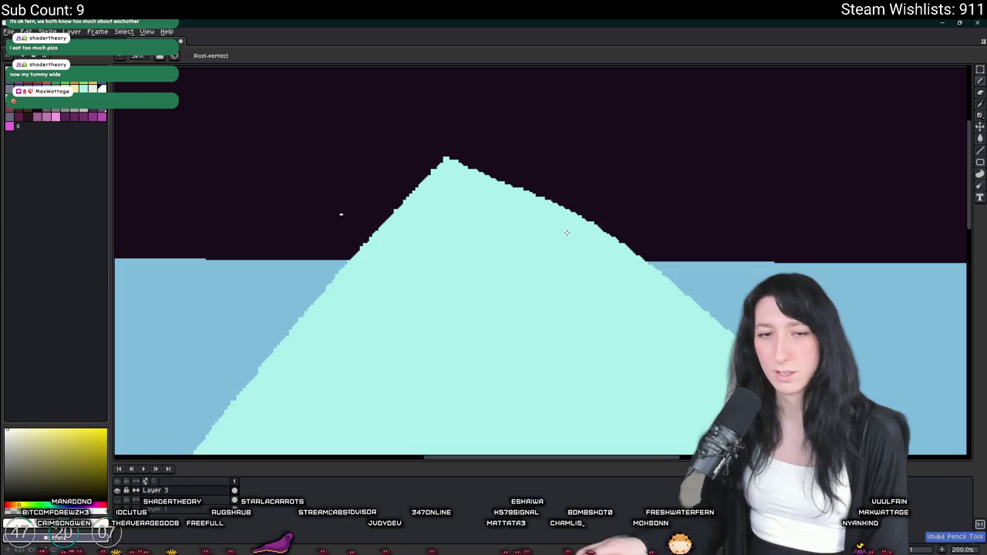
scroll(548, 278, "up", 1)
key("ctrl+z")
left_click_drag(181, 290, 650, 295)
key("ctrl+z")
left_click_drag(172, 291, 703, 291)
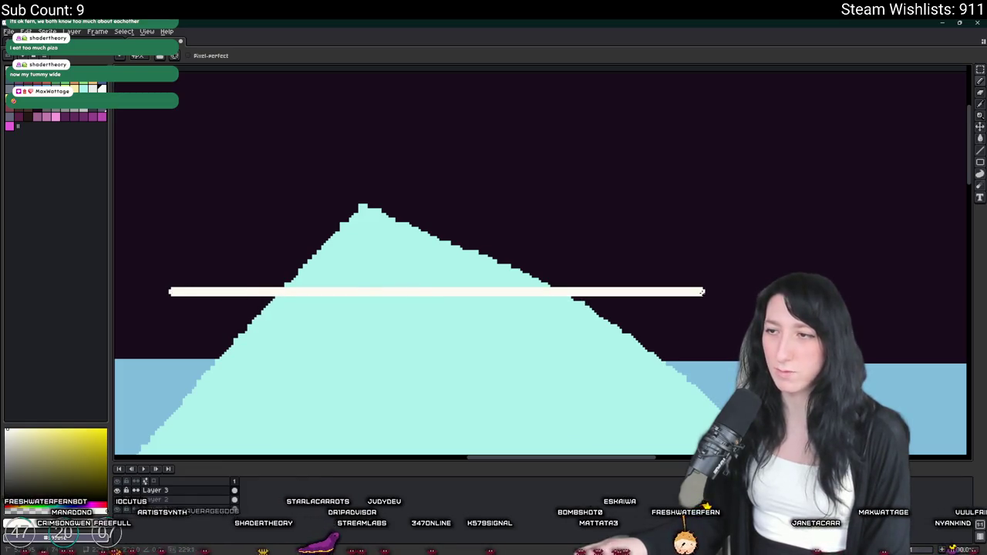
left_click_drag(353, 263, 477, 293)
left_click_drag(410, 276, 409, 247)
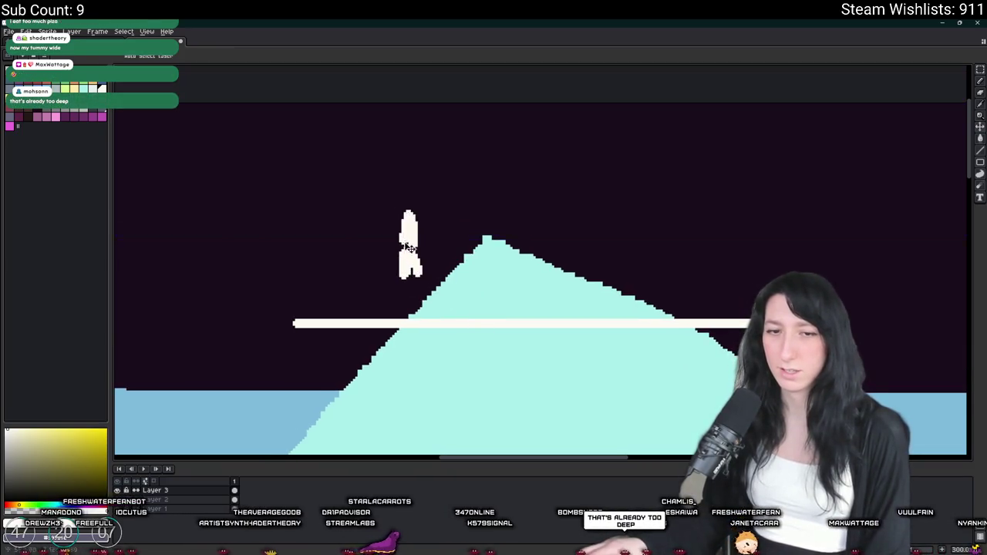
key("ctrl+z")
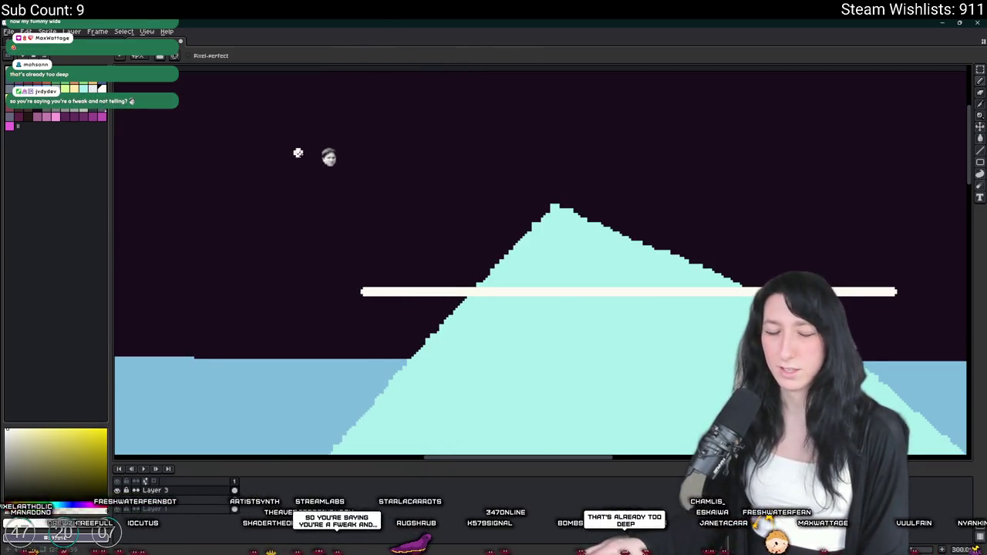
Step: Draw the long second white waterline lower across the iceberg's middle
scroll(346, 165, "up", 2)
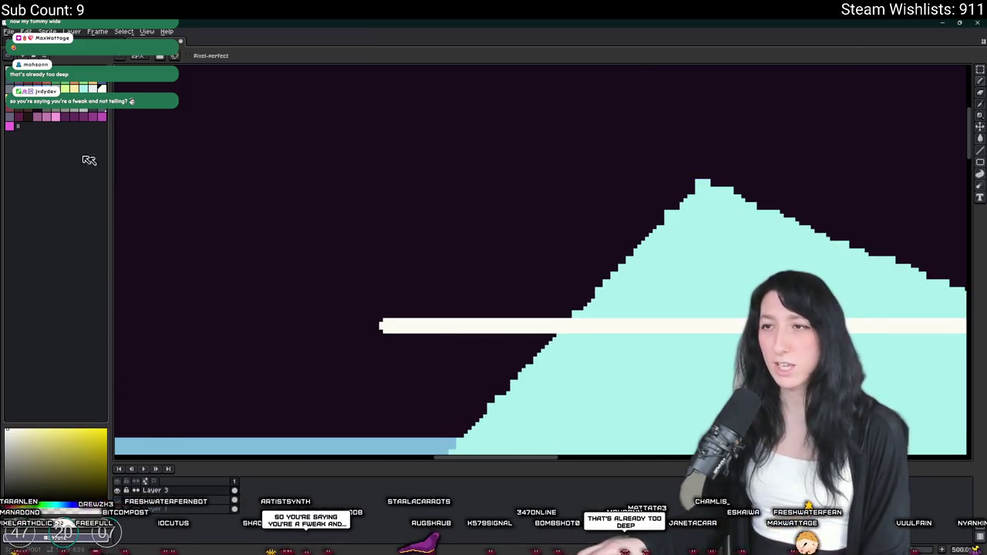
scroll(377, 139, "down", 2)
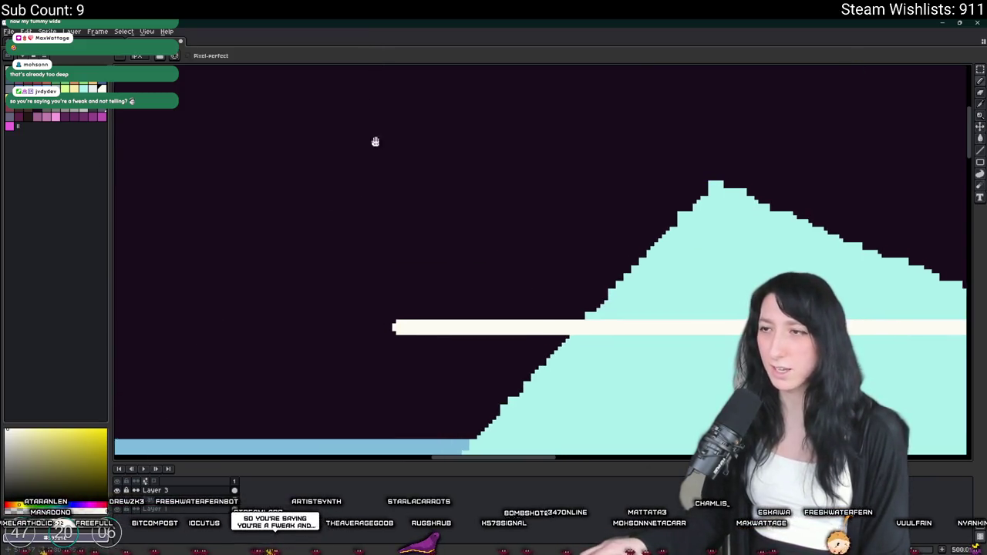
left_click_drag(345, 167, 300, 196)
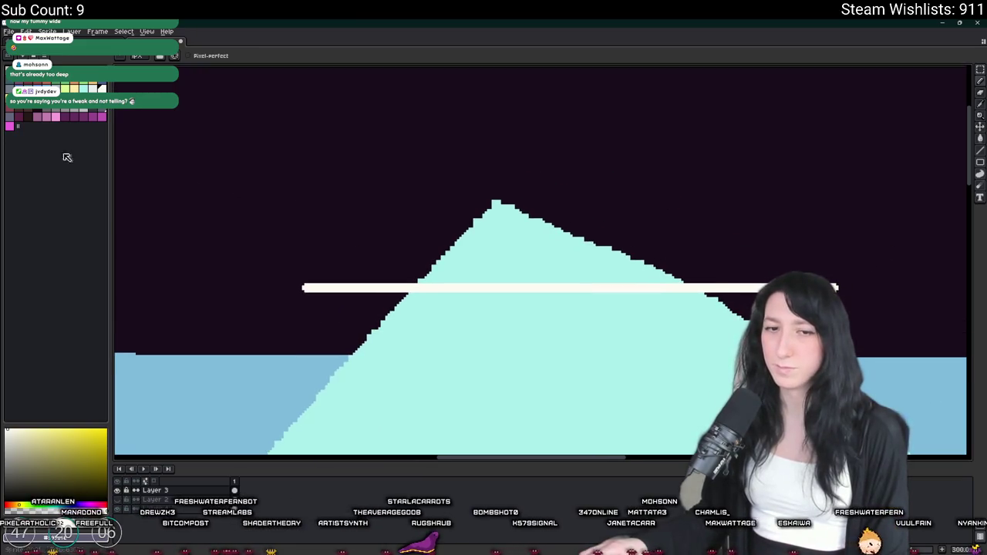
scroll(262, 190, "up", 2)
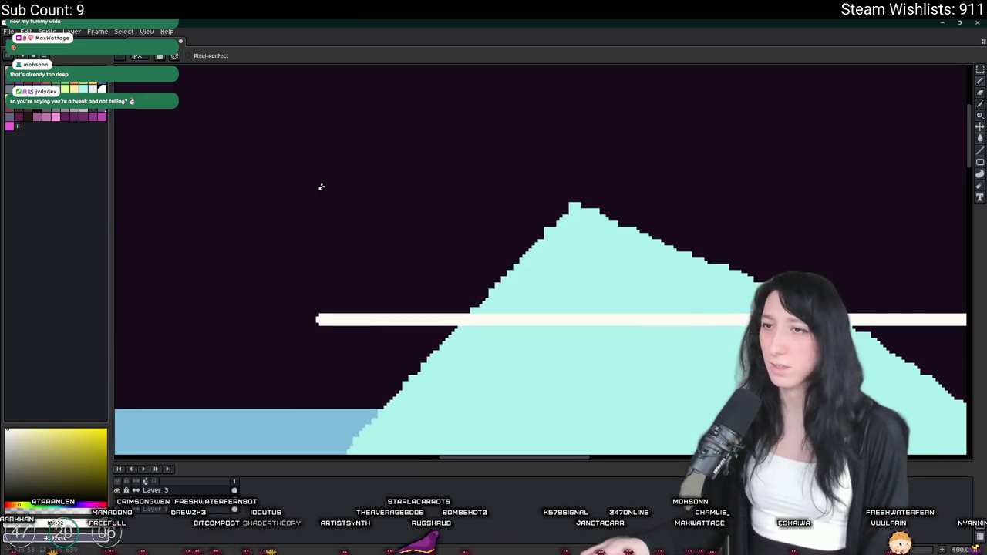
scroll(291, 185, "down", 1)
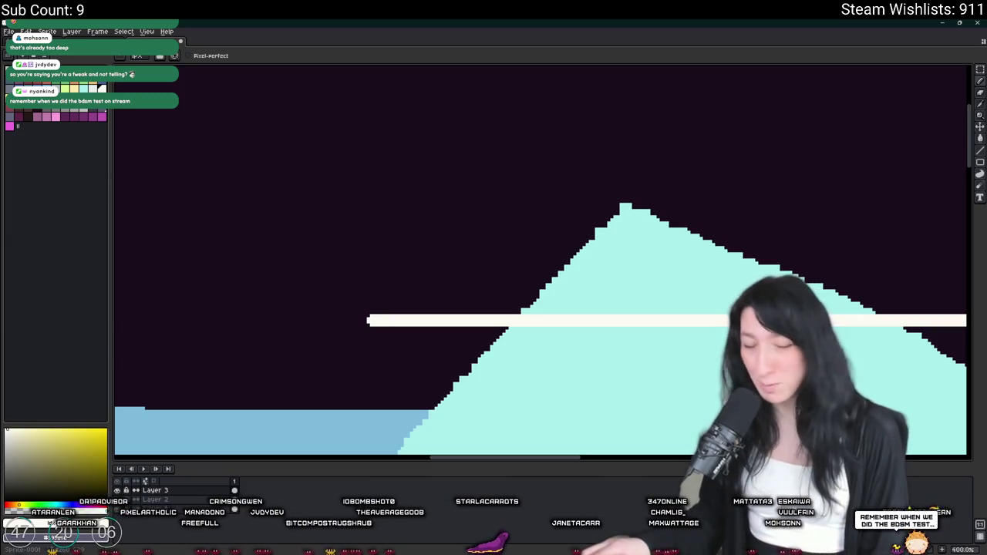
scroll(467, 200, "down", 2)
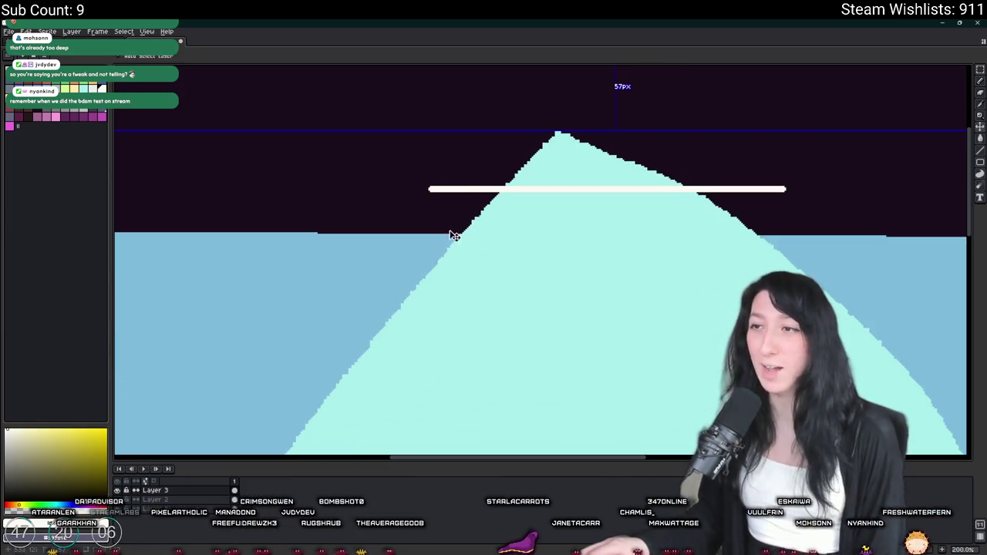
left_click_drag(452, 274, 307, 234)
left_click_drag(229, 286, 848, 290)
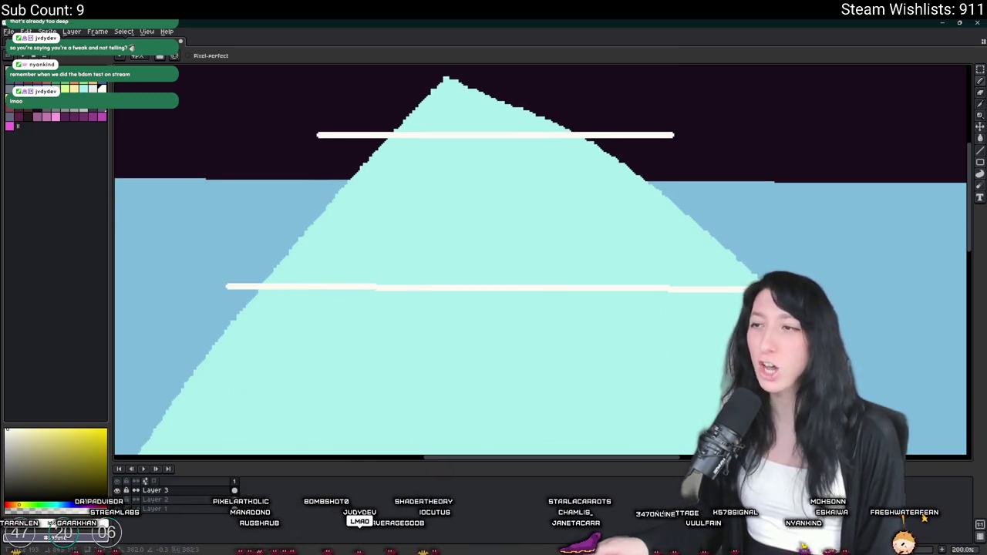
key("ctrl+z")
key("b")
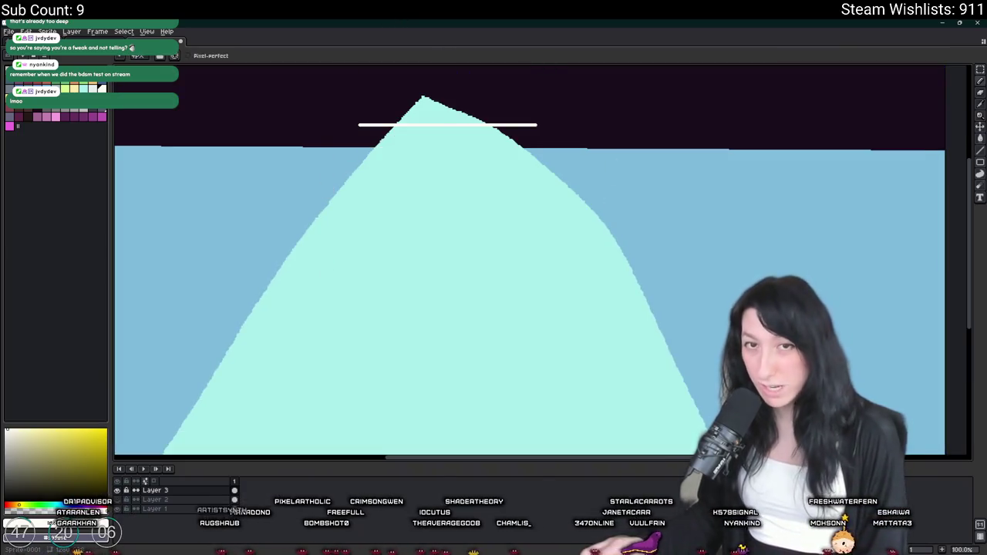
scroll(327, 174, "down", 1)
scroll(425, 259, "down", 1)
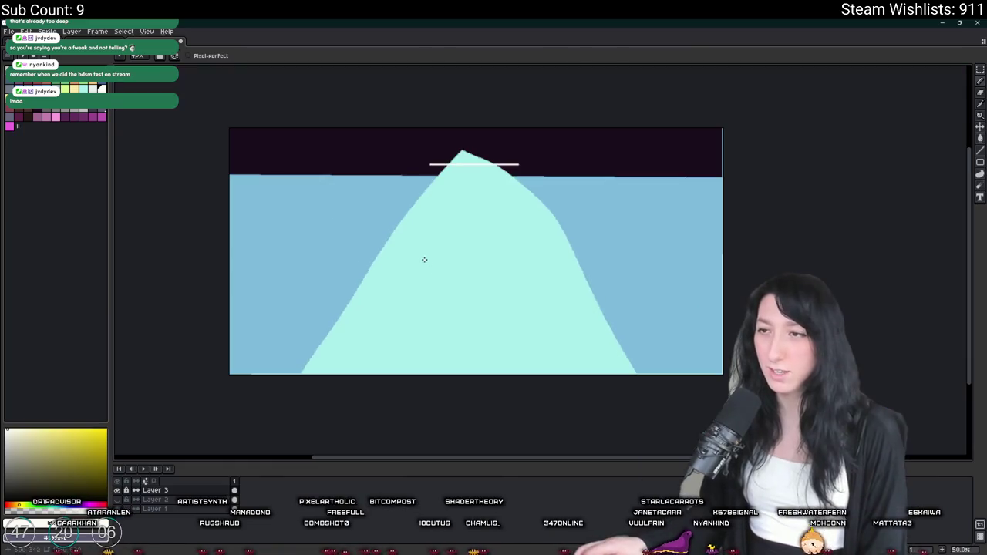
scroll(385, 243, "up", 1)
left_click_drag(363, 239, 799, 241)
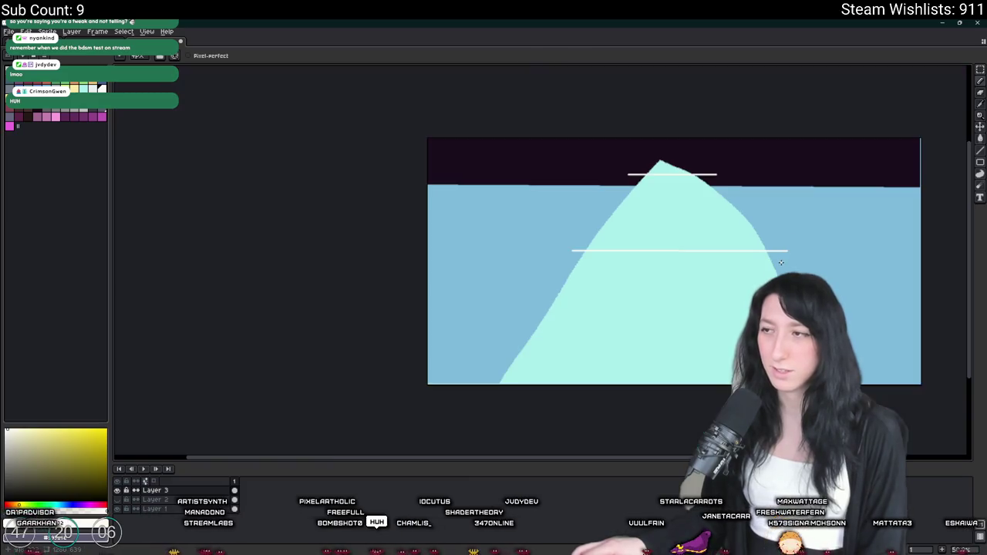
Step: Try several white freehand loops around the iceberg, undoing each attempt
scroll(613, 279, "down", 1)
mouse_move(634, 247)
left_mouse_down()
mouse_move(384, 365)
mouse_move(432, 385)
left_mouse_up()
key("ctrl+z")
mouse_move(740, 266)
left_mouse_down()
mouse_move(463, 251)
mouse_move(517, 403)
left_mouse_up()
key("ctrl+z")
mouse_move(700, 261)
left_mouse_down()
mouse_move(495, 270)
mouse_move(475, 383)
left_mouse_up()
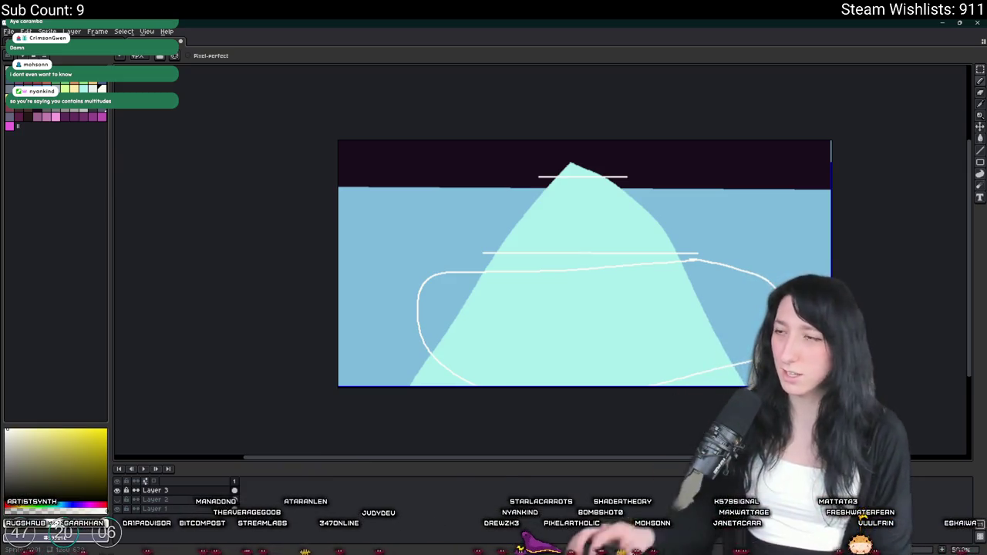
key("ctrl+z")
scroll(542, 192, "up", 2)
Step: Draw a large loose white loop around the iceberg's lower body
left_click_drag(493, 168, 906, 289)
key("ctrl+z")
scroll(409, 242, "down", 1)
mouse_move(409, 232)
left_mouse_down()
mouse_move(550, 192)
mouse_move(193, 255)
left_mouse_up()
key("ctrl+z")
left_click_drag(427, 326, 538, 223)
mouse_move(569, 221)
left_mouse_down()
mouse_move(265, 319)
mouse_move(345, 265)
left_mouse_up()
scroll(562, 285, "down", 1)
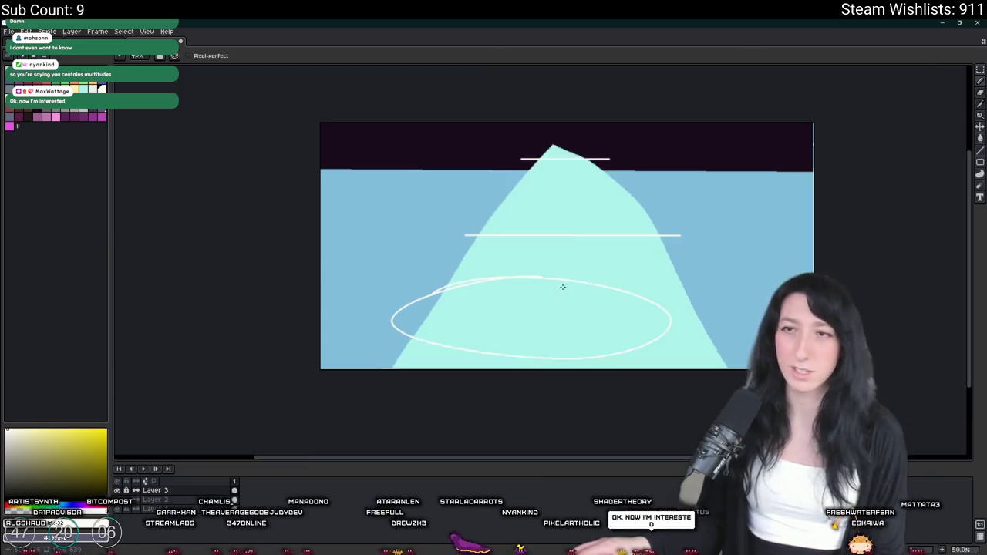
scroll(494, 300, "up", 2)
scroll(452, 301, "down", 1)
key("ctrl+z")
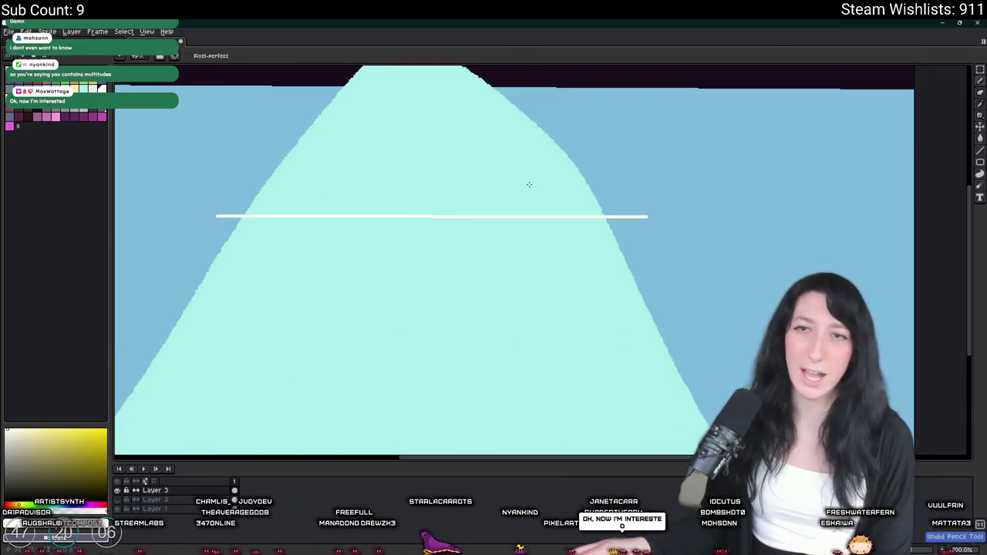
scroll(529, 185, "down", 2)
mouse_move(589, 230)
left_mouse_down()
mouse_move(431, 332)
mouse_move(540, 209)
left_mouse_up()
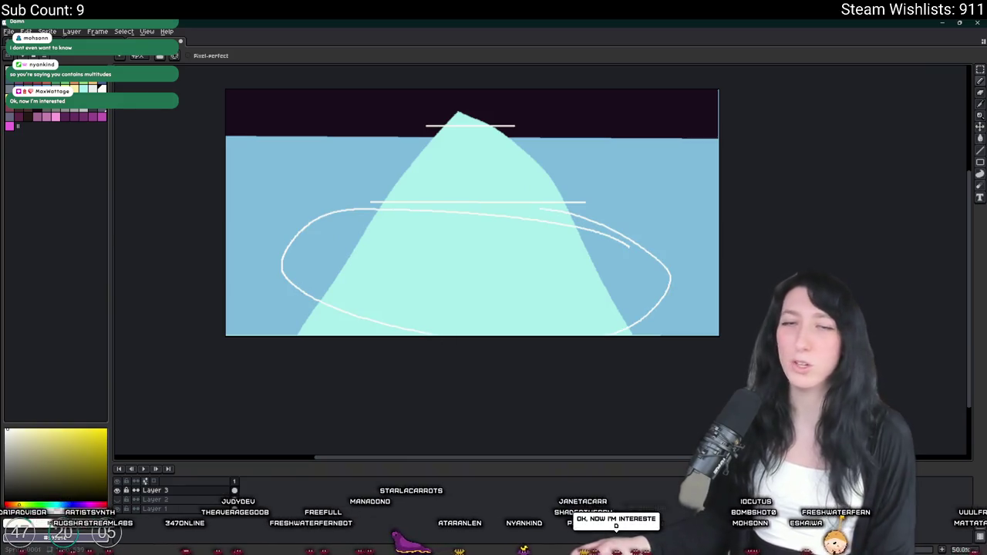
Step: Clear the stray loops and redraw the lower white waterline slightly longer
key("ctrl+z")
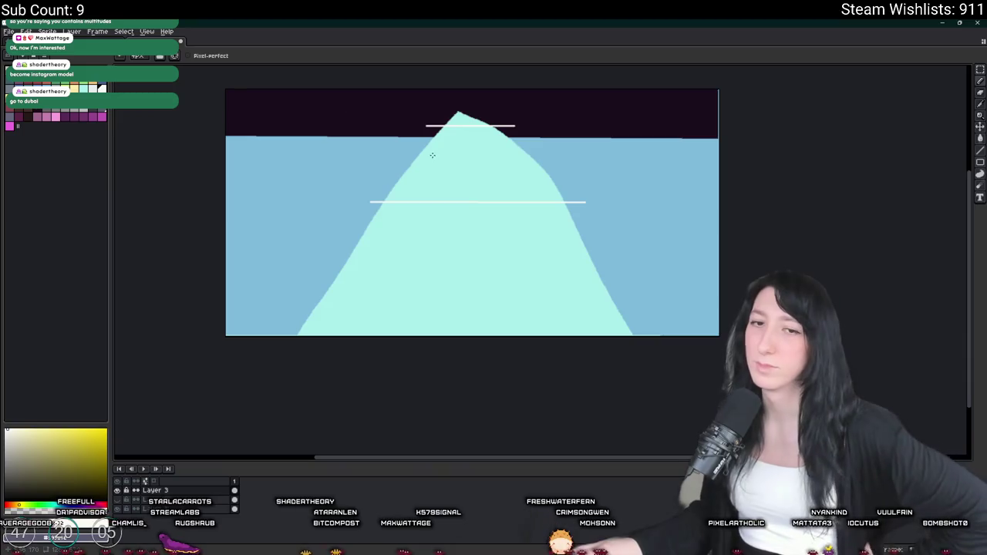
mouse_move(543, 162)
left_mouse_down()
mouse_move(501, 161)
mouse_move(463, 177)
mouse_move(478, 200)
mouse_move(532, 204)
mouse_move(431, 170)
left_mouse_up()
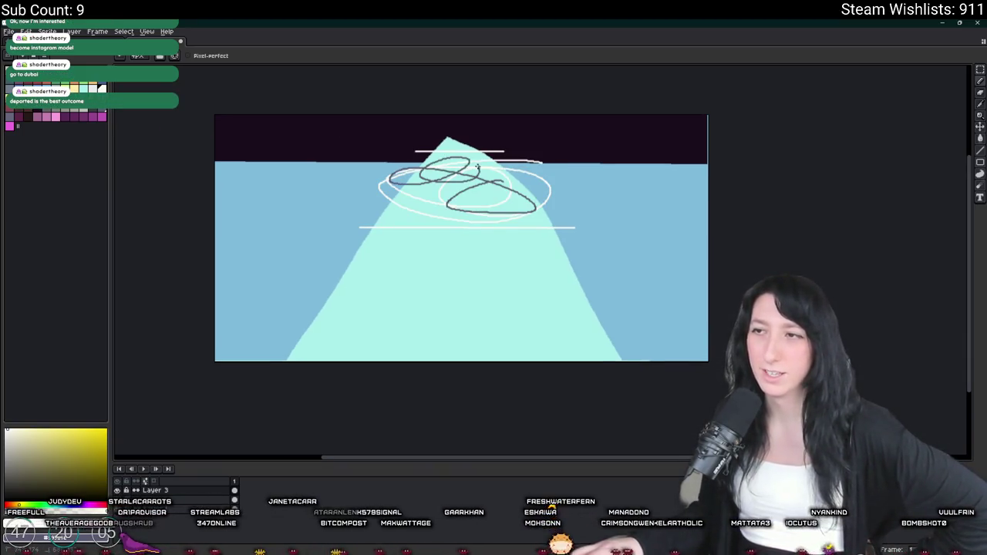
key("ctrl+z")
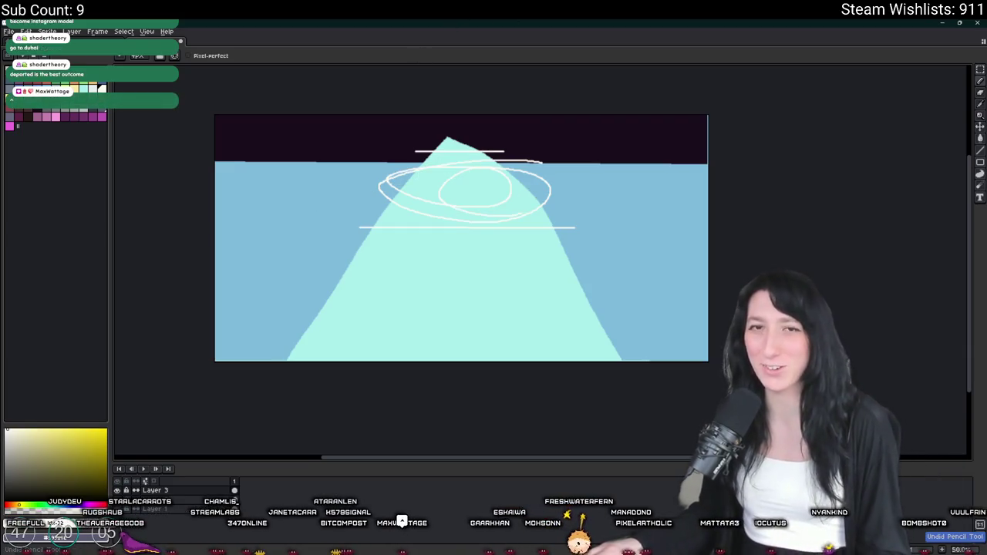
key("ctrl+z")
key("ctrl+z")
key("ctrl+z")
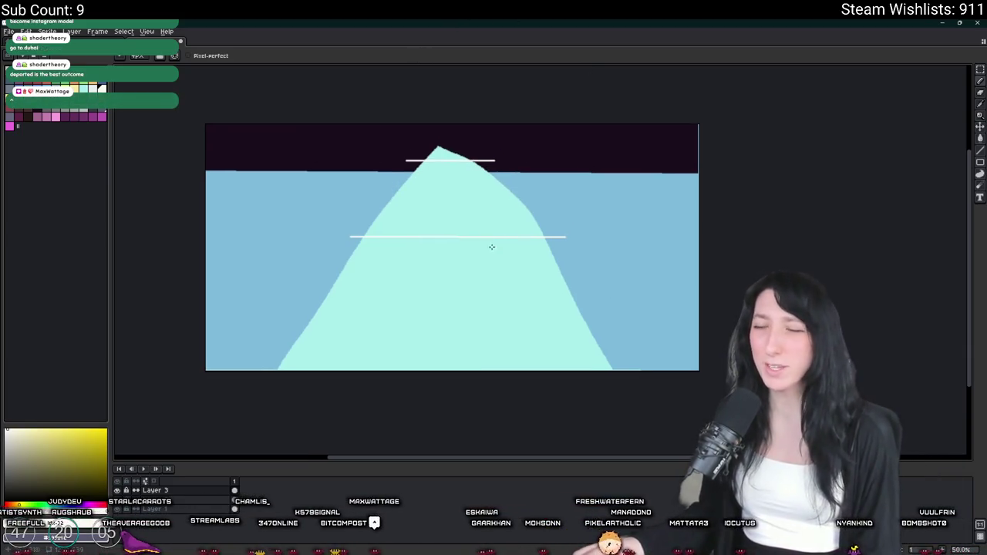
scroll(489, 247, "up", 2)
scroll(447, 236, "down", 1)
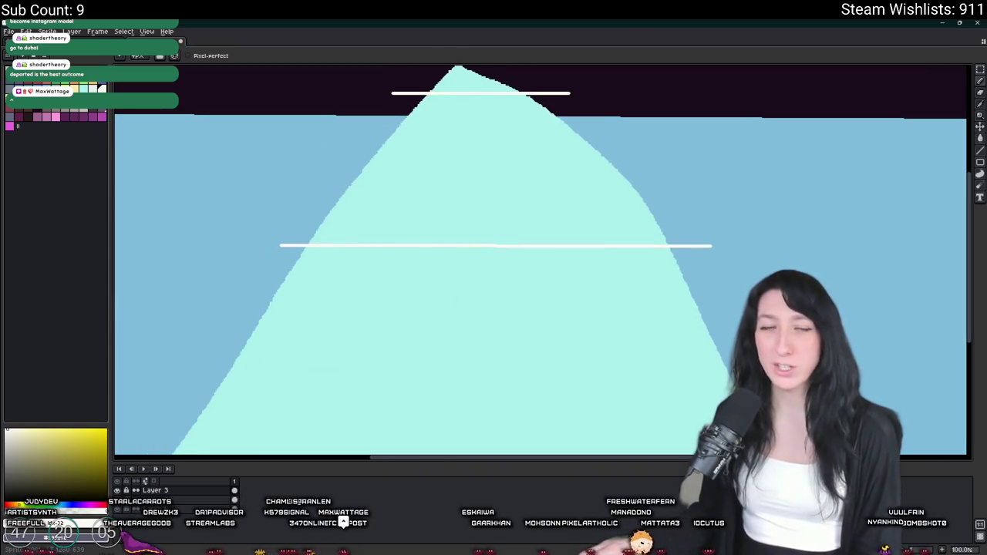
left_click_drag(407, 159, 429, 170)
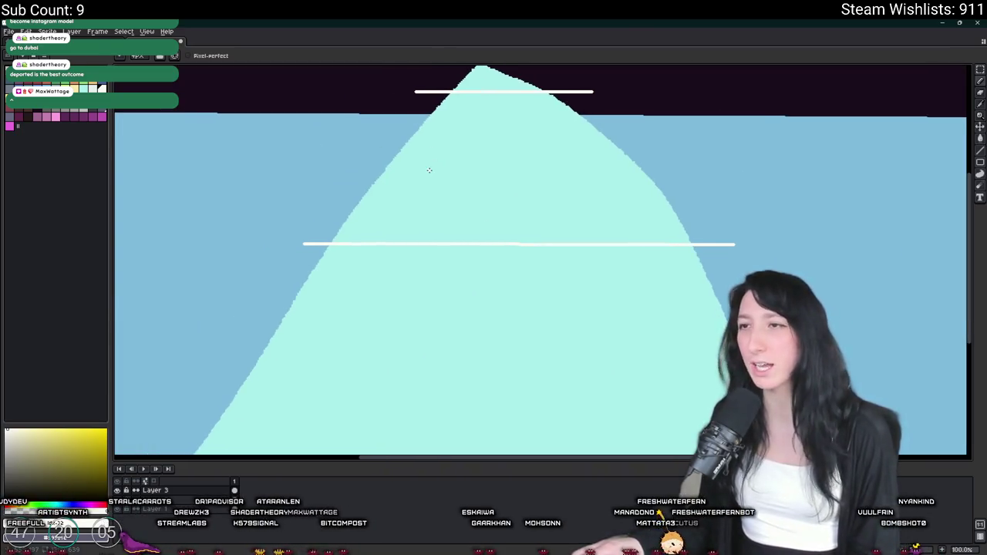
scroll(514, 163, "down", 1)
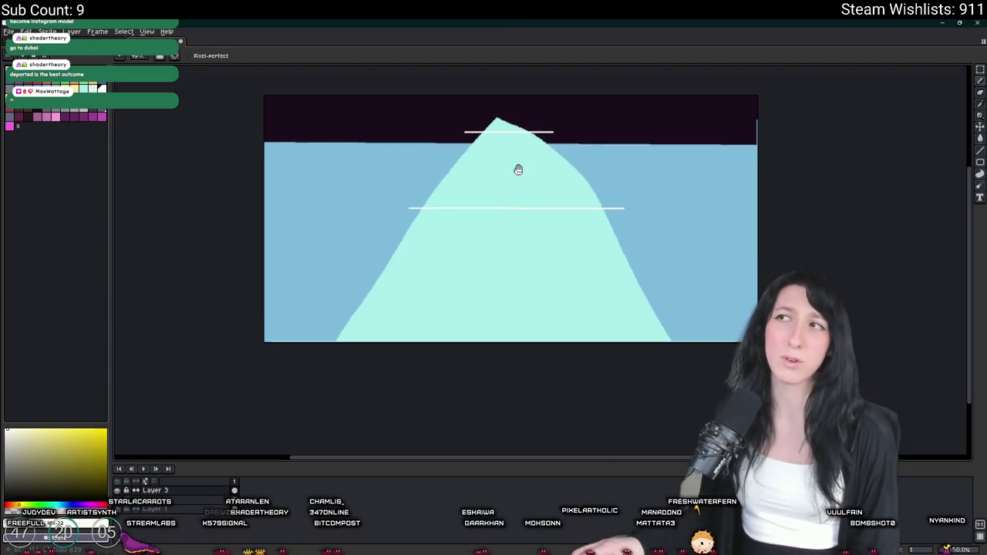
scroll(517, 170, "up", 1)
mouse_move(410, 226)
left_mouse_down()
mouse_move(424, 284)
mouse_move(430, 213)
mouse_move(329, 236)
left_mouse_up()
key("ctrl+z")
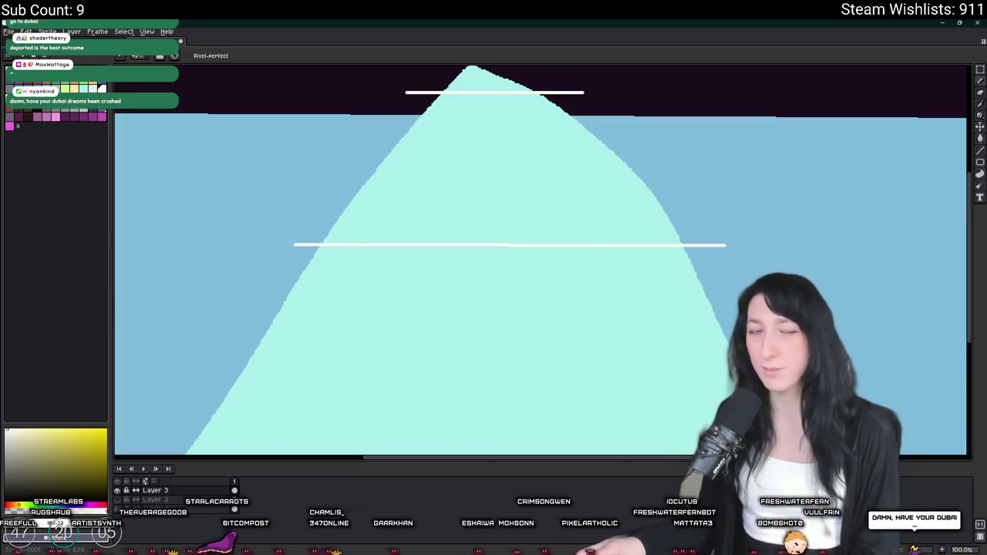
scroll(385, 185, "down", 1)
mouse_move(402, 193)
left_mouse_down()
mouse_move(542, 258)
mouse_move(360, 198)
left_mouse_up()
key("ctrl+z")
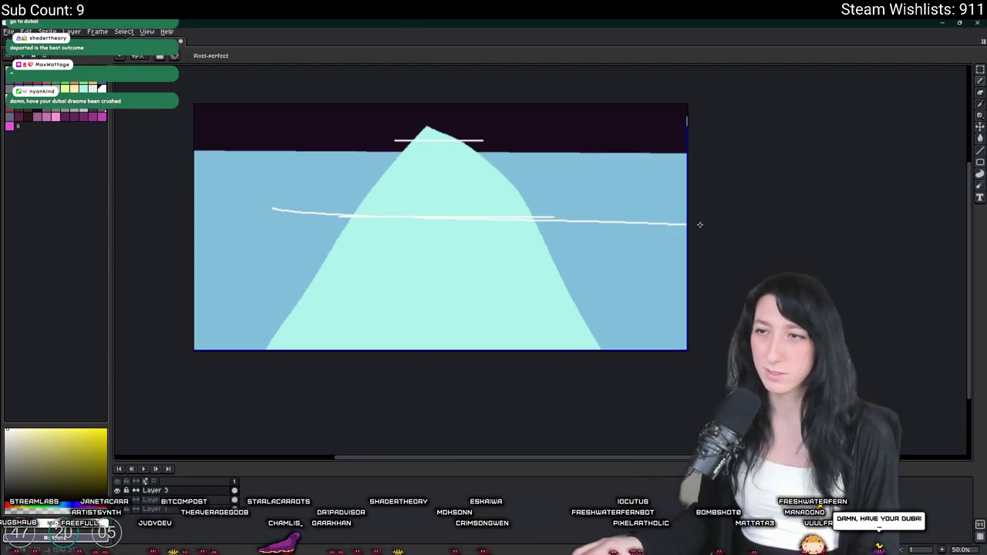
left_click_drag(587, 218, 309, 218)
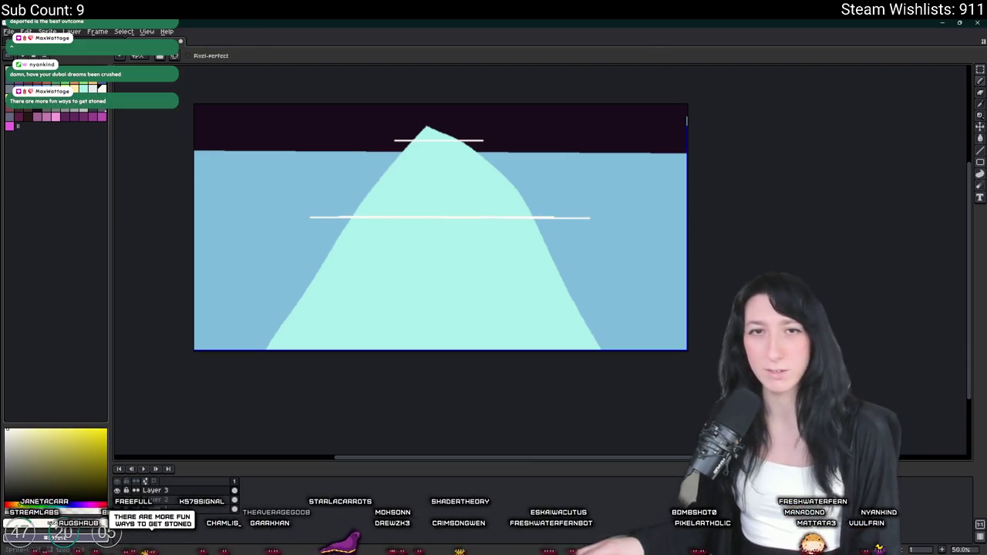
Step: Draw a flat white life ring on the water left of the iceberg
scroll(374, 232, "up", 3)
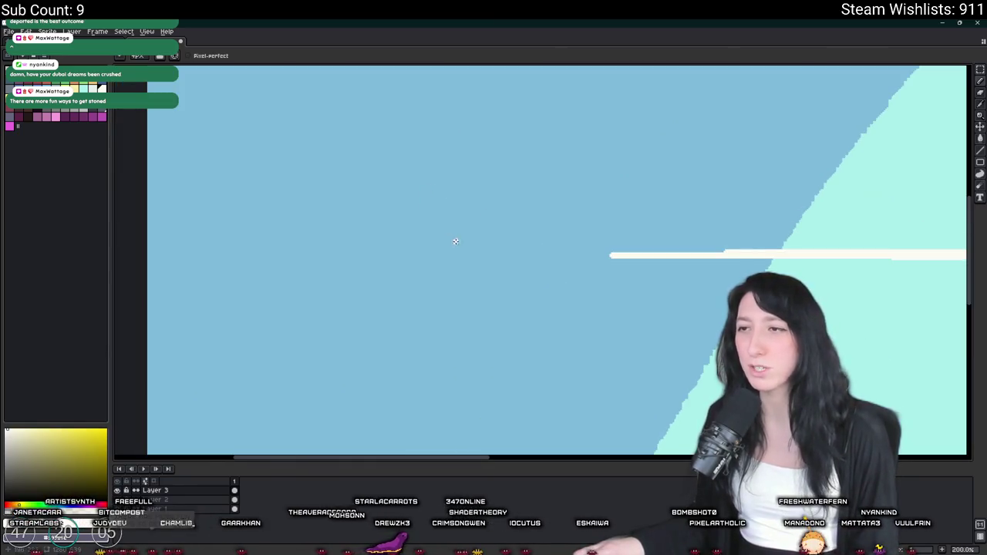
left_click_drag(454, 238, 378, 245)
key("ctrl+z")
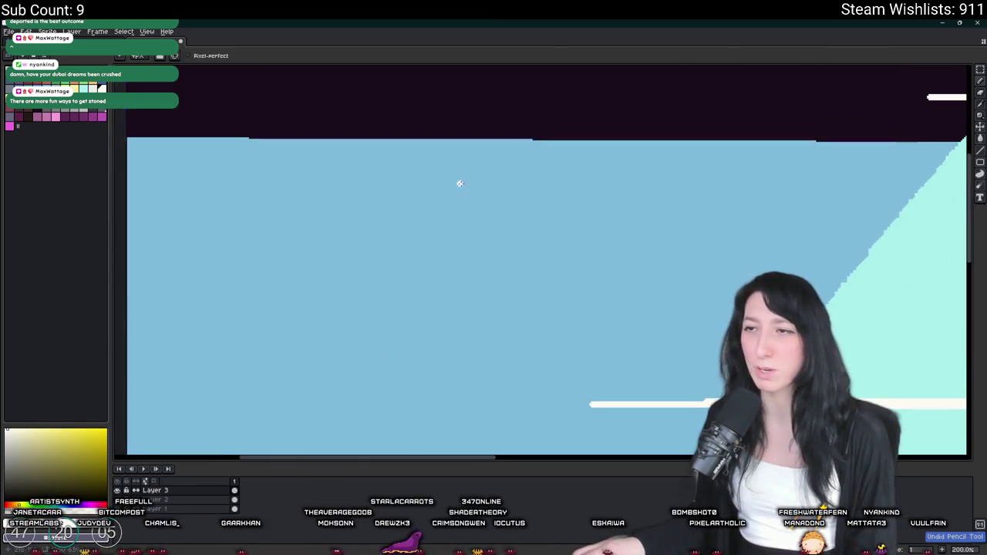
scroll(326, 203, "up", 1)
mouse_move(347, 166)
left_mouse_down()
mouse_move(221, 226)
mouse_move(293, 161)
left_mouse_up()
key("ctrl+z")
mouse_move(395, 216)
left_mouse_down()
mouse_move(310, 237)
mouse_move(389, 216)
mouse_move(424, 266)
mouse_move(397, 232)
mouse_move(390, 251)
mouse_move(391, 227)
left_mouse_up()
left_click(46, 111)
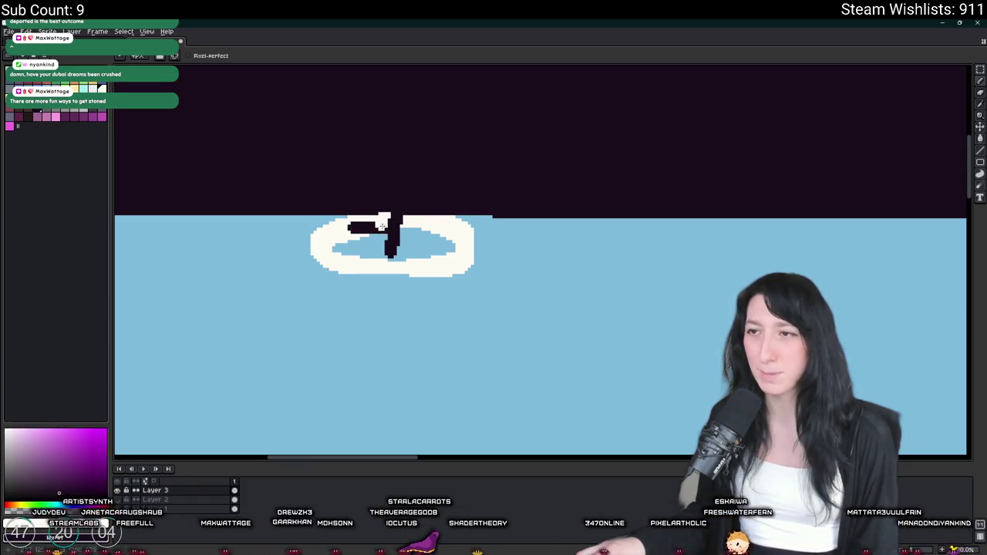
Step: Draw a dark red stick figure with head, arms and legs in the life ring
key("ctrl+z")
key("ctrl+z")
mouse_move(391, 244)
left_mouse_down()
mouse_move(401, 177)
mouse_move(347, 219)
mouse_move(436, 228)
left_mouse_up()
mouse_move(404, 184)
left_mouse_down()
mouse_move(420, 165)
mouse_move(402, 189)
left_mouse_up()
mouse_move(386, 275)
left_mouse_down()
mouse_move(345, 321)
mouse_move(429, 321)
left_mouse_up()
left_click_drag(397, 258, 403, 264)
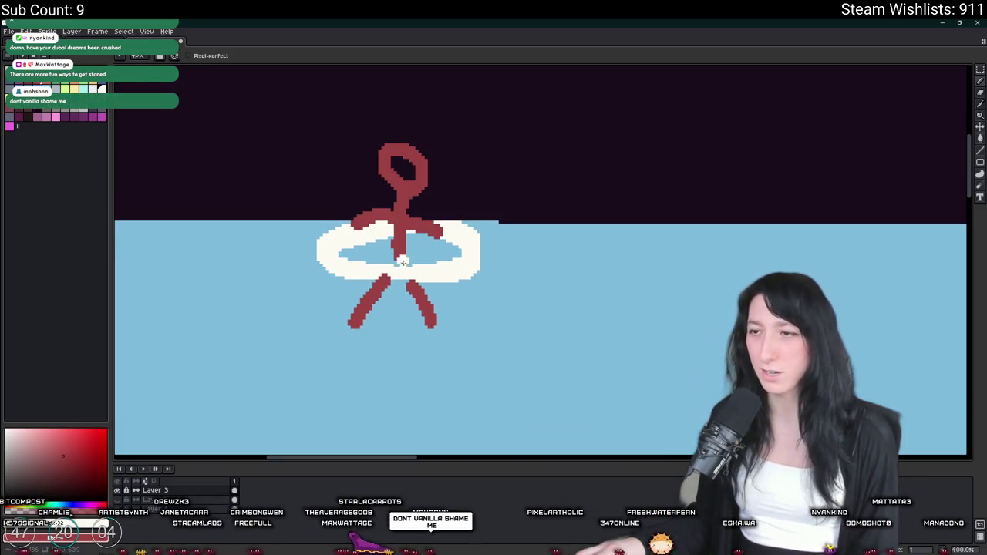
Step: Copy the ringed stick figure to two more spots on the water around the iceberg
key("m")
scroll(467, 276, "down", 2)
left_click_drag(507, 165, 375, 337)
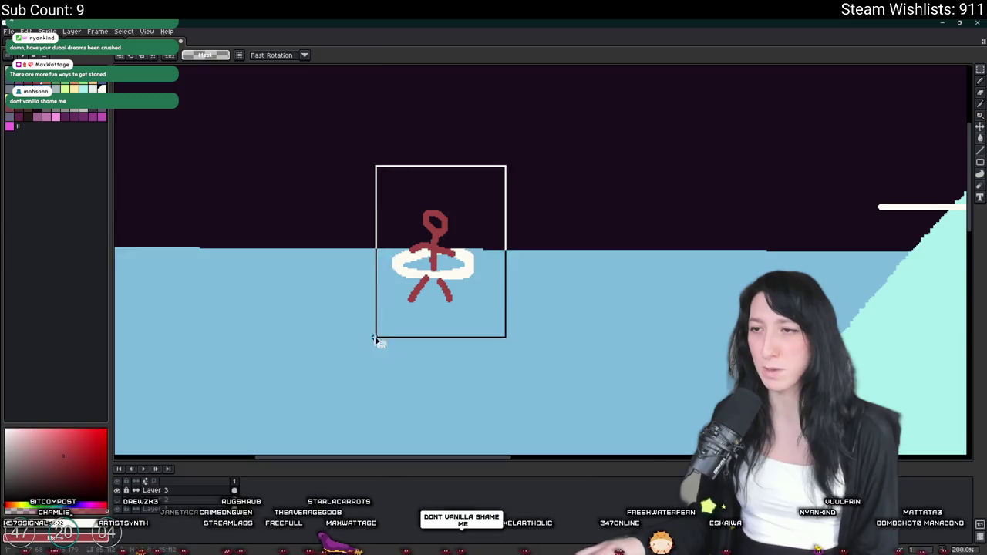
scroll(374, 337, "down", 1)
left_click_drag(182, 231, 841, 231)
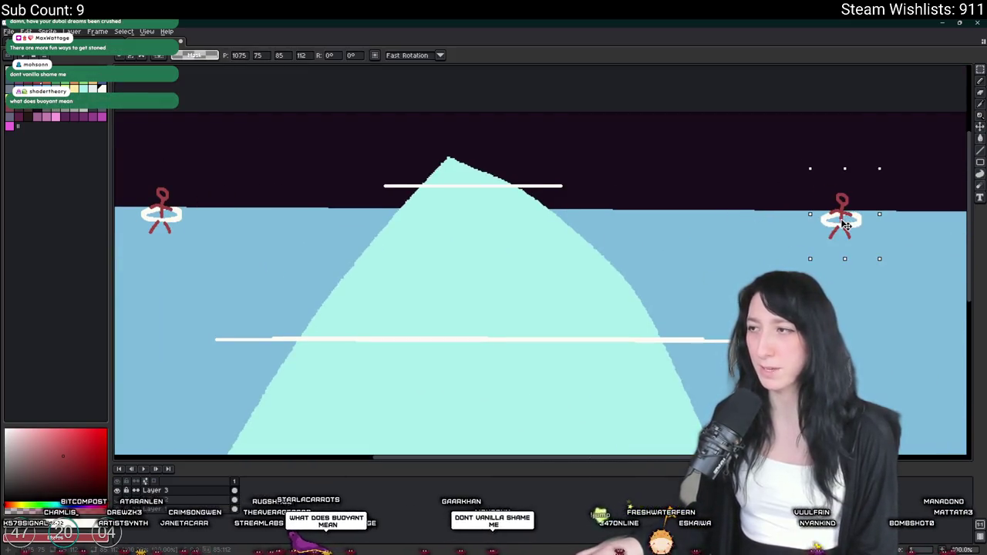
scroll(622, 193, "right", 3)
scroll(621, 194, "down", 2)
scroll(444, 222, "up", 1)
mouse_move(414, 186)
left_mouse_down()
mouse_move(453, 232)
mouse_move(397, 251)
left_mouse_up()
mouse_move(442, 221)
left_mouse_down()
mouse_move(493, 233)
mouse_move(730, 236)
left_mouse_up()
left_click(730, 281)
key("b")
scroll(442, 287, "up", 2)
scroll(442, 286, "up", 2)
scroll(442, 287, "down", 2)
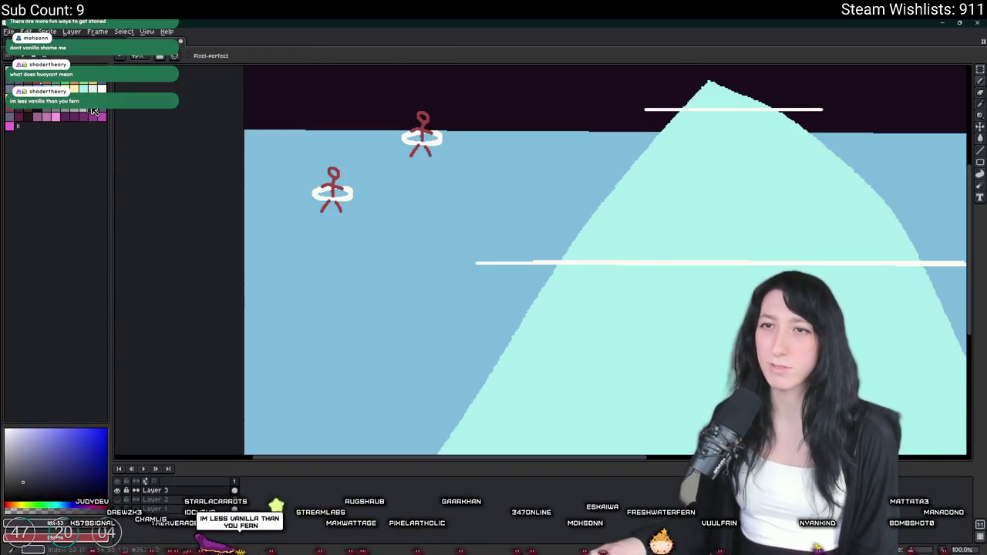
Step: Outline the dark shark's back, dorsal fin and side fin left of the iceberg
scroll(331, 308, "up", 2)
left_click_drag(286, 341, 413, 284)
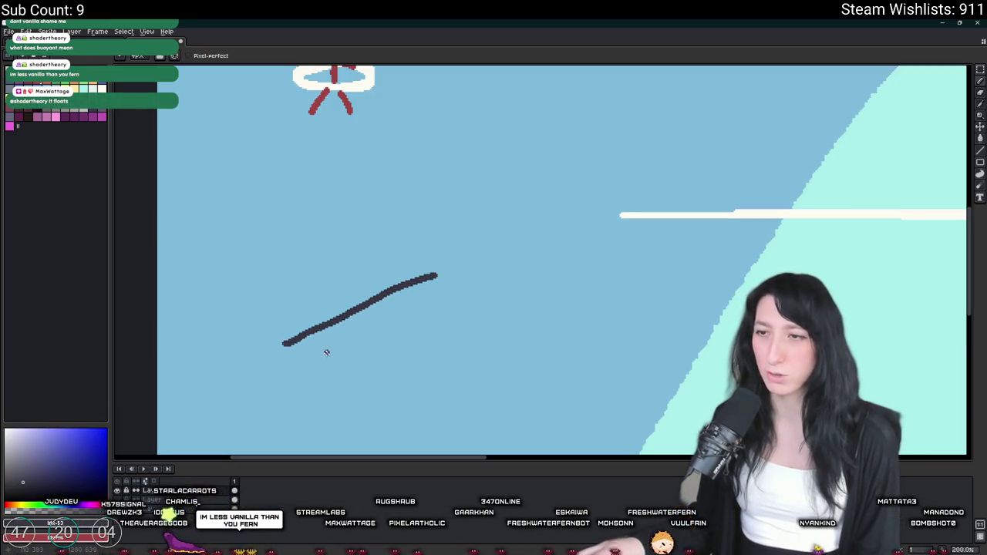
key("ctrl+z")
mouse_move(260, 331)
left_mouse_down()
mouse_move(308, 307)
mouse_move(319, 242)
mouse_move(414, 258)
mouse_move(522, 223)
mouse_move(547, 266)
mouse_move(527, 297)
mouse_move(420, 363)
mouse_move(524, 279)
left_mouse_up()
left_click_drag(601, 215, 570, 267)
left_click_drag(515, 230, 578, 267)
key("ctrl+z")
key("ctrl+z")
mouse_move(565, 217)
left_mouse_down()
mouse_move(534, 253)
mouse_move(468, 292)
mouse_move(384, 281)
mouse_move(346, 288)
mouse_move(310, 270)
mouse_move(363, 368)
mouse_move(377, 298)
left_mouse_up()
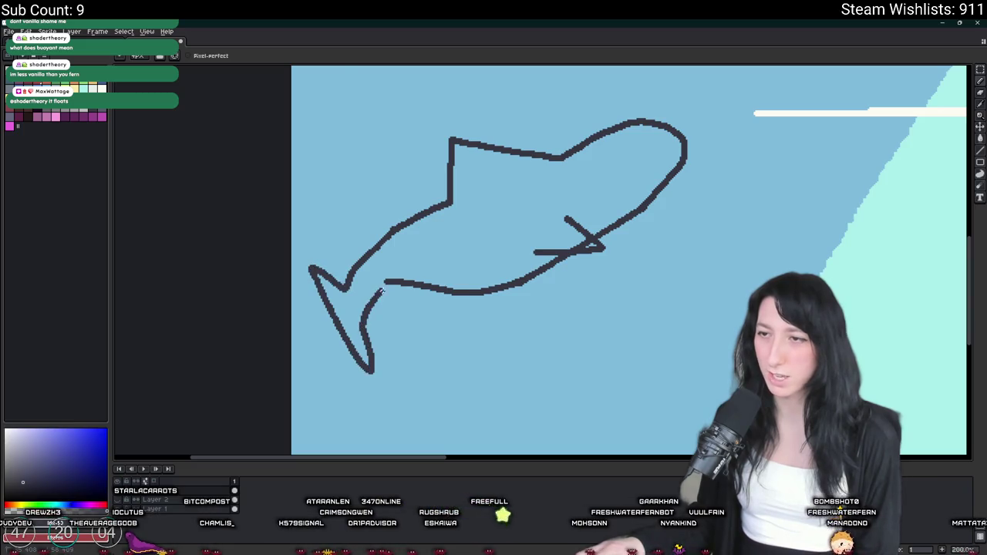
Step: Give the shark two large round dark eyes
scroll(398, 278, "down", 2)
scroll(453, 173, "up", 4)
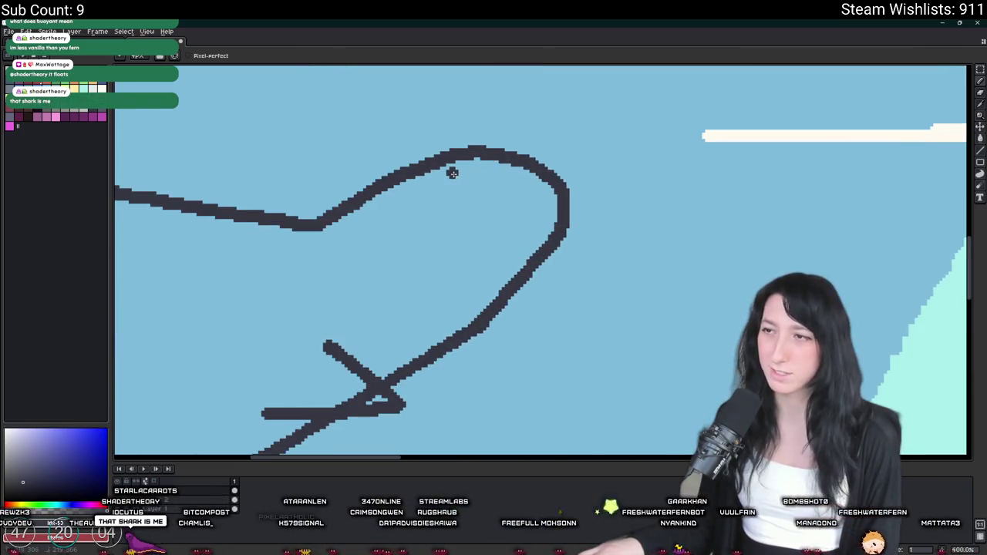
left_click_drag(535, 189, 485, 166)
key("ctrl+z")
key("ctrl+z")
left_click(515, 227)
left_click(455, 183)
left_click(512, 222)
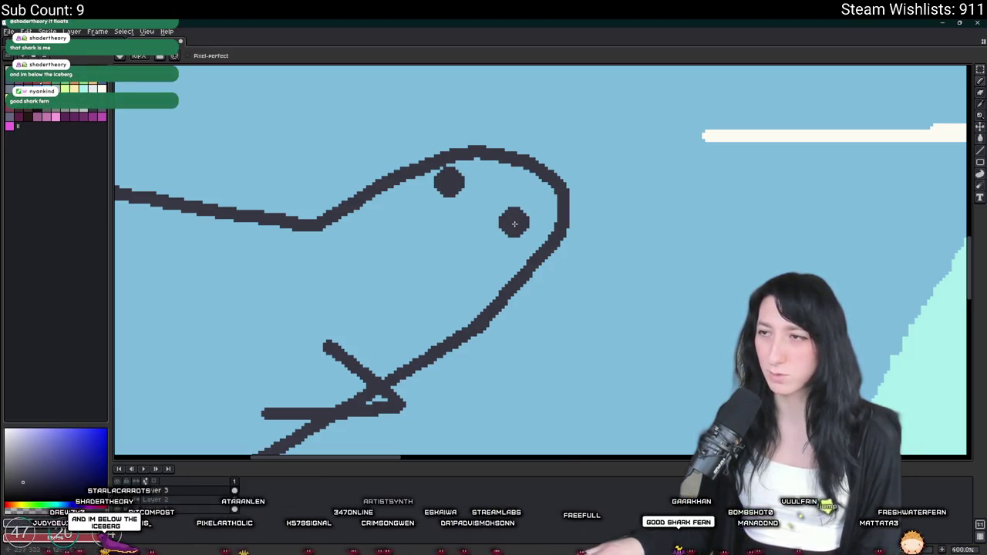
Step: Try a jaw line on the shark and undo it
scroll(598, 227, "down", 4)
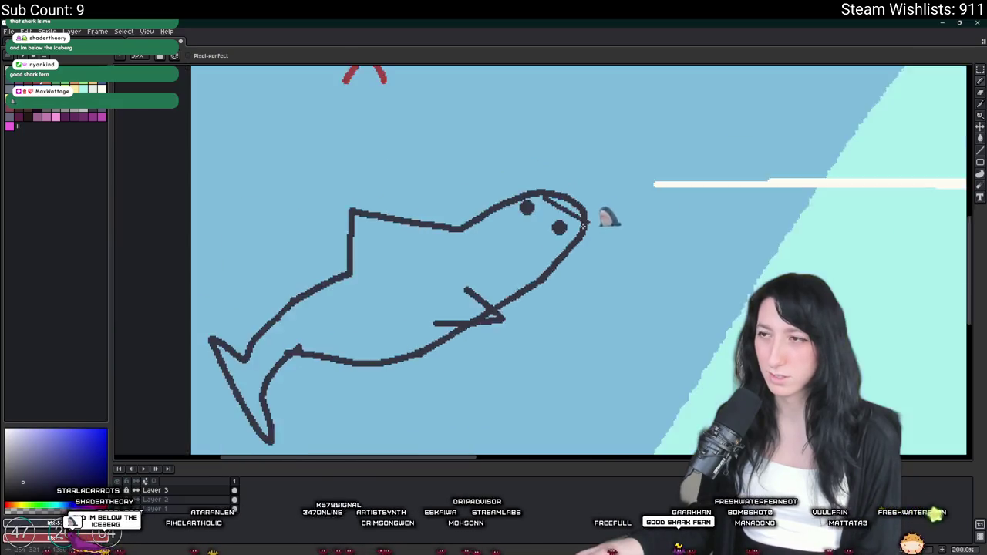
scroll(573, 225, "up", 4)
scroll(485, 243, "down", 3)
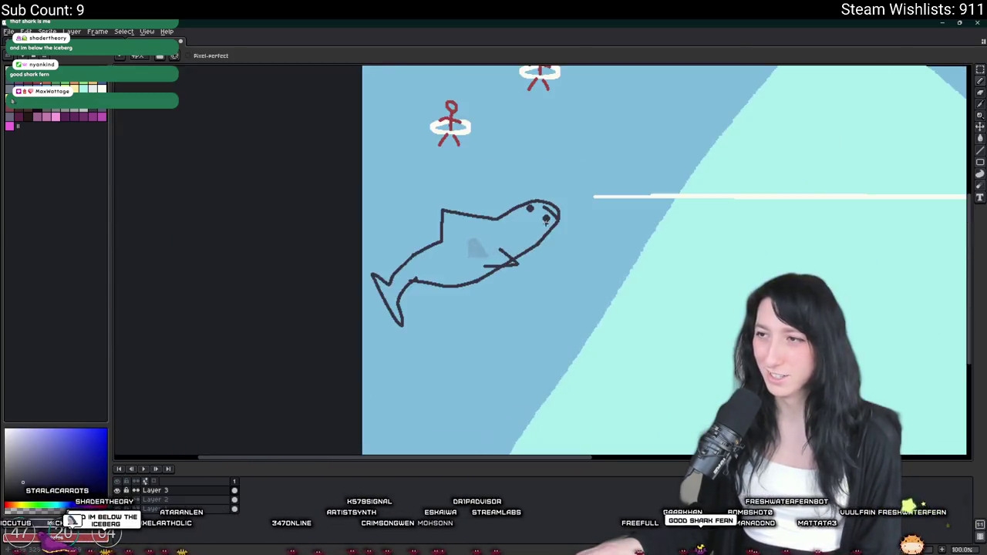
scroll(561, 198, "up", 3)
scroll(561, 198, "up", 1)
mouse_move(595, 199)
left_mouse_down()
mouse_move(606, 260)
mouse_move(510, 284)
mouse_move(594, 280)
mouse_move(671, 231)
mouse_move(575, 234)
mouse_move(648, 245)
mouse_move(576, 262)
mouse_move(655, 193)
mouse_move(589, 231)
left_mouse_up()
key("ctrl+z")
scroll(589, 231, "down", 5)
scroll(571, 254, "up", 1)
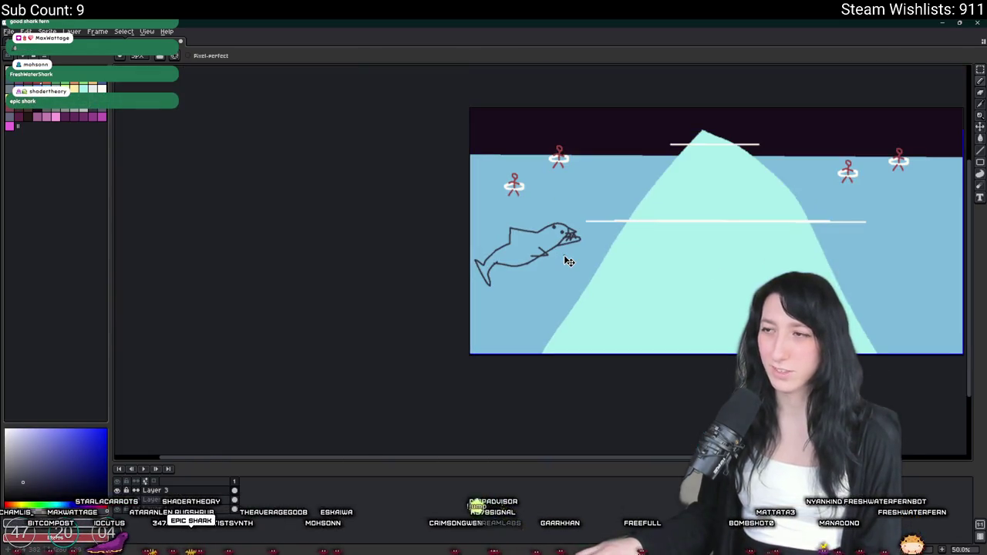
Step: Sketch a trial loop around the shark and iceberg, undo it, and return to the Pencil
scroll(561, 251, "up", 4)
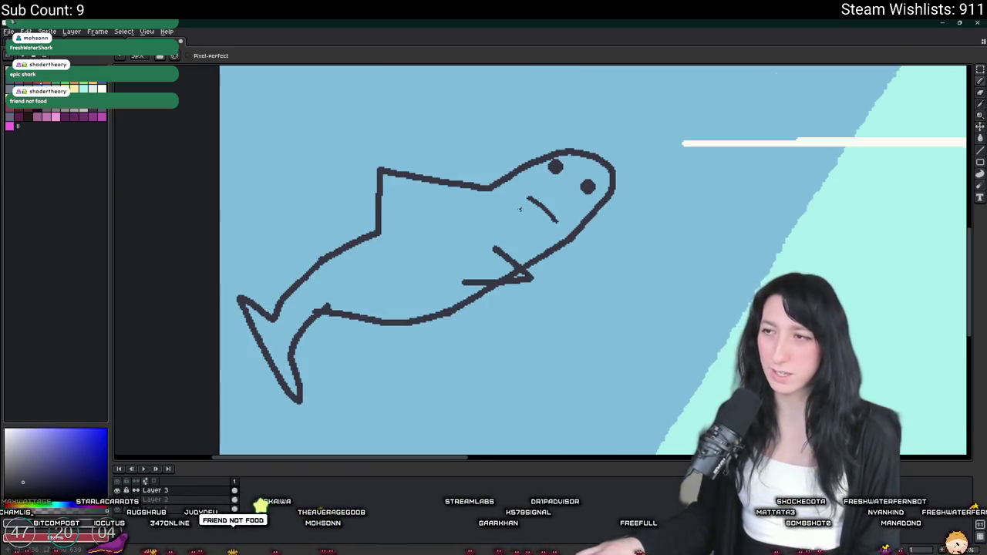
scroll(532, 240, "down", 3)
scroll(539, 247, "up", 2)
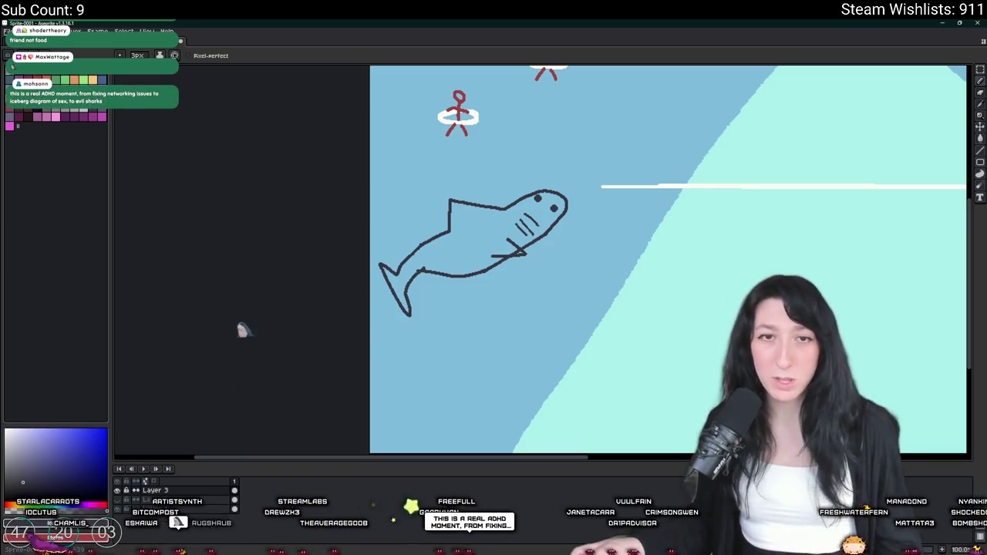
scroll(246, 285, "down", 2)
mouse_move(705, 254)
left_mouse_down()
mouse_move(463, 216)
mouse_move(417, 331)
mouse_move(559, 231)
left_mouse_up()
key("ctrl+z")
key("b")
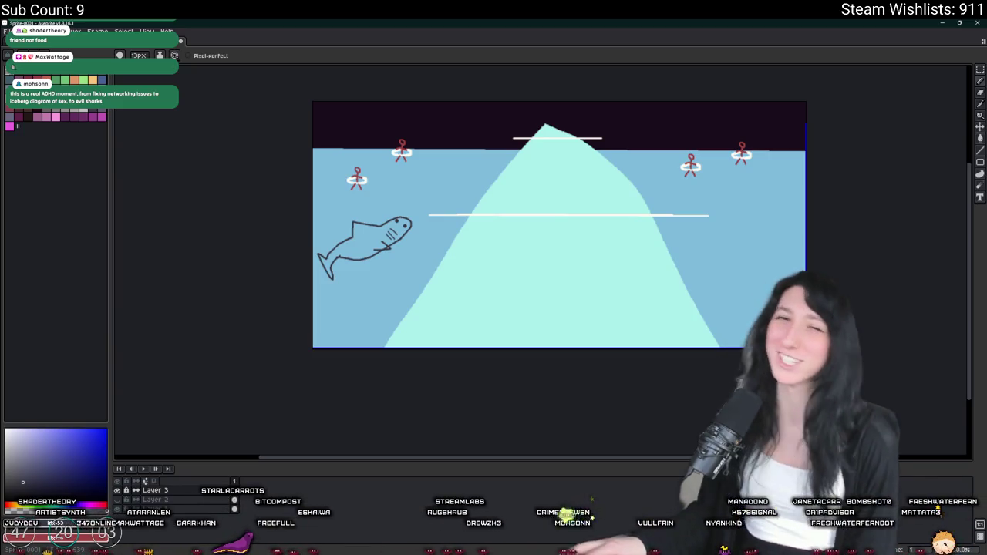
scroll(400, 249, "up", 1)
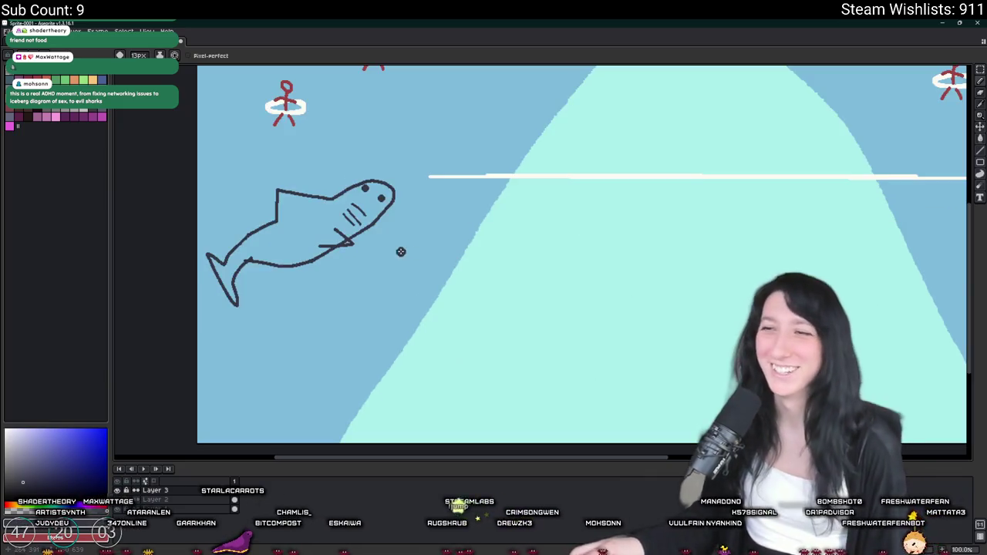
scroll(485, 236, "down", 1)
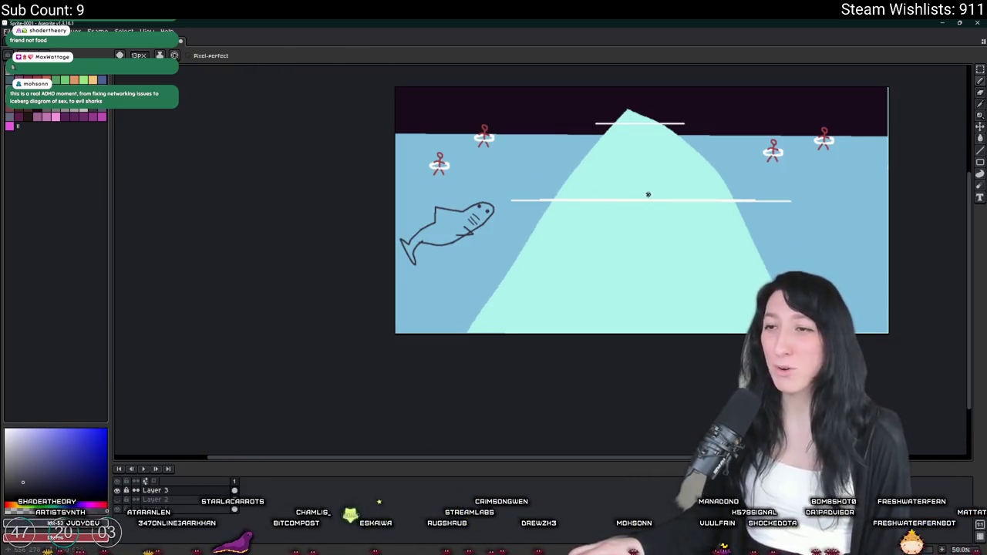
left_click_drag(387, 170, 318, 164)
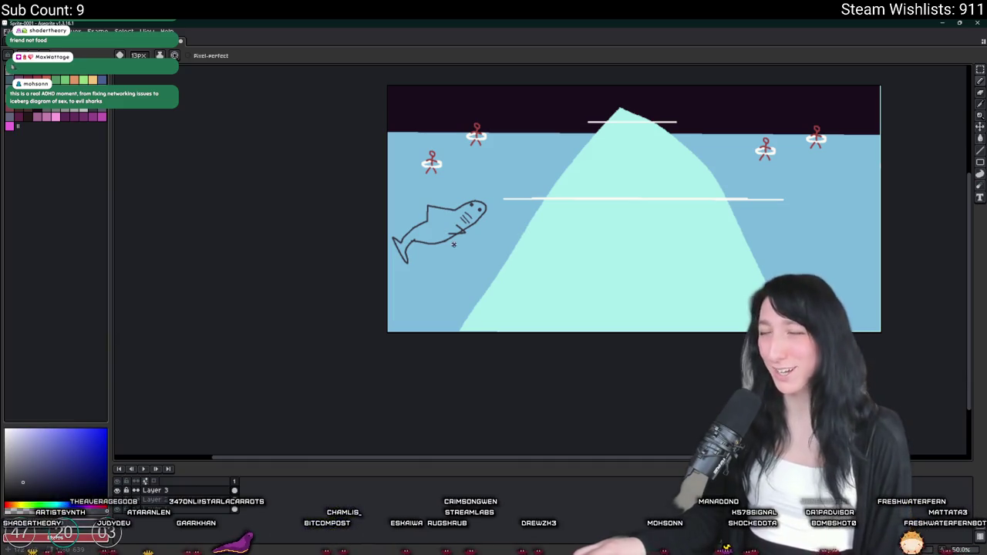
left_click_drag(596, 181, 526, 214)
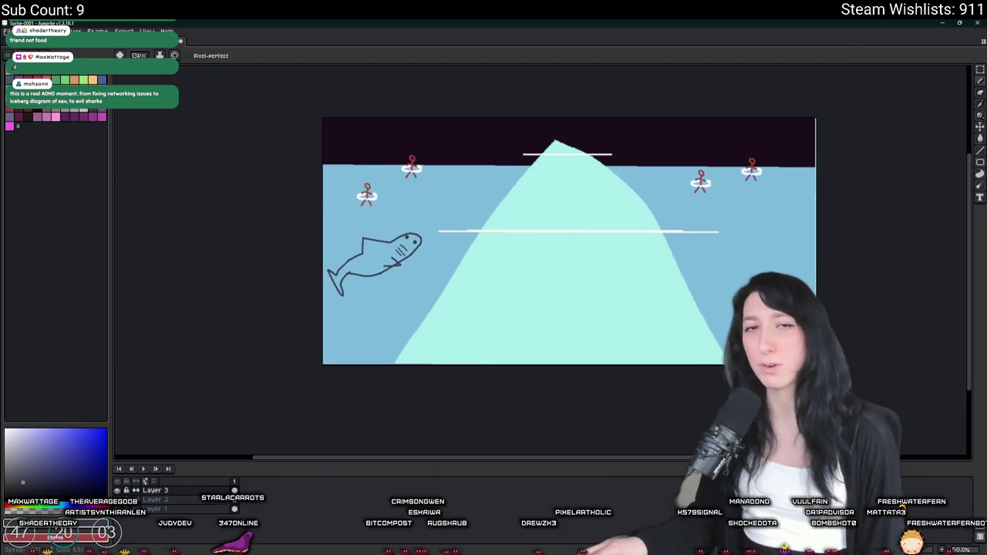
scroll(412, 154, "up", 1)
mouse_move(810, 108)
left_mouse_down()
mouse_move(549, 122)
mouse_move(729, 103)
mouse_move(669, 123)
left_mouse_up()
scroll(584, 180, "down", 3)
key("ctrl+z")
scroll(558, 101, "up", 4)
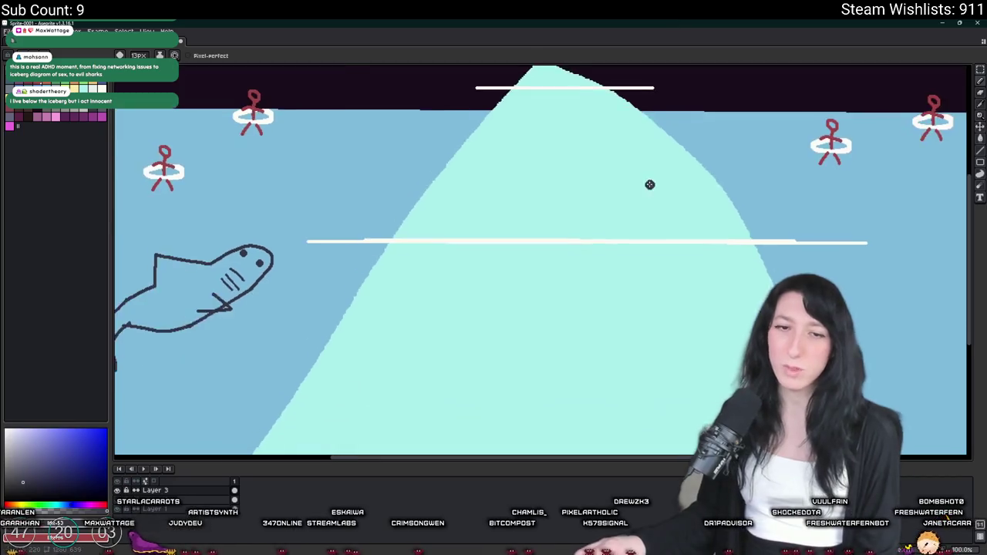
scroll(650, 185, "down", 1)
scroll(689, 233, "up", 1)
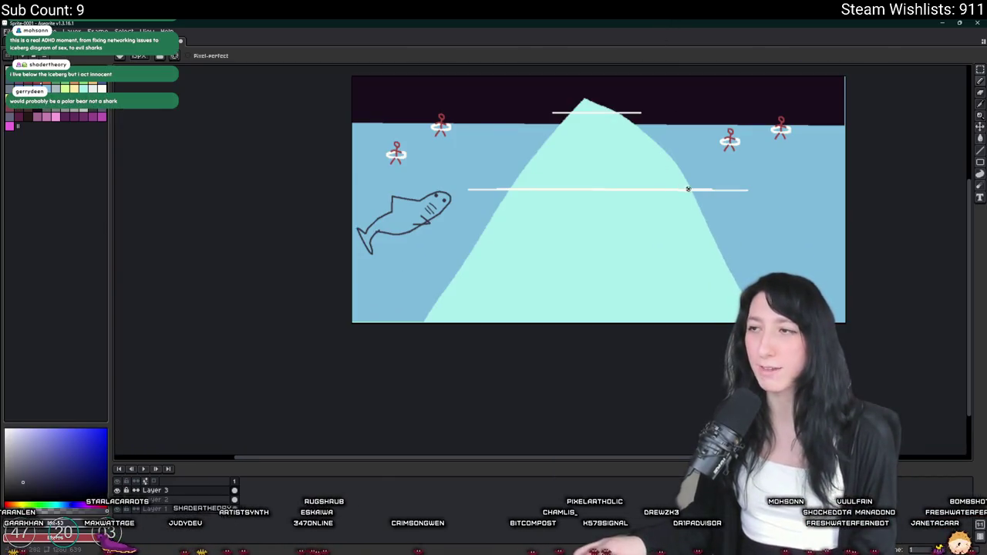
mouse_move(709, 199)
left_mouse_down()
mouse_move(441, 254)
mouse_move(746, 246)
mouse_move(683, 202)
left_mouse_up()
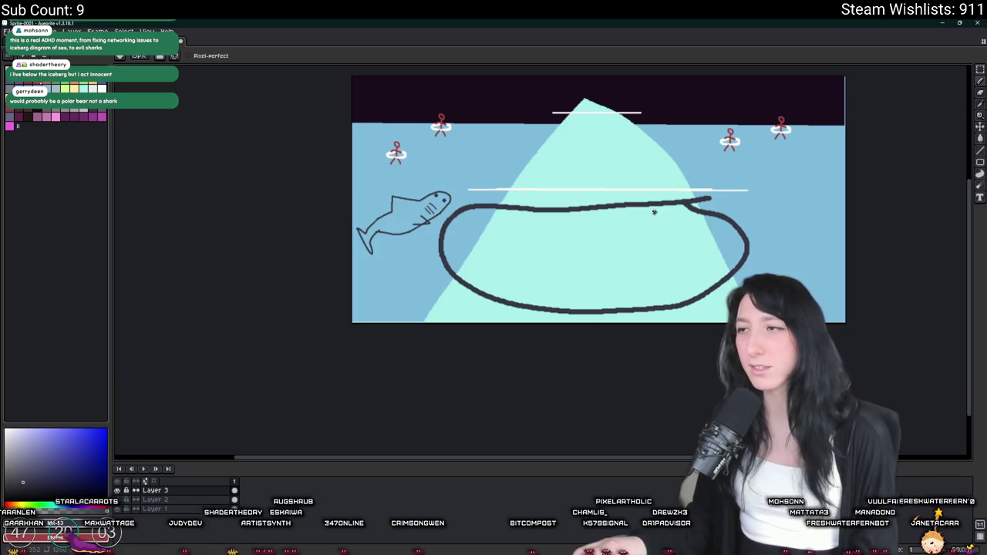
key("ctrl+z")
mouse_move(586, 200)
left_mouse_down()
mouse_move(502, 291)
mouse_move(758, 245)
mouse_move(582, 202)
left_mouse_up()
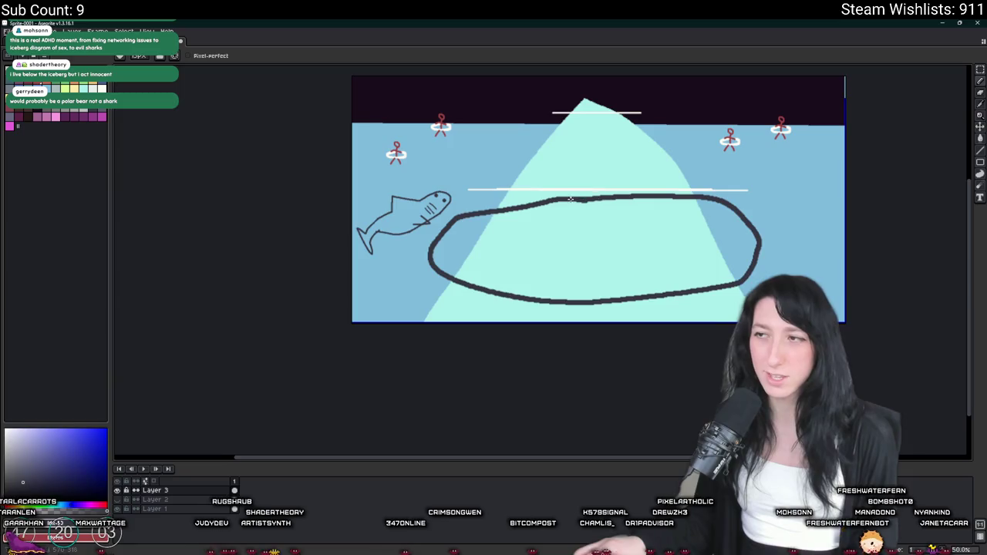
scroll(552, 219, "up", 1)
scroll(553, 218, "down", 1)
scroll(553, 218, "up", 1)
scroll(553, 218, "down", 1)
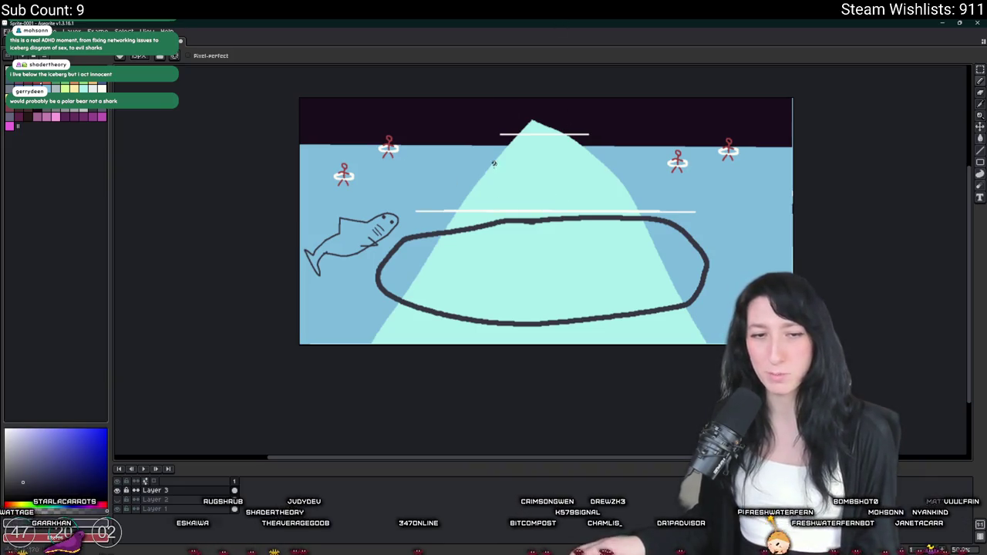
scroll(495, 159, "up", 1)
scroll(327, 252, "down", 1)
scroll(327, 252, "up", 1)
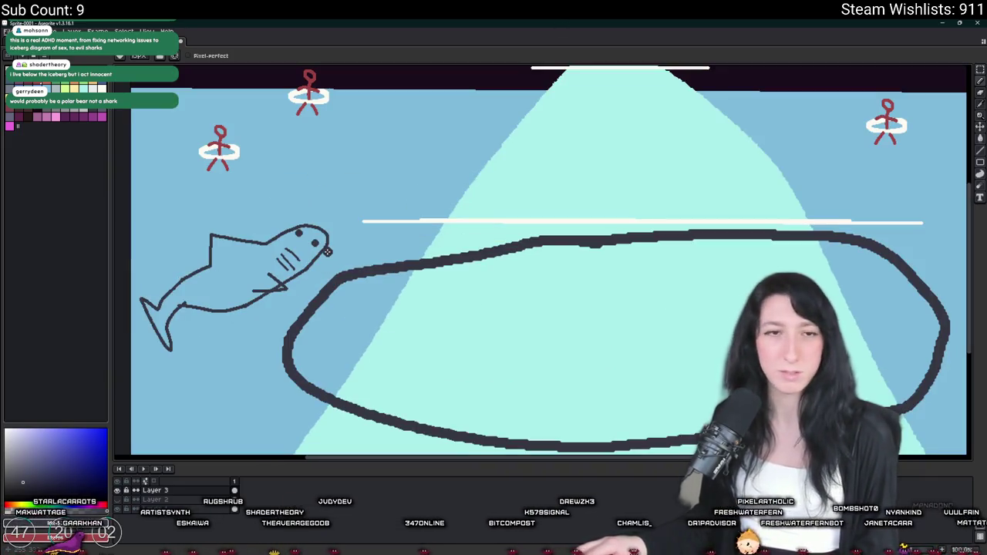
left_click_drag(547, 232, 511, 293)
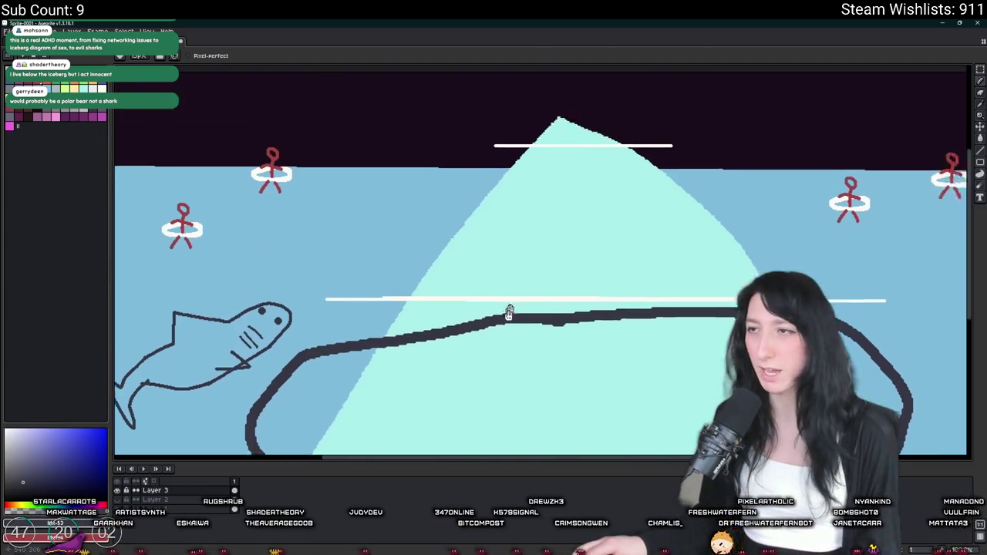
key("ctrl+z")
scroll(471, 275, "down", 1)
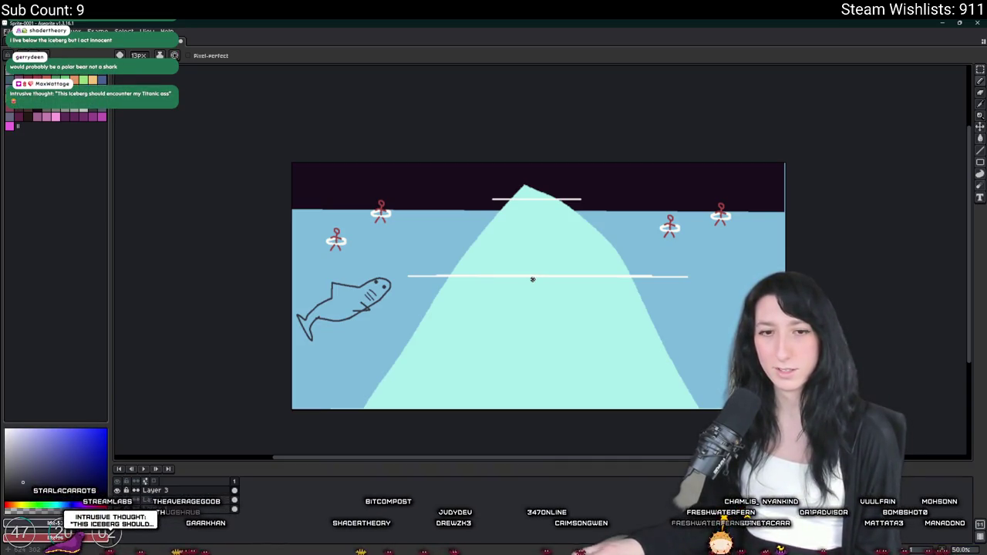
left_click_drag(569, 277, 540, 269)
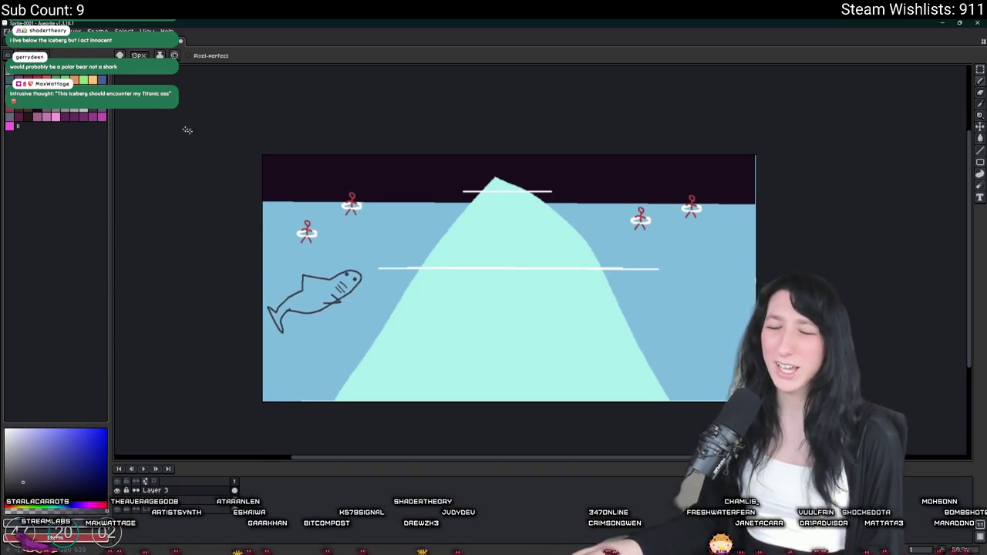
scroll(493, 208, "up", 3)
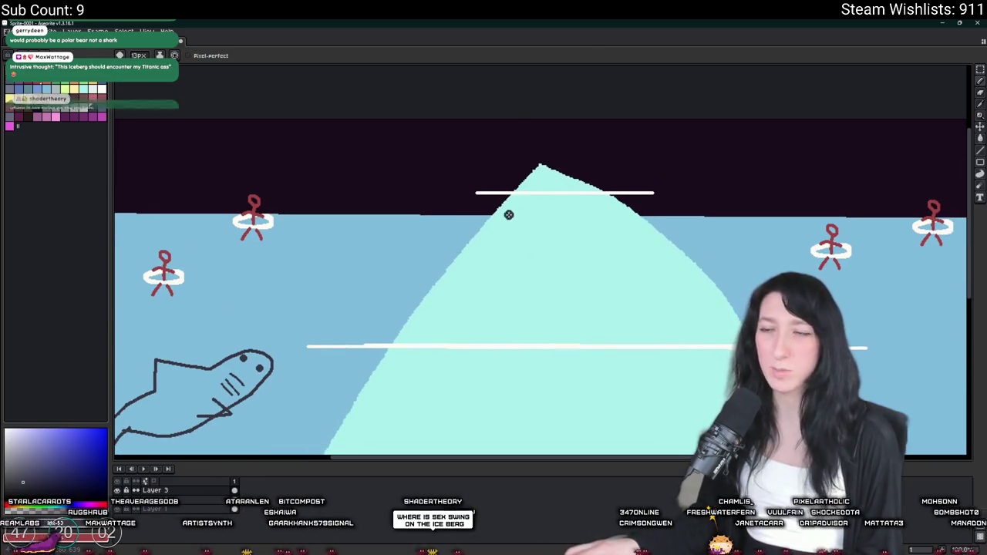
mouse_move(683, 161)
left_mouse_down()
mouse_move(369, 199)
mouse_move(702, 266)
mouse_move(675, 159)
mouse_move(651, 159)
left_mouse_up()
scroll(653, 158, "down", 2)
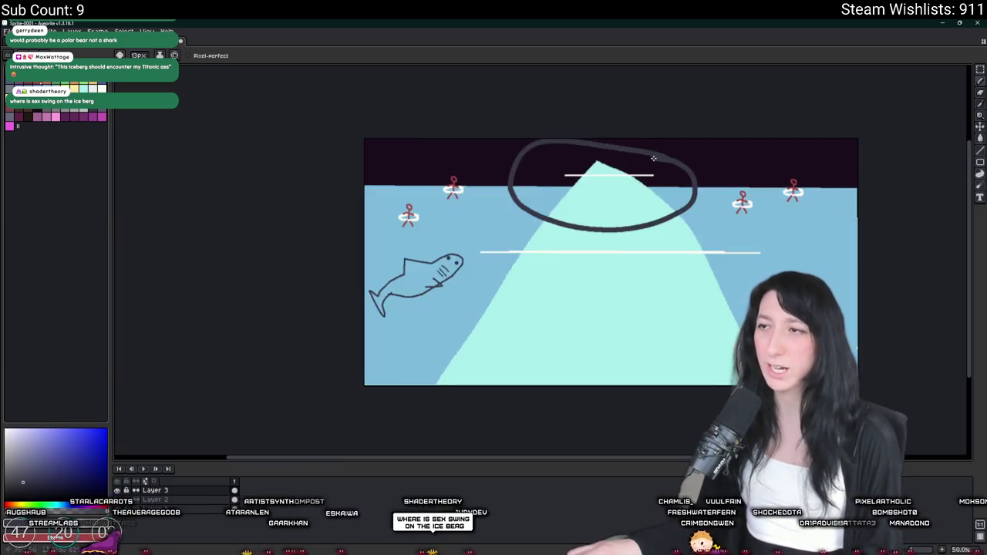
scroll(653, 158, "up", 3)
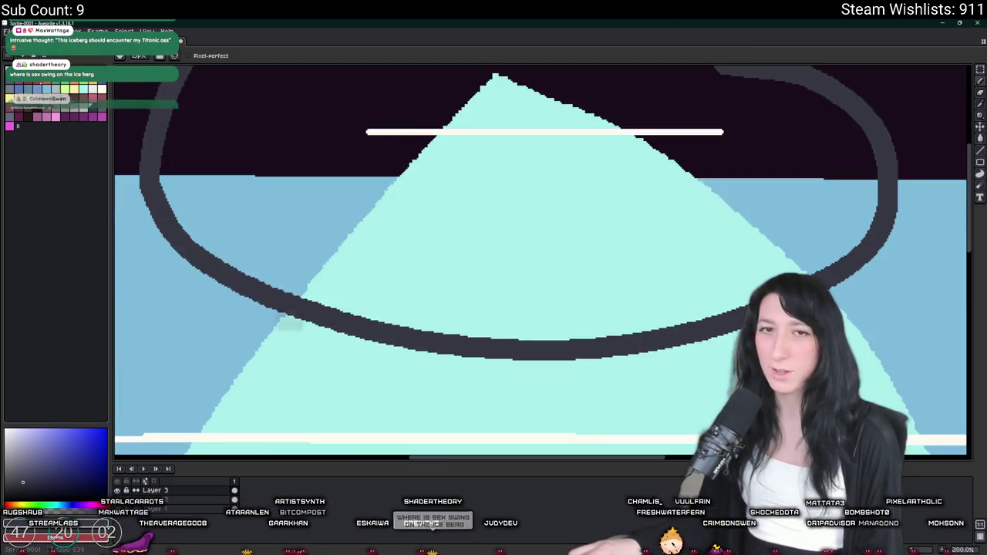
key("ctrl+z")
mouse_move(243, 231)
left_mouse_down()
mouse_move(363, 245)
mouse_move(397, 271)
left_mouse_up()
key("ctrl+z")
key("v")
key("b")
mouse_move(275, 243)
left_mouse_down()
mouse_move(936, 239)
mouse_move(283, 273)
left_mouse_up()
scroll(385, 264, "down", 1)
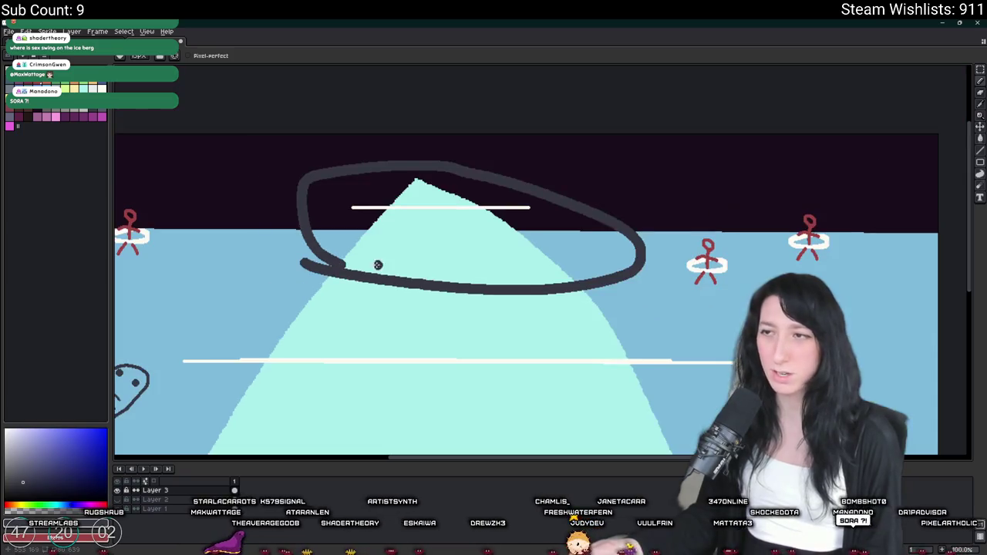
key("v")
key("ctrl+z")
key("b")
mouse_move(577, 155)
left_mouse_down()
mouse_move(671, 255)
mouse_move(463, 139)
left_mouse_up()
key("v")
key("ctrl+z")
key("b")
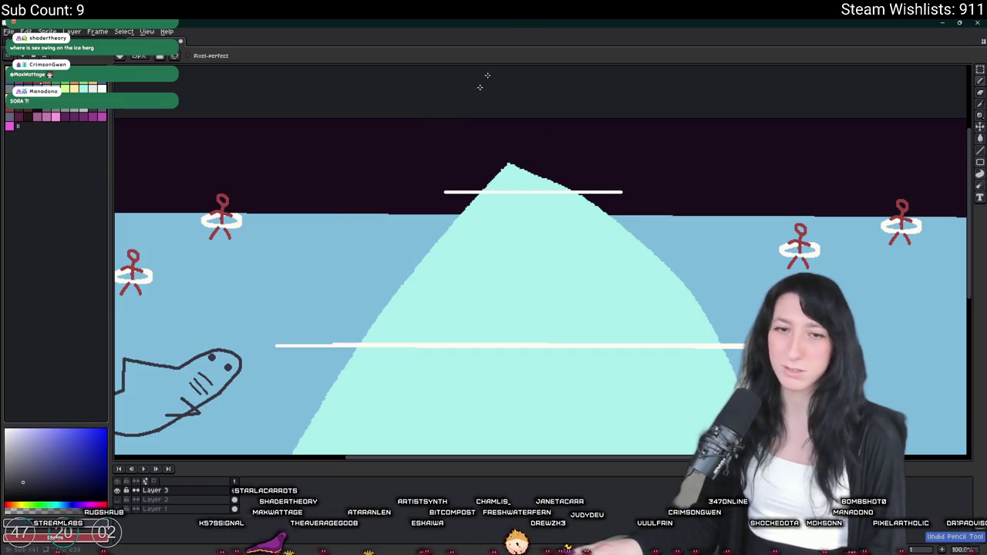
scroll(500, 195, "down", 1)
mouse_move(555, 174)
left_mouse_down()
mouse_move(393, 318)
mouse_move(476, 161)
left_mouse_up()
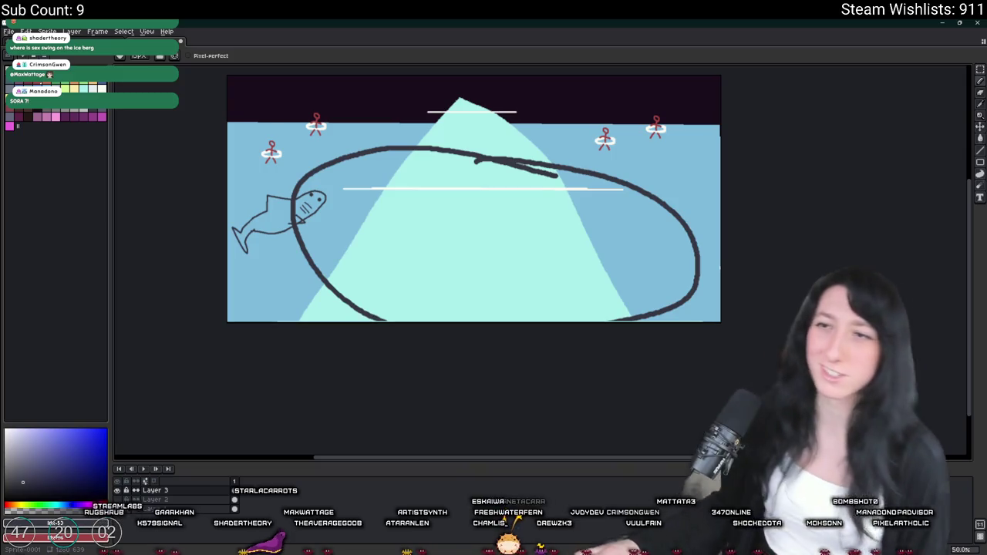
key("ctrl+z")
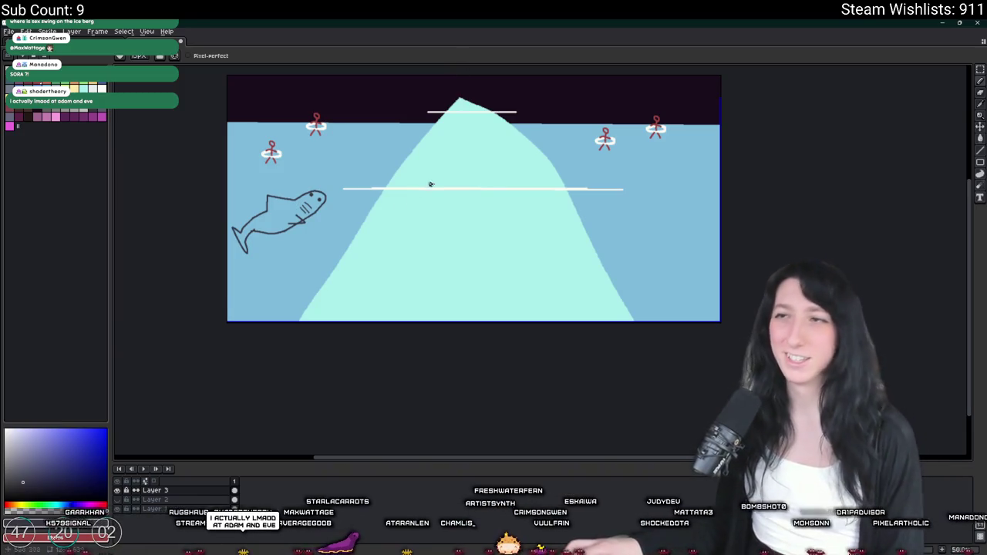
scroll(424, 188, "up", 1)
mouse_move(639, 101)
left_mouse_down()
mouse_move(419, 96)
mouse_move(364, 128)
left_mouse_up()
key("ctrl+z")
mouse_move(487, 139)
left_mouse_down()
mouse_move(279, 206)
mouse_move(676, 212)
mouse_move(574, 146)
mouse_move(478, 143)
left_mouse_up()
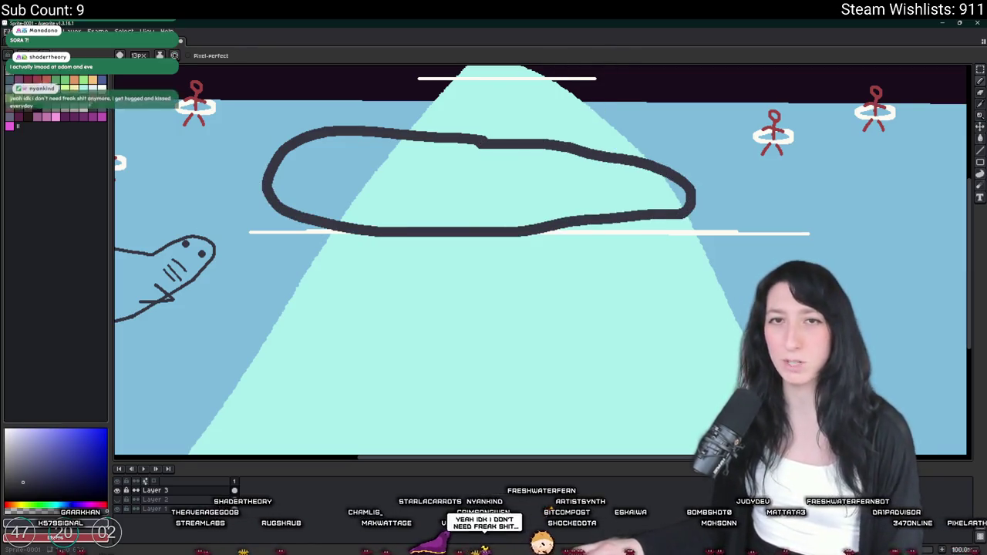
key("ctrl+z")
scroll(507, 166, "down", 1)
mouse_move(740, 239)
left_mouse_down()
mouse_move(430, 230)
mouse_move(463, 432)
left_mouse_up()
scroll(721, 232, "down", 3)
scroll(709, 192, "up", 1)
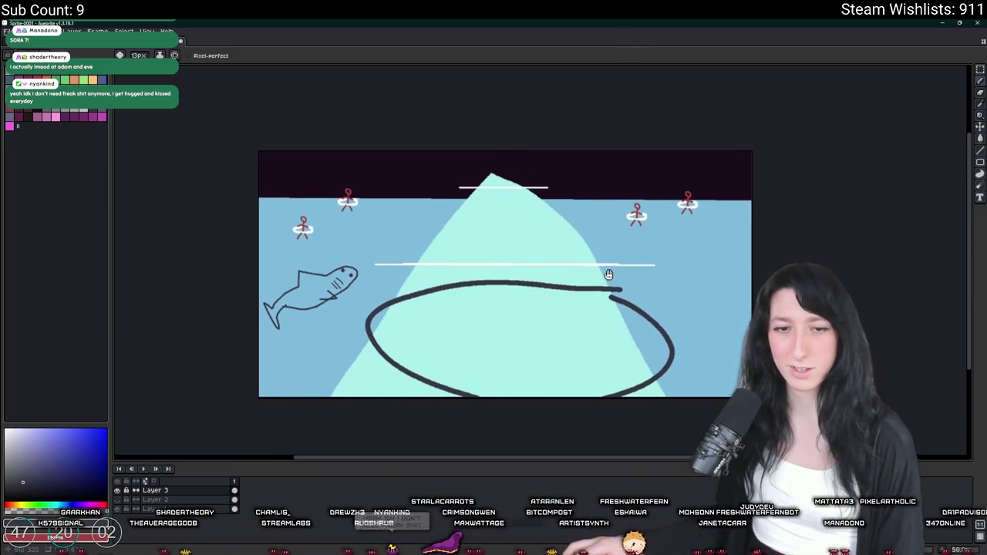
left_click_drag(606, 269, 562, 300)
key("ctrl+z")
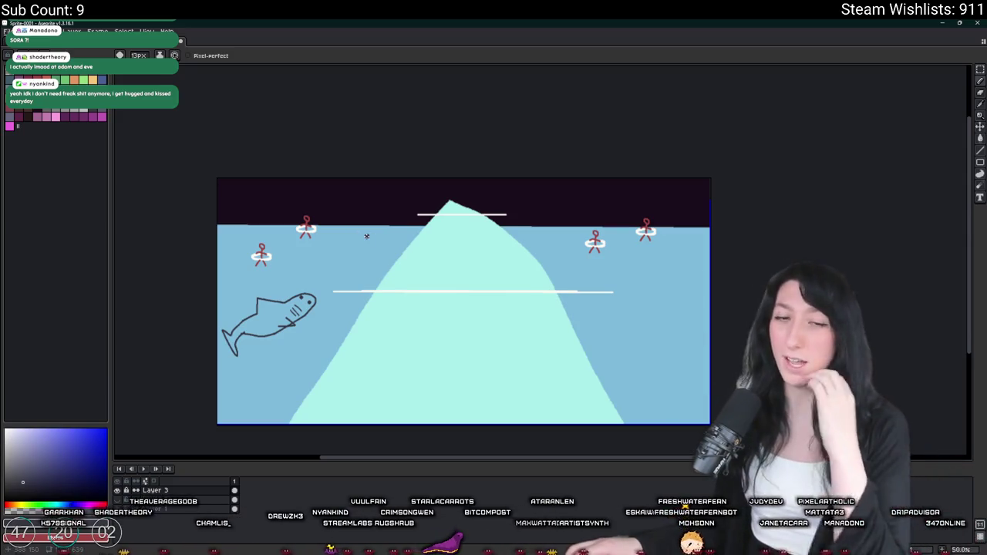
scroll(502, 211, "up", 4)
scroll(547, 177, "down", 2)
mouse_move(627, 142)
left_mouse_down()
mouse_move(444, 168)
mouse_move(681, 207)
mouse_move(656, 154)
mouse_move(614, 141)
left_mouse_up()
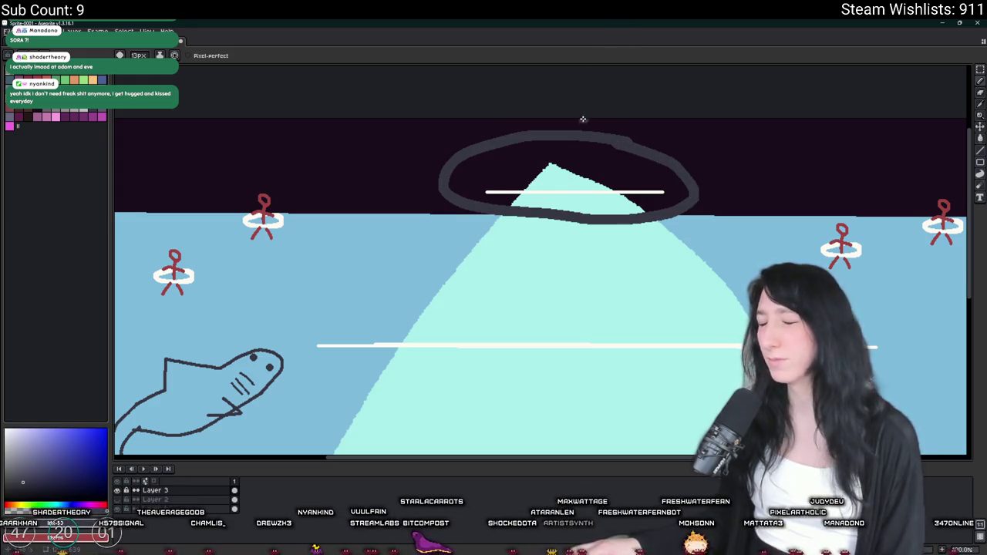
scroll(586, 139, "up", 1)
key("ctrl+z")
scroll(494, 173, "up", 2)
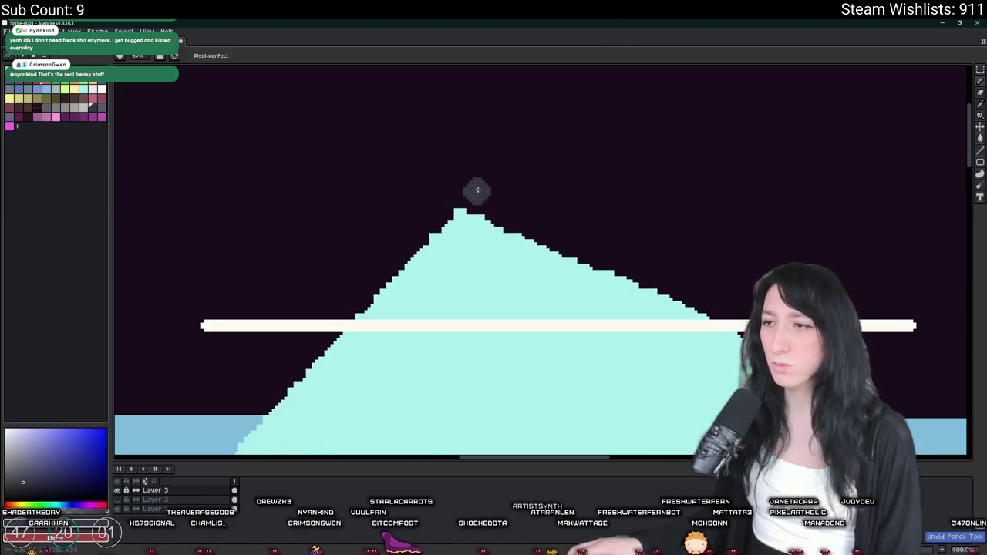
Step: Draw a dark grey loop around the iceberg peak and a stick figure with legs, arm and head on the tip
mouse_move(442, 193)
left_mouse_down()
mouse_move(236, 252)
mouse_move(740, 362)
mouse_move(690, 222)
mouse_move(391, 187)
left_mouse_up()
scroll(431, 244, "up", 1)
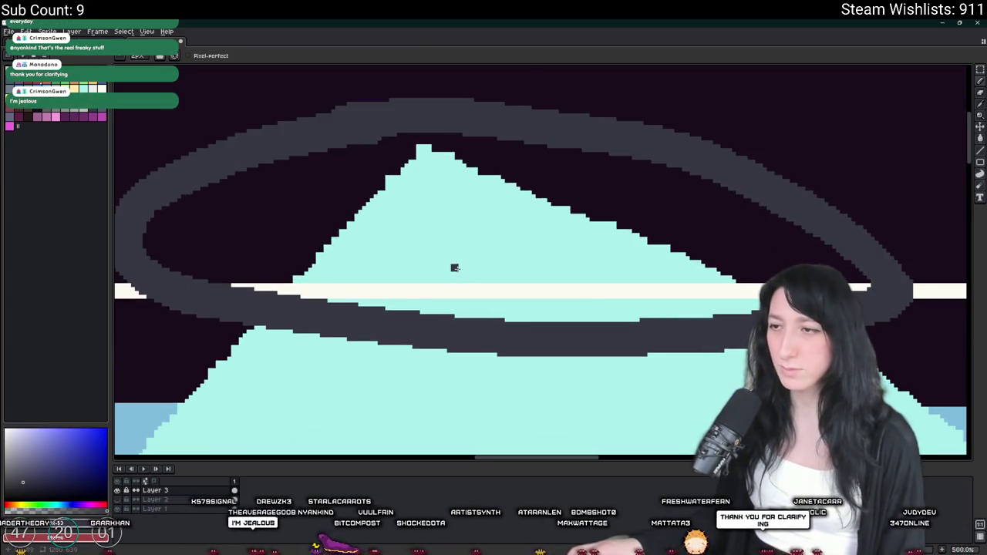
scroll(455, 268, "up", 2)
mouse_move(437, 292)
left_mouse_down()
mouse_move(454, 259)
mouse_move(498, 289)
left_mouse_up()
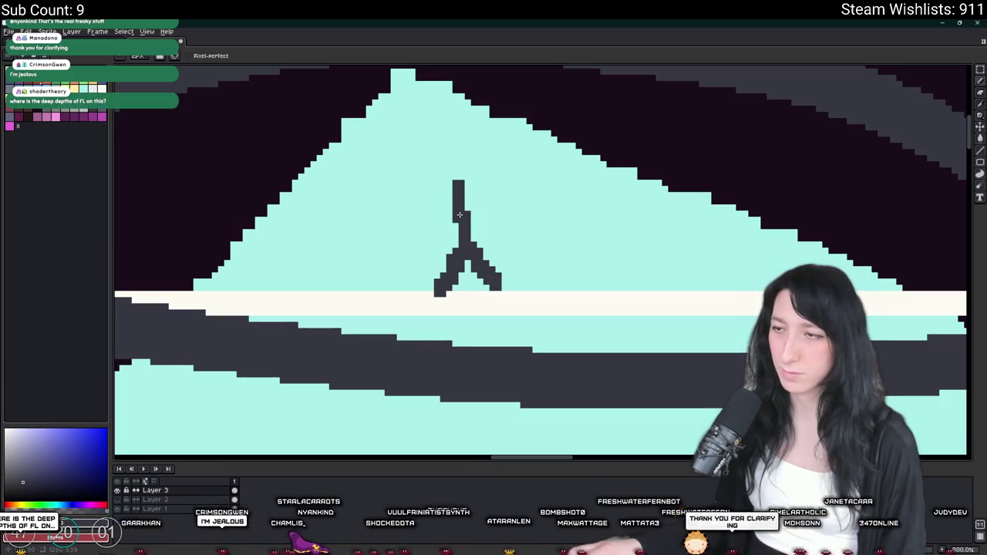
left_click_drag(462, 212, 518, 190)
left_click_drag(458, 182, 478, 191)
Step: Switch to a muted red-pink and draw a short stroke in the dark sky
scroll(463, 90, "down", 5)
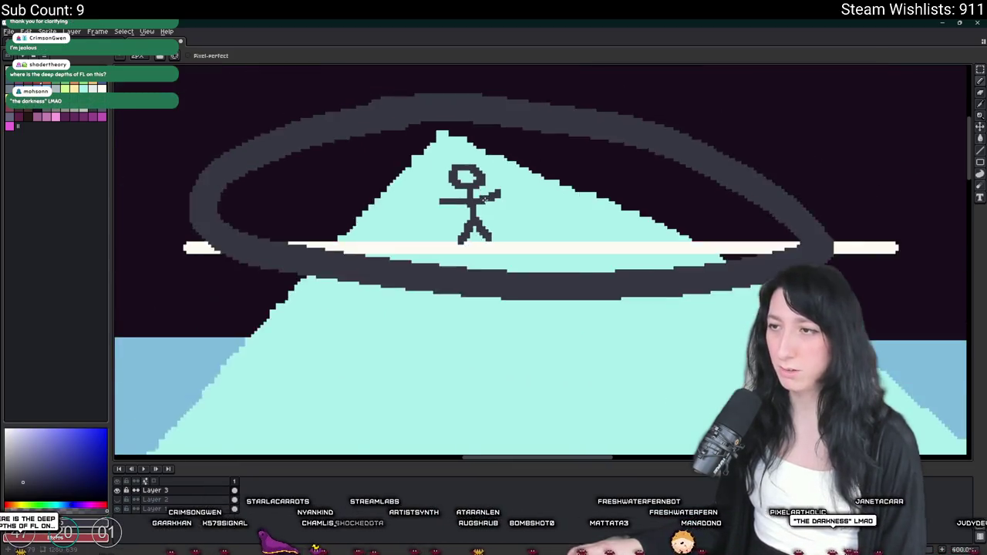
scroll(506, 212, "down", 1)
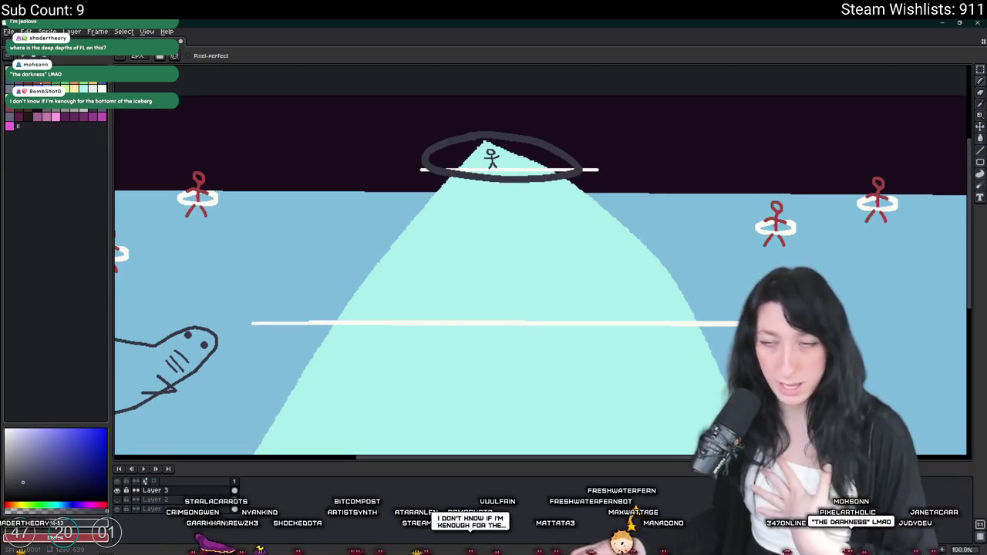
scroll(485, 166, "up", 2)
scroll(472, 207, "down", 2)
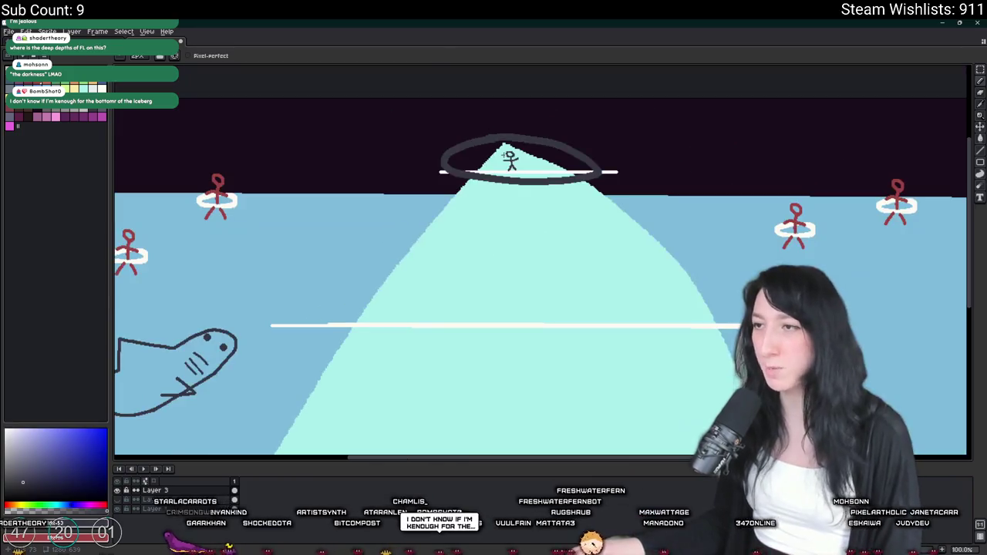
left_click(28, 115)
left_click_drag(431, 151, 456, 165)
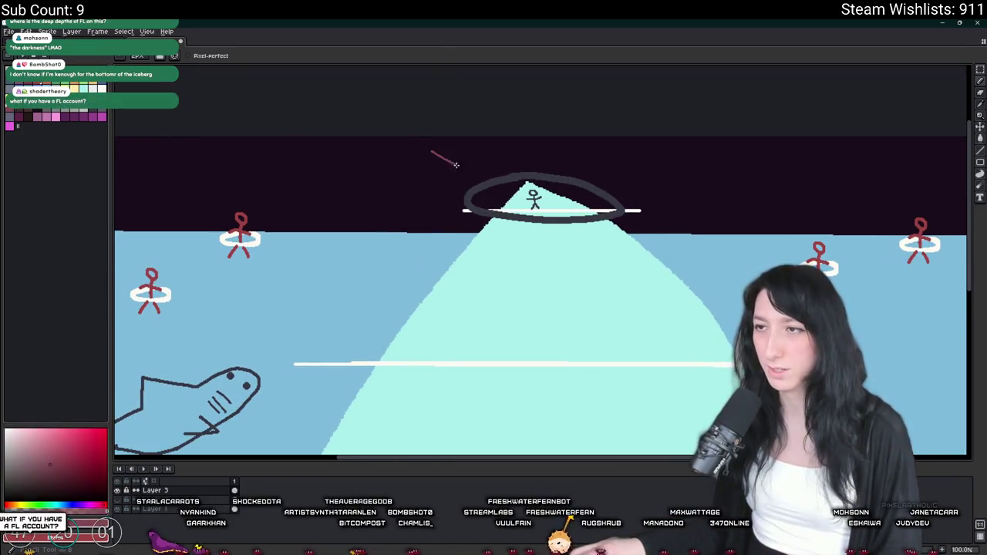
Step: In pale yellow, draw the sun's smiling mouth and an eye in the sky
left_click(71, 88)
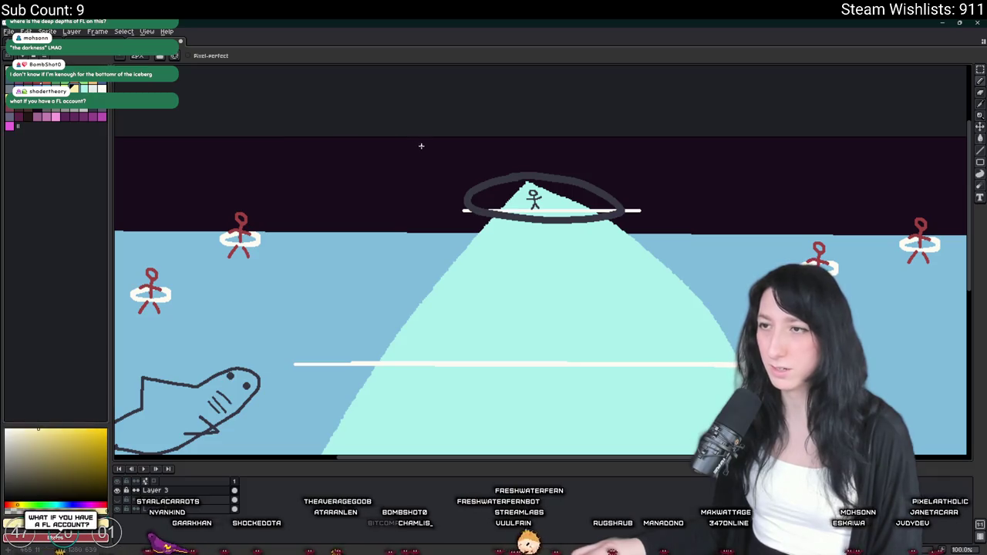
scroll(387, 153, "up", 1)
scroll(388, 162, "up", 1)
left_click_drag(385, 169, 433, 175)
left_click(404, 155)
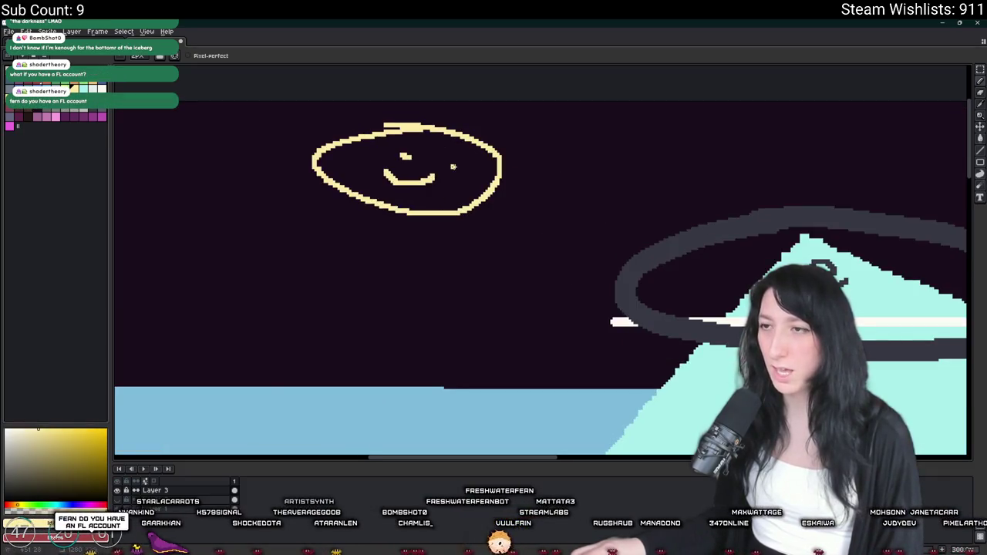
Step: Add long rays to the right of and below the sun, then review the scene
left_click_drag(534, 167, 652, 199)
left_click_drag(553, 264, 636, 328)
left_click_drag(415, 233, 573, 367)
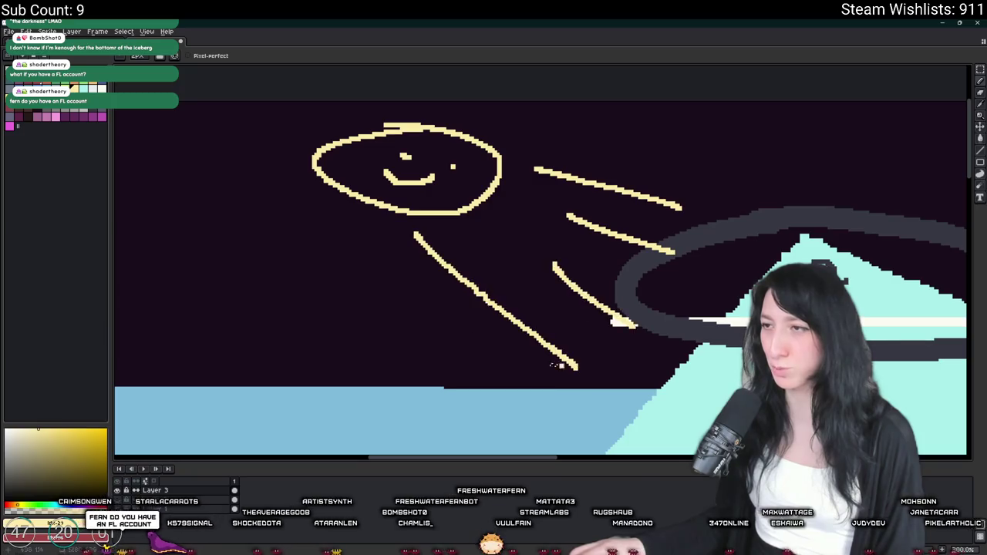
scroll(436, 309, "down", 4)
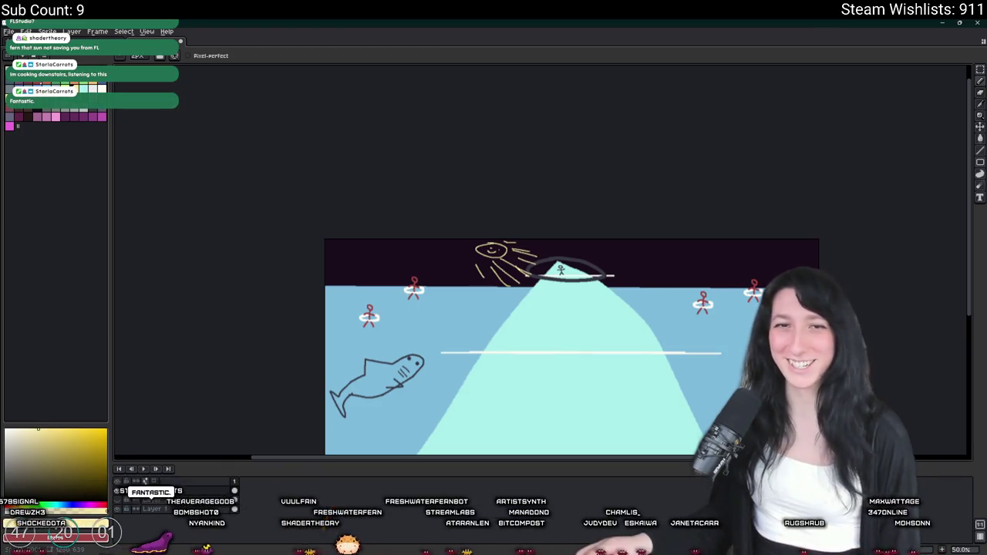
scroll(533, 268, "up", 3)
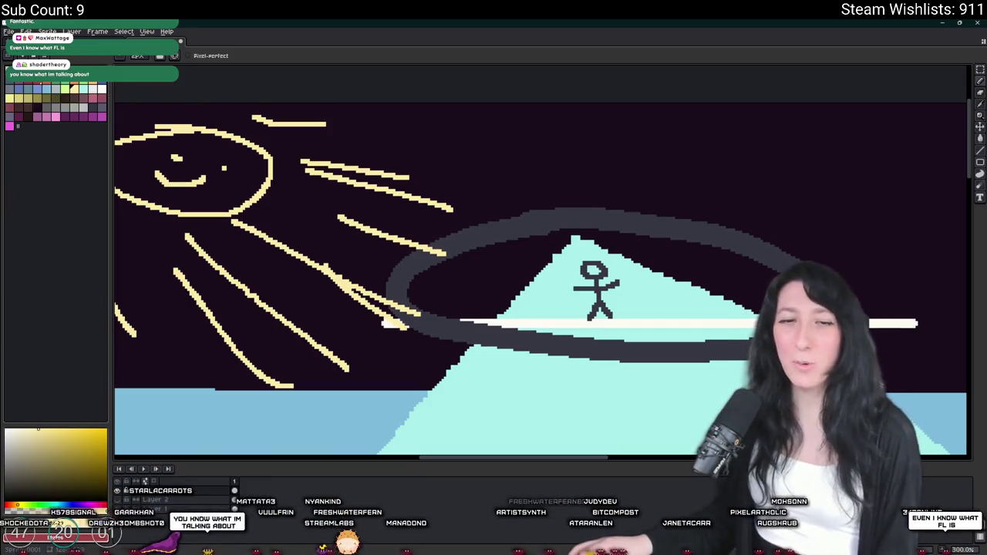
scroll(428, 230, "down", 2)
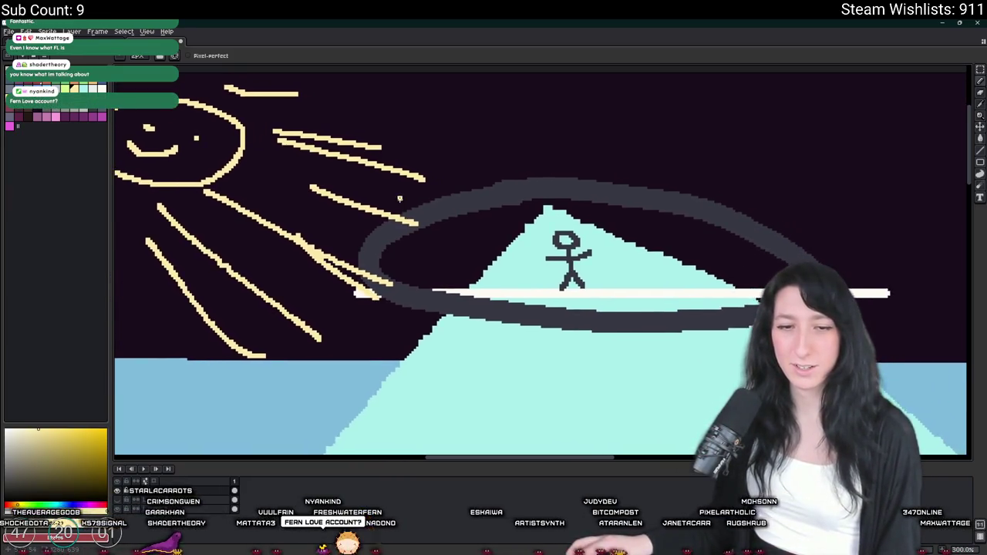
scroll(401, 240, "down", 1)
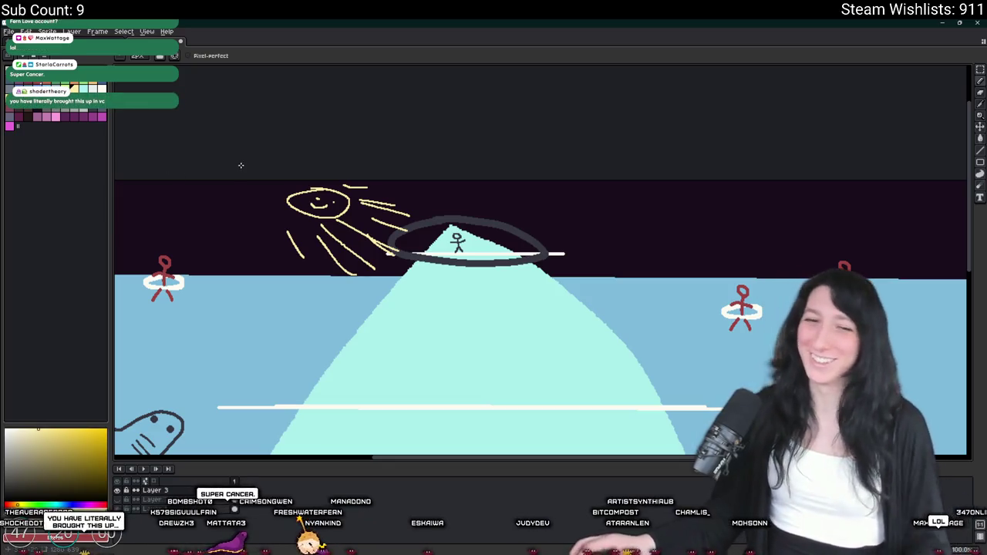
scroll(364, 213, "up", 1)
scroll(375, 203, "down", 1)
scroll(459, 242, "up", 2)
scroll(459, 242, "up", 2)
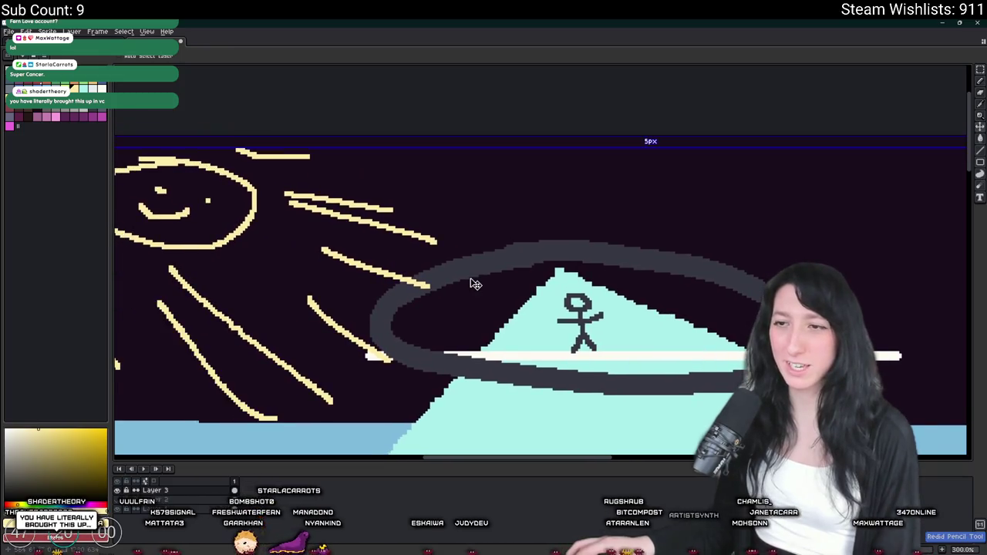
scroll(470, 278, "down", 1)
scroll(469, 279, "down", 1)
Step: Delete a layer, then undo the deletion to restore the drawing
right_click(212, 500)
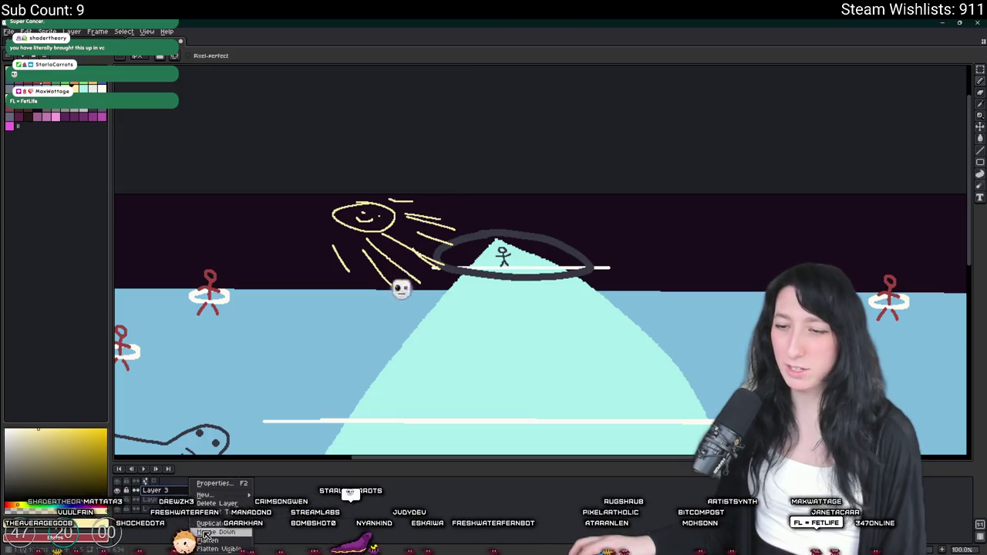
left_click(224, 503)
right_click(202, 501)
key("ctrl+z")
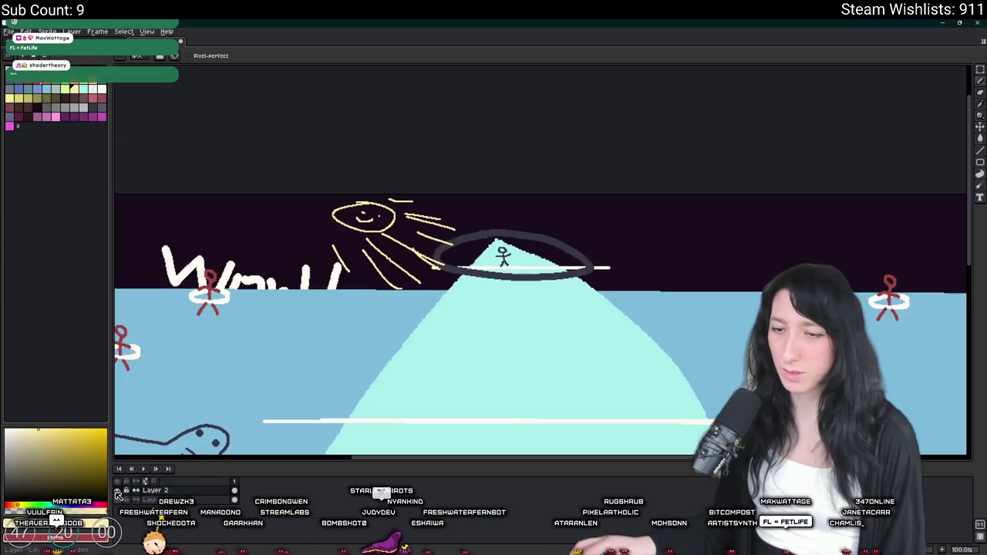
Step: Hide the layer holding the Wow!! text
scroll(306, 290, "down", 1)
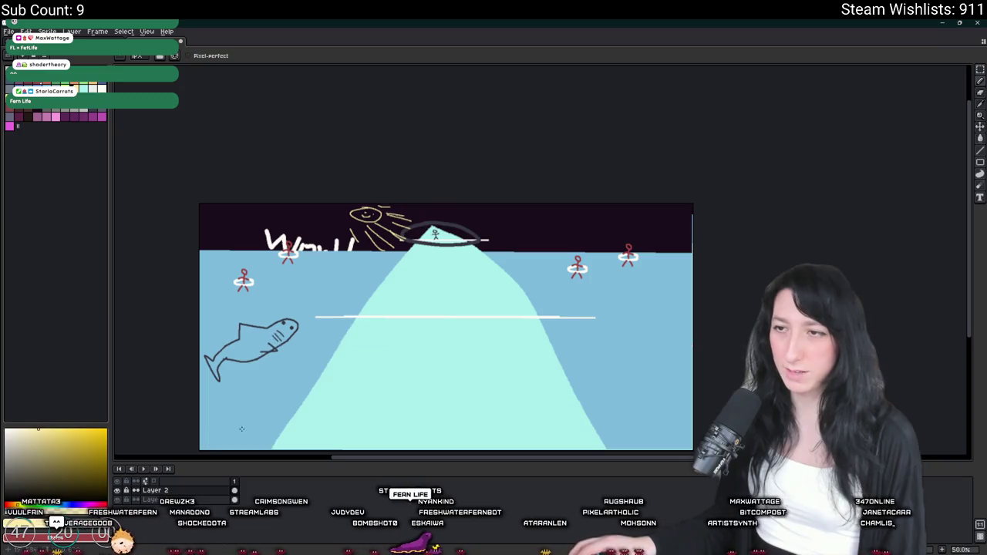
scroll(241, 429, "up", 2)
scroll(242, 429, "down", 2)
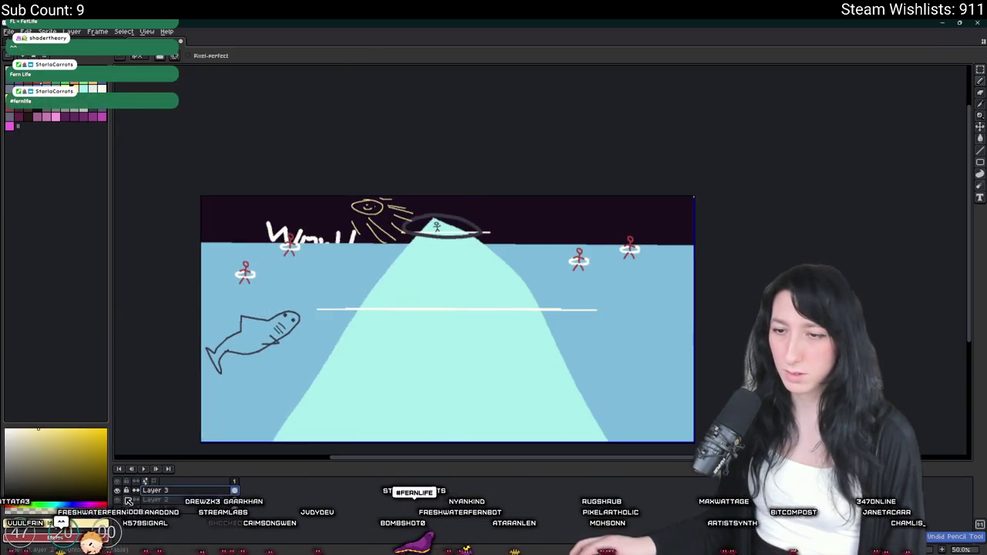
left_click(117, 500)
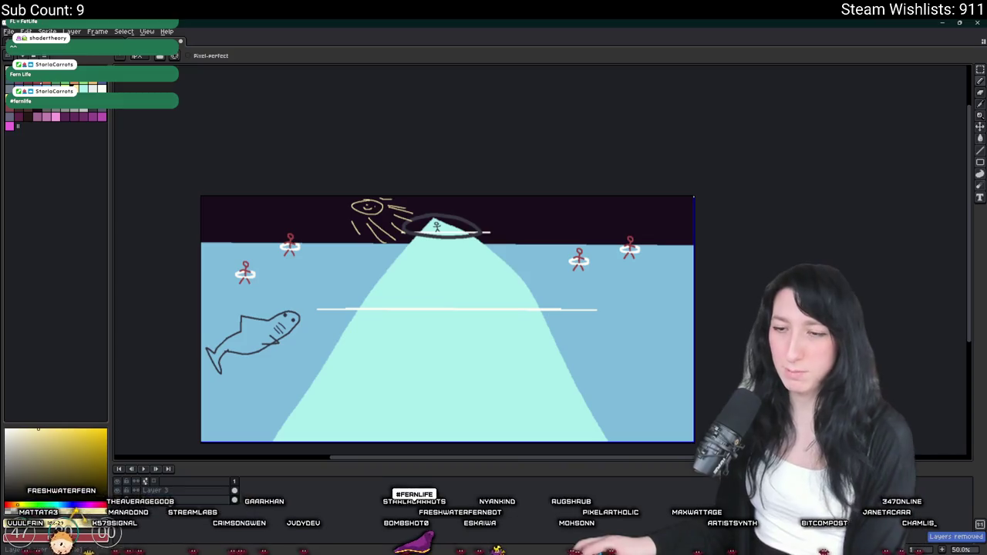
Step: Select and copy the entire canvas, then bring up Windows search
key("v")
key("ctrl+a")
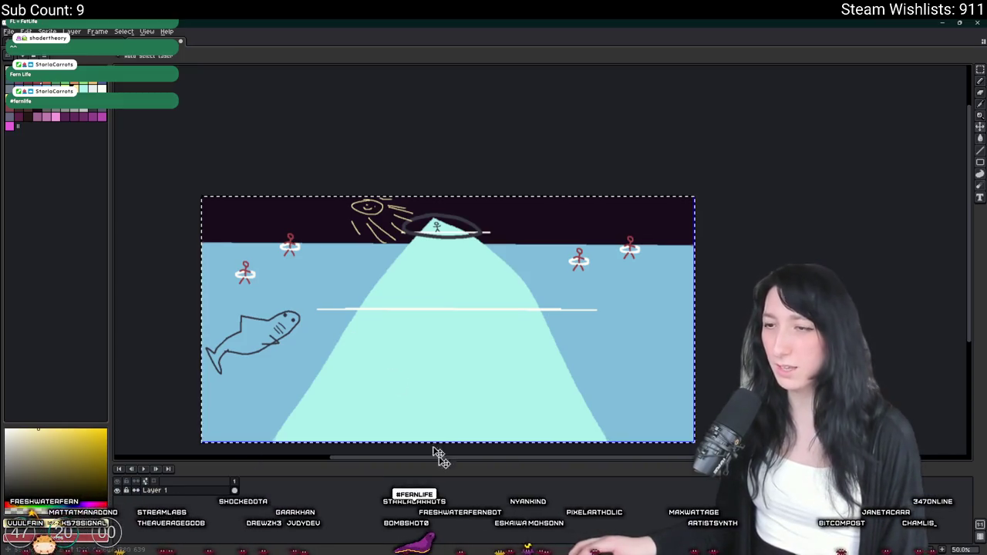
key("super")
Step: Launch Discord from search and glance at an earlier stream screenshot in the channel
type("discord")
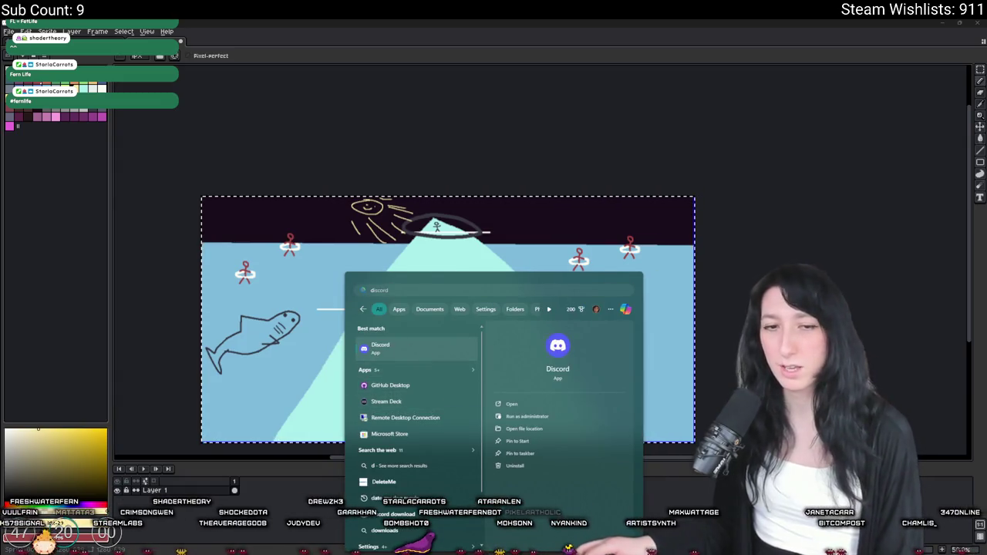
left_click(424, 355)
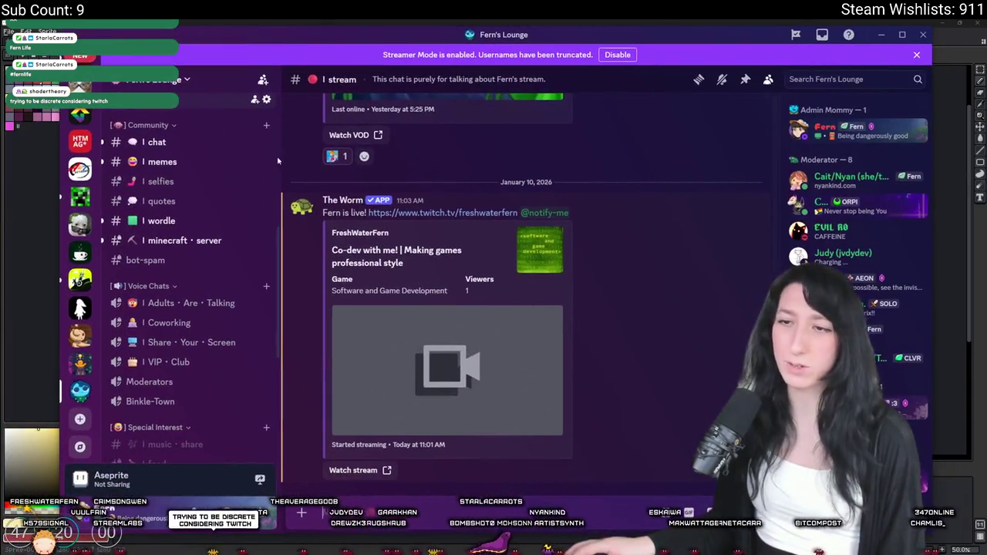
scroll(510, 366, "up", 7)
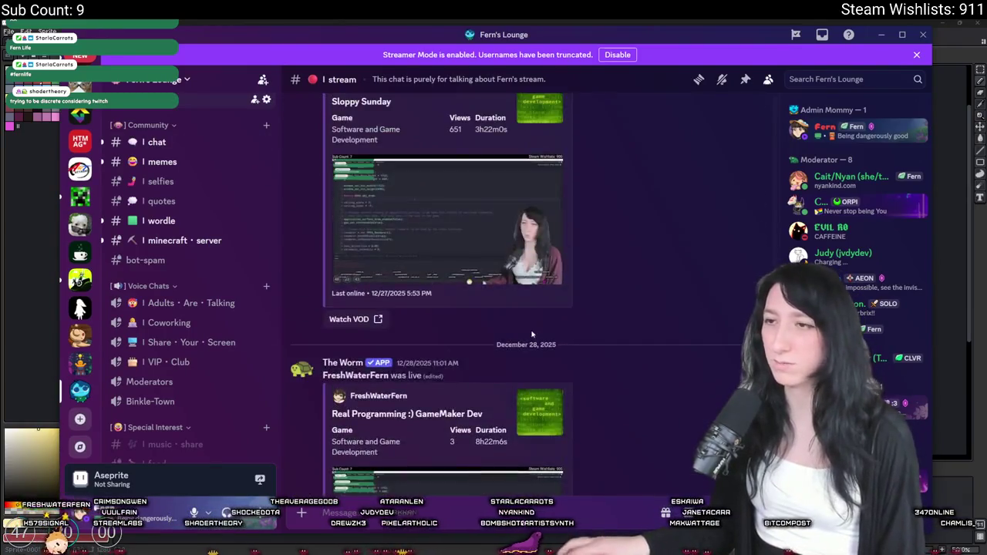
scroll(510, 366, "down", 3)
left_click(330, 417)
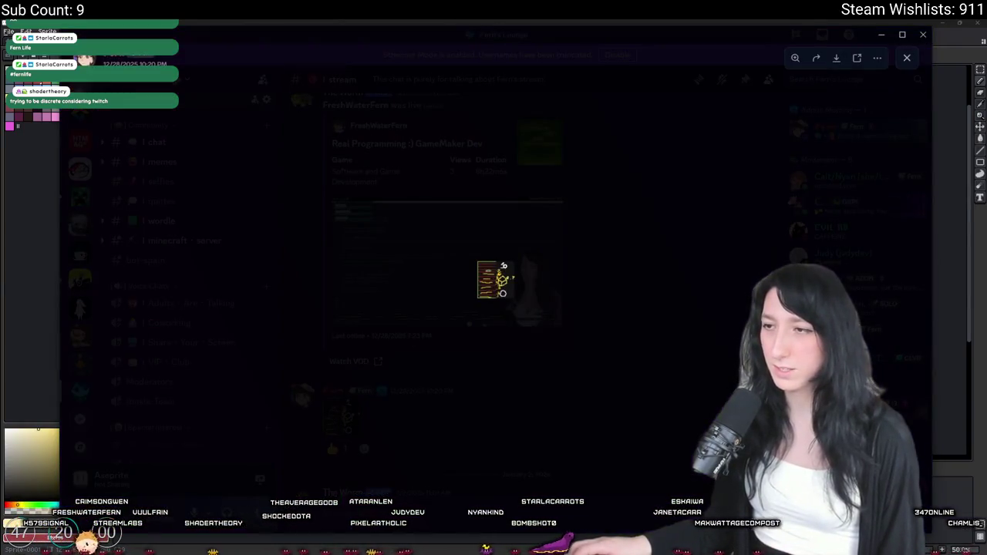
left_click(616, 246)
scroll(616, 245, "down", 10)
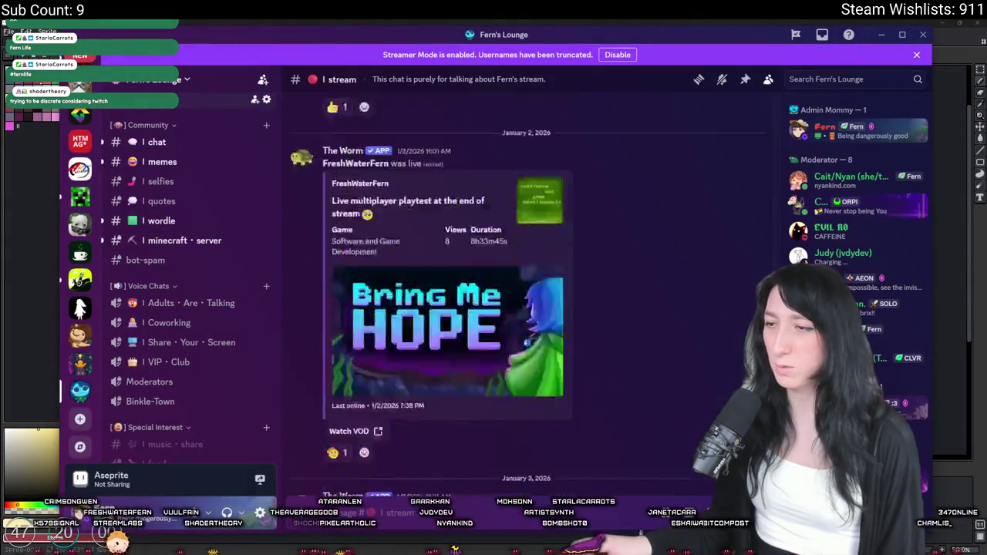
Step: Paste the iceberg drawing into the stream channel, send it, and view it full size
key("ctrl+v")
key("Return")
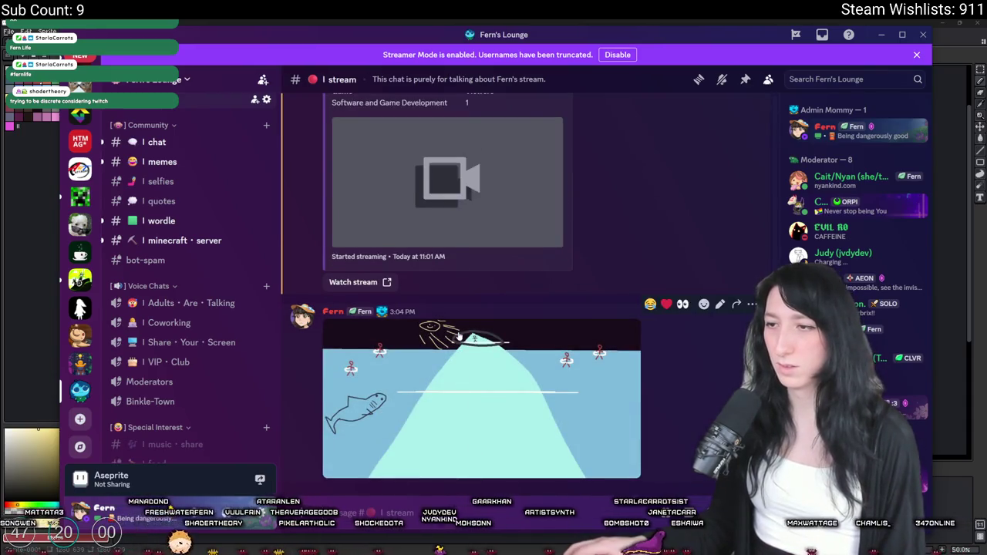
left_click(460, 337)
left_click(485, 221)
left_click(484, 221)
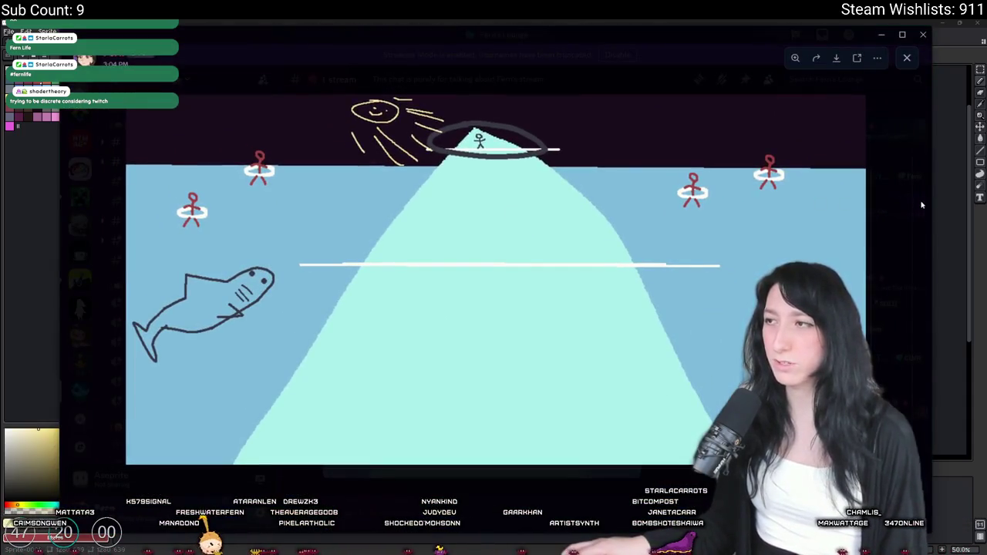
left_click(921, 204)
Step: Return to Aseprite, nudge the canvas view, then switch to the GameMaker code editor
left_click(373, 23)
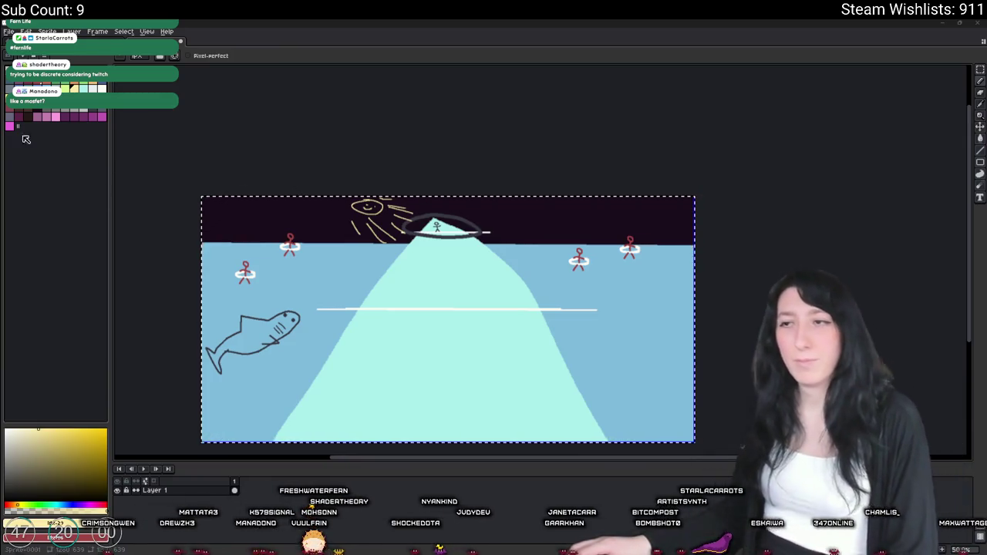
left_click_drag(208, 138, 266, 114)
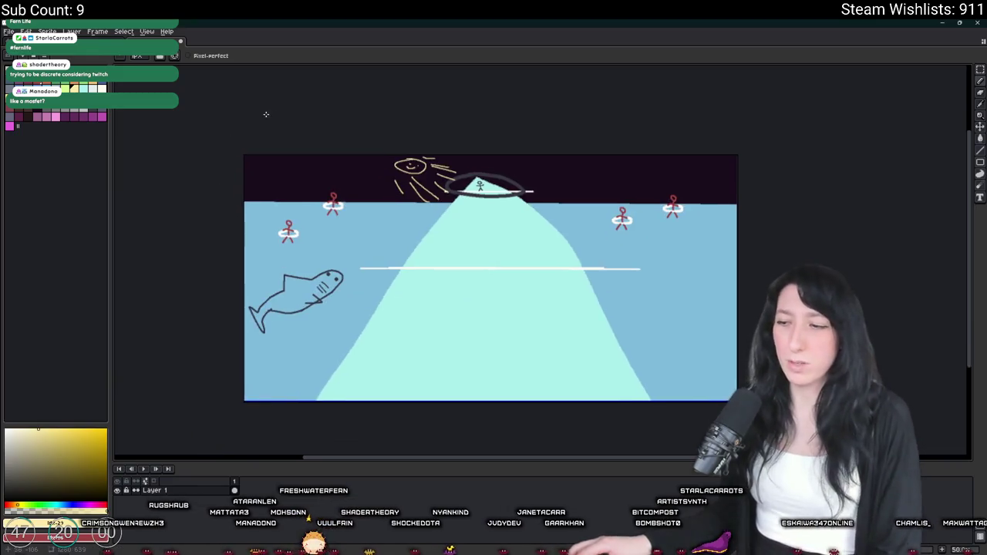
key("alt+Tab")
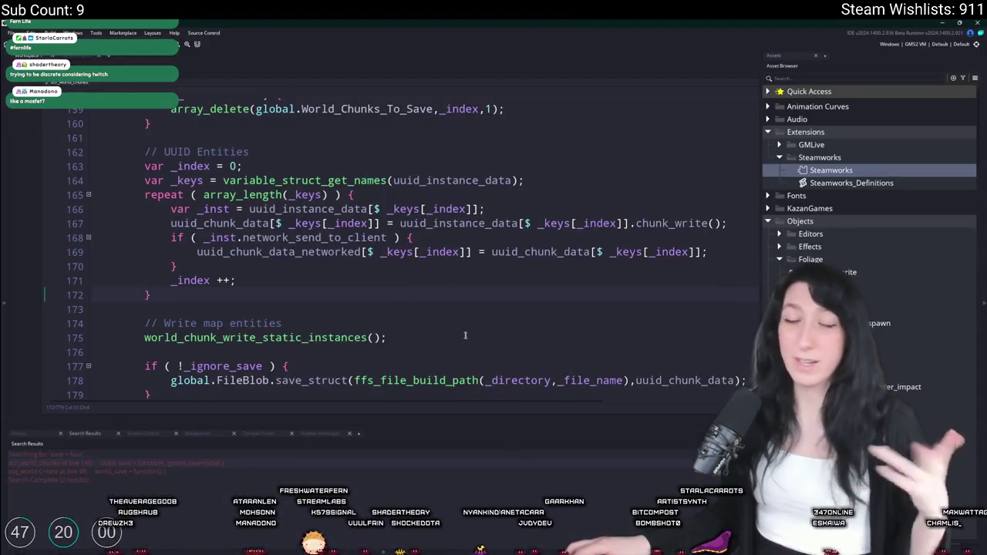
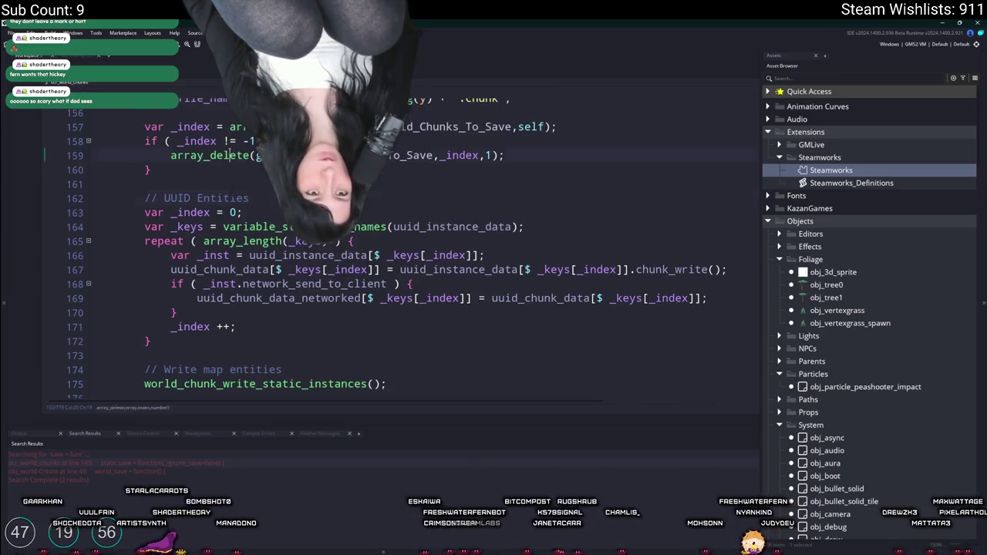
Step: Review the chunk save code in scr_world_chunks and jump to the world_chunk_write_static_instances definition
left_click(362, 223)
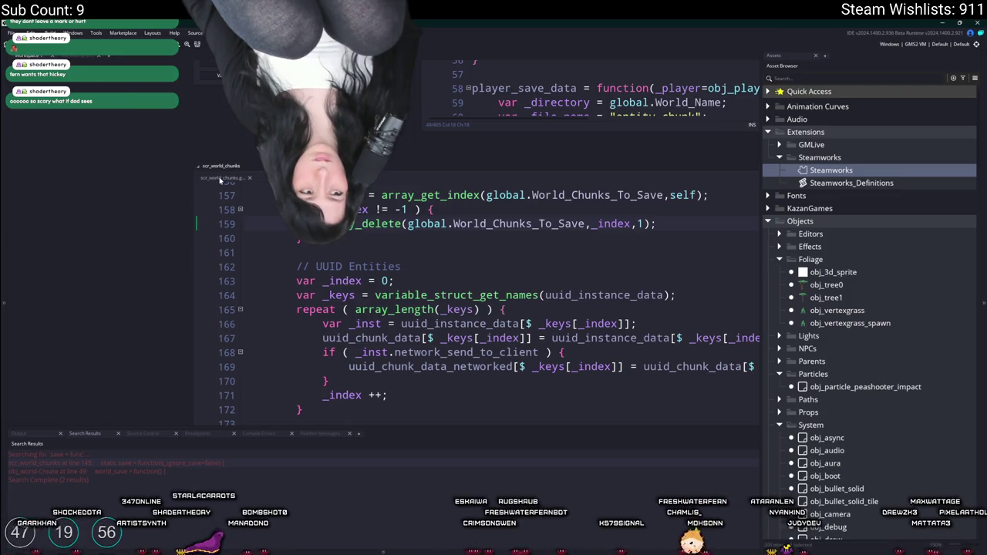
scroll(510, 305, "up", 2)
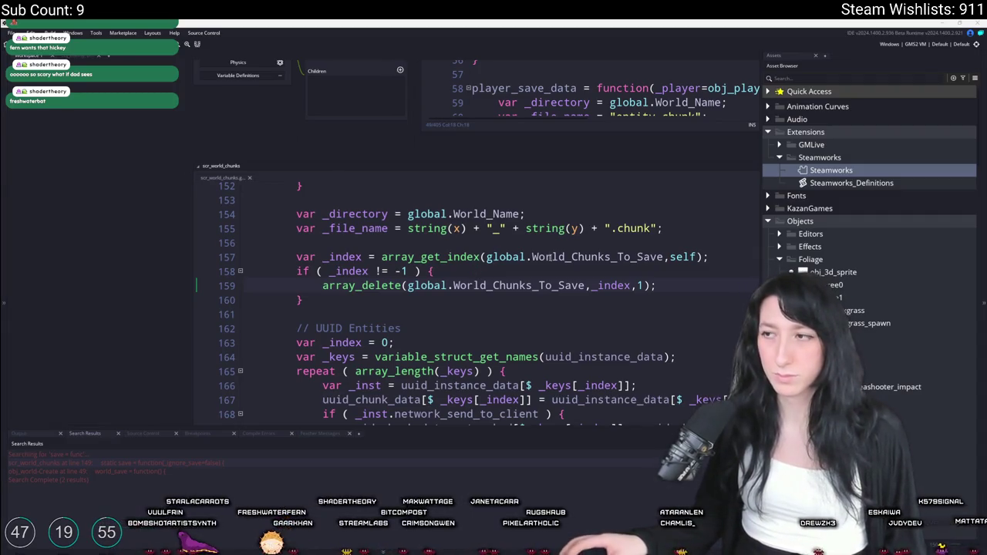
key("ctrl+m")
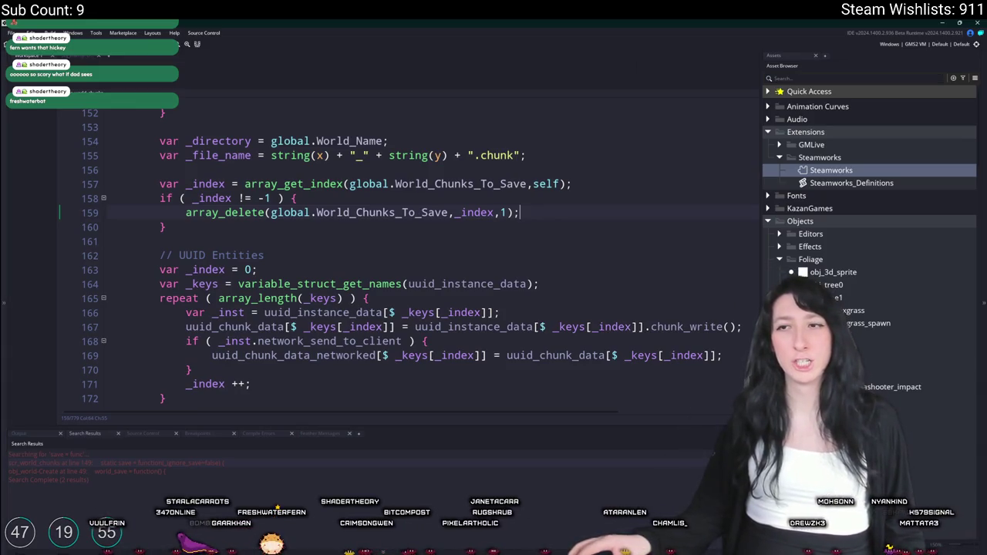
key("ctrl+m")
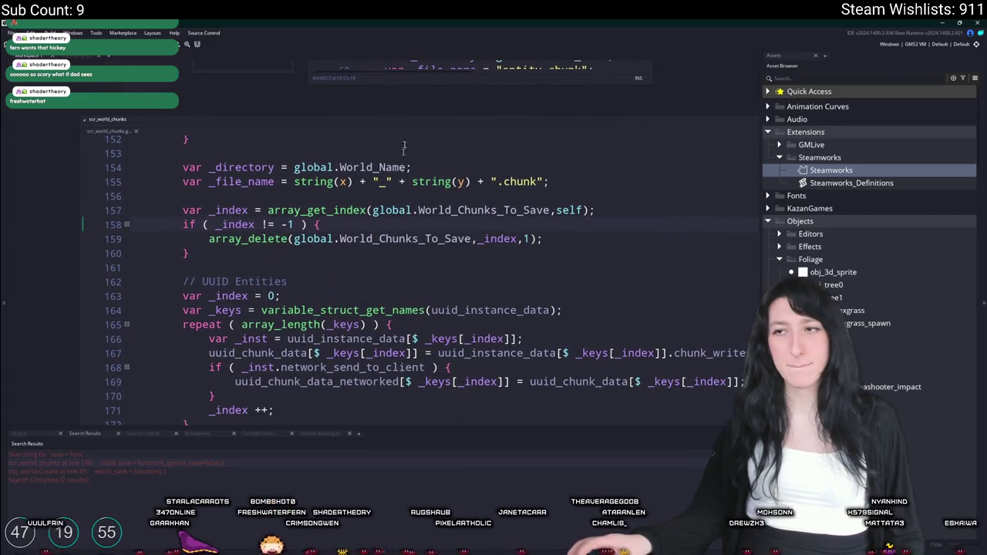
scroll(349, 185, "down", 4)
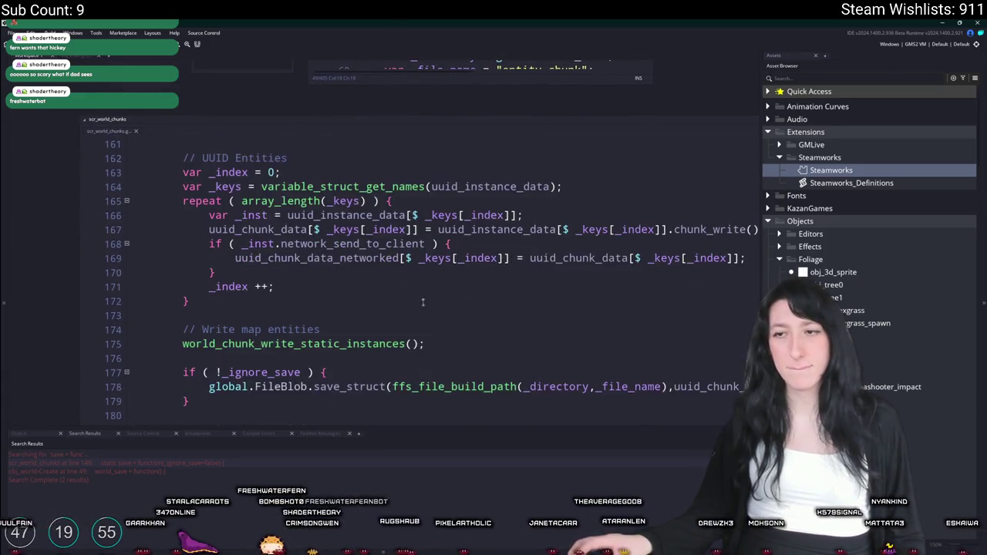
middle_click(368, 313)
Step: Add a _world_cleanup=false parameter to the world_chunk_write_static_instances signature
left_click(420, 171)
type("_")
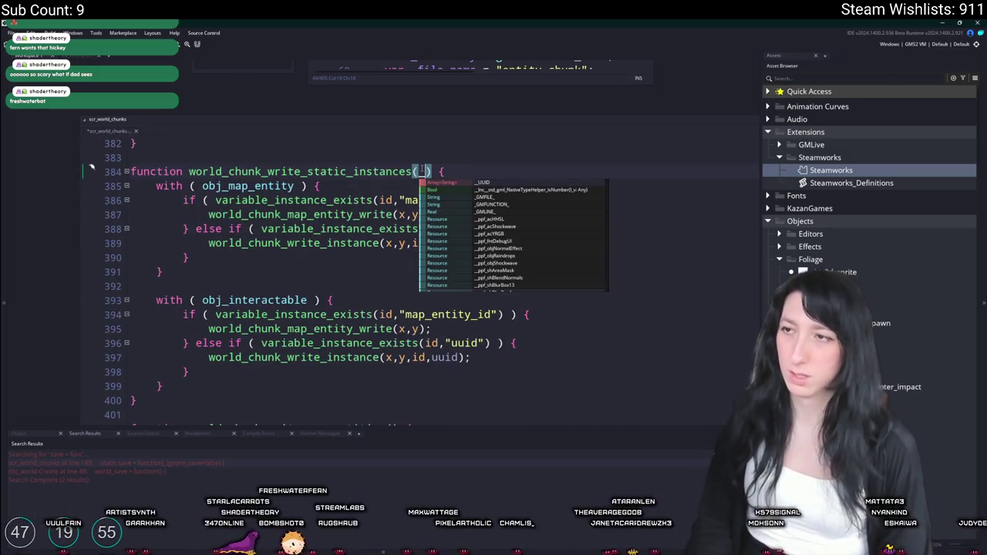
type("world_")
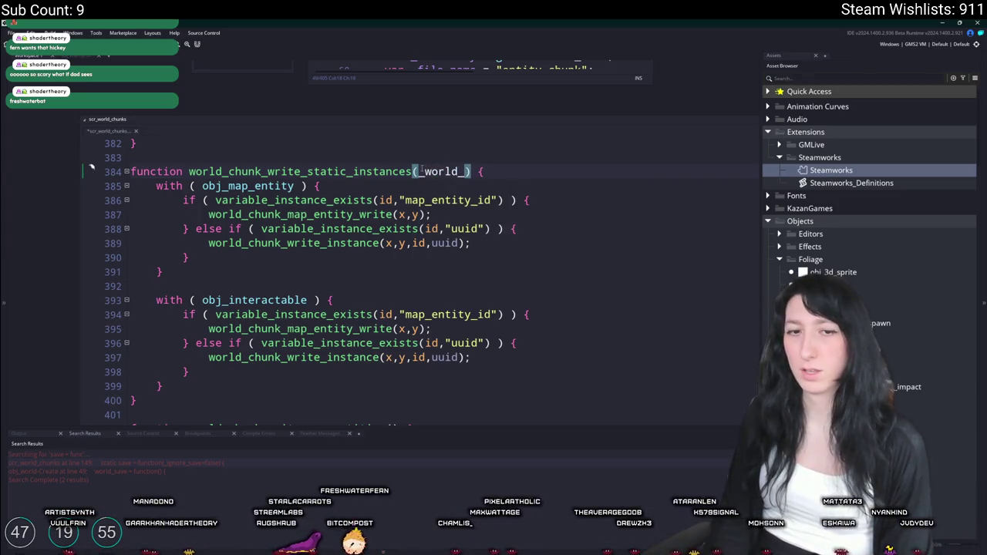
type("cleanju")
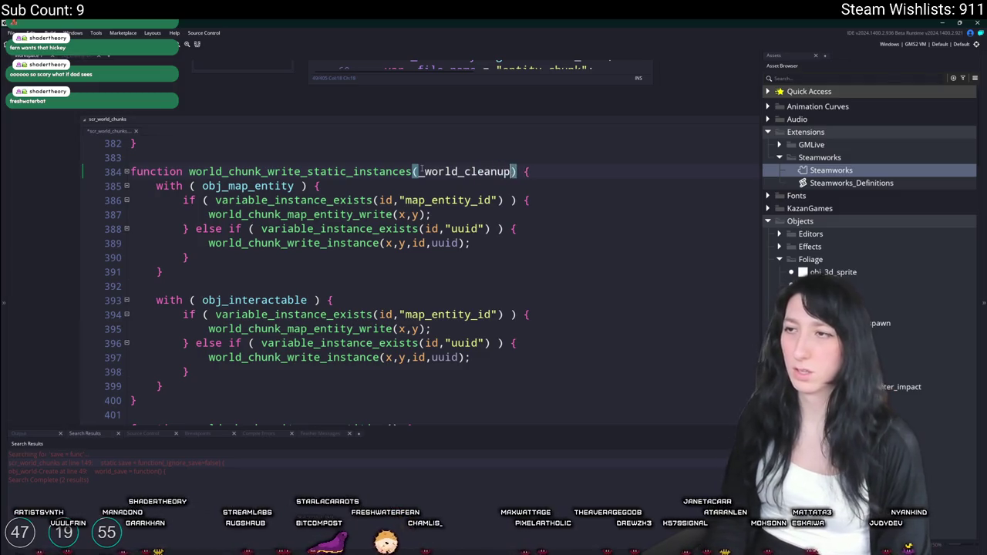
type("=false")
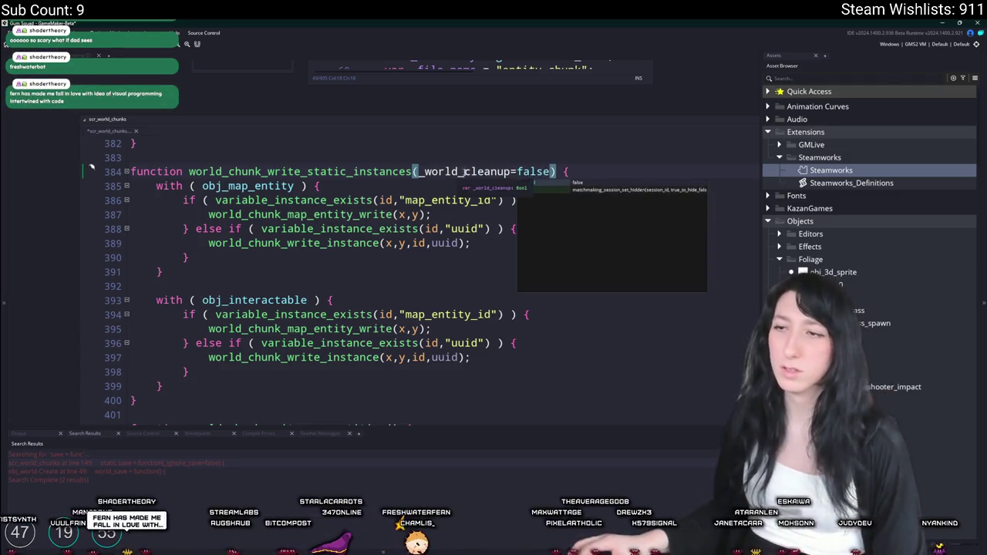
left_click(512, 172)
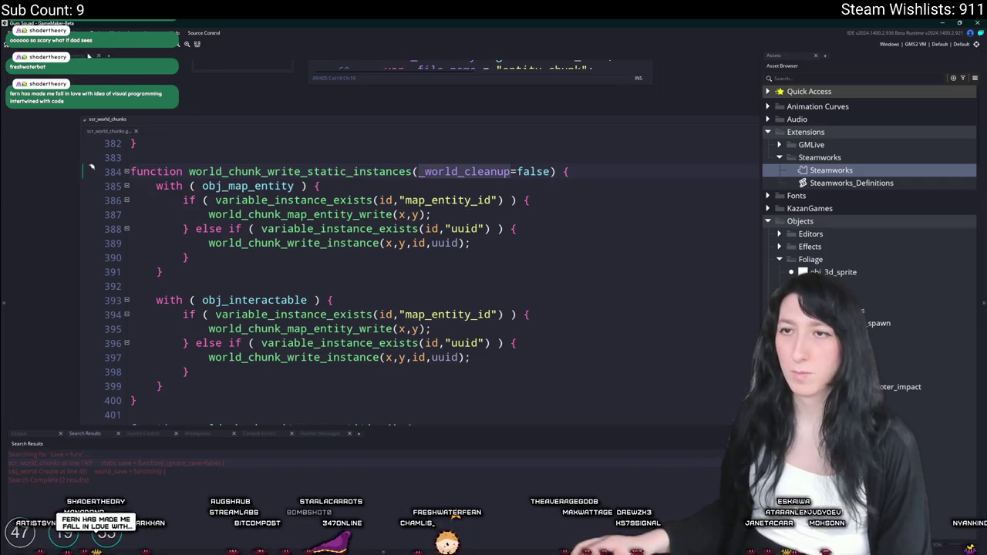
Step: Append _world_cleanup to all four entity-write calls and search for the function's usages
left_click(460, 243)
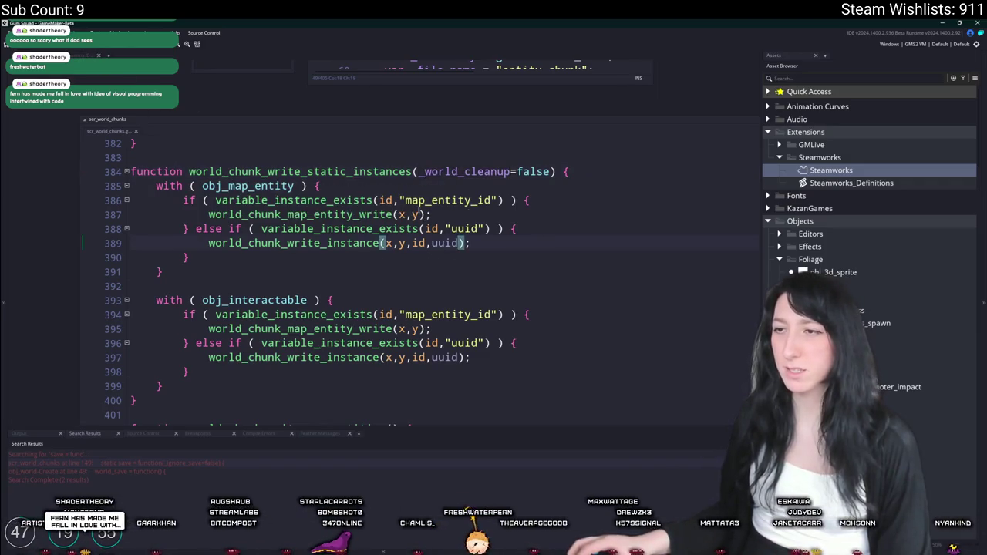
mouse_move(359, 210)
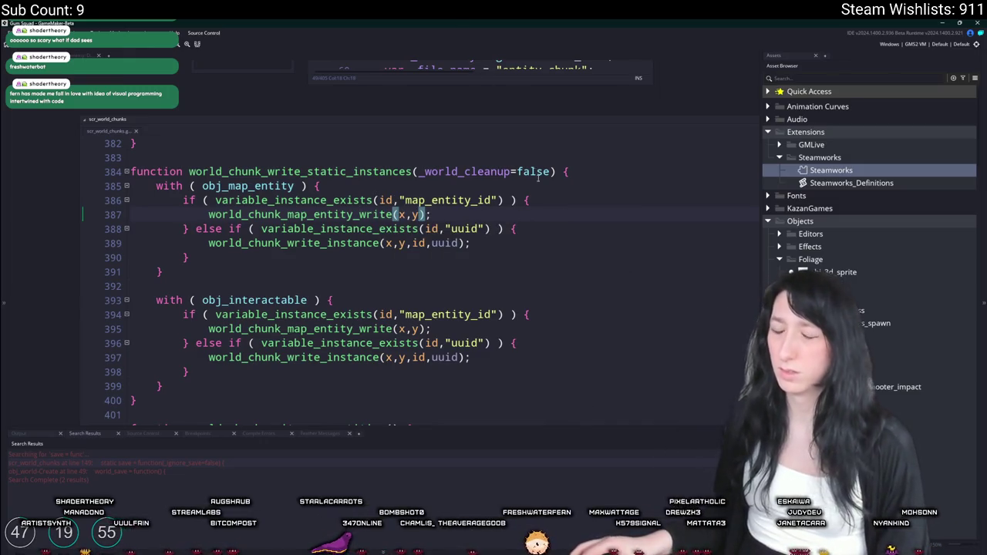
type(",_world_cleanup")
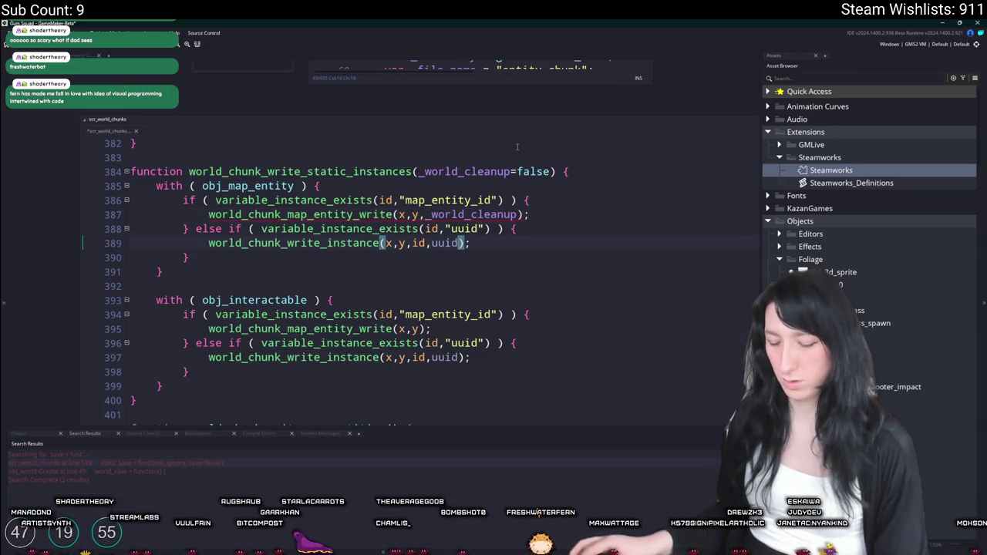
type("_world_cleanup")
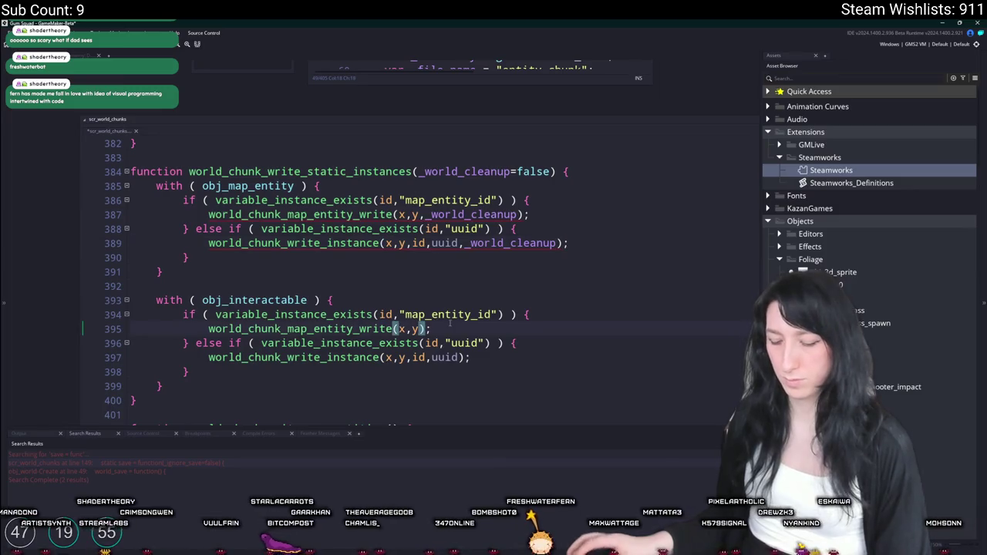
type("_world_cleanup")
left_click(461, 357)
type(",")
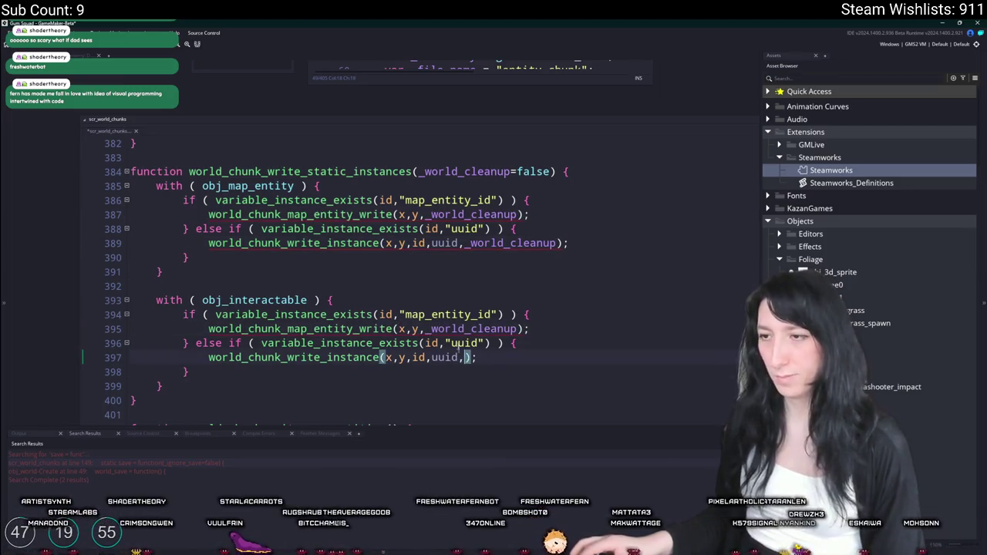
type("_world_cleanup")
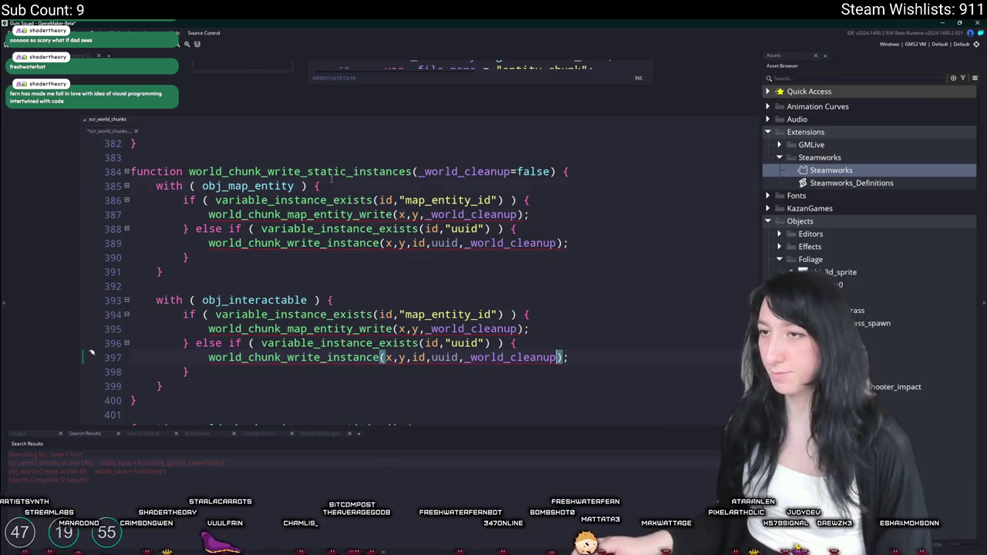
key("ctrl+shift+f")
key("Return")
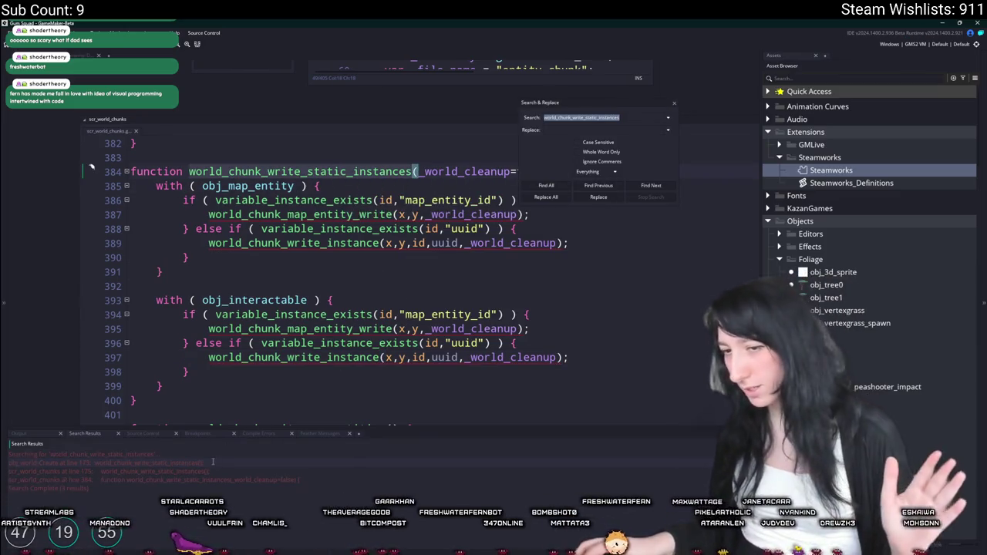
Step: Pass true to world_chunk_write_static_instances in the chunk save call on line 175
double_click(211, 470)
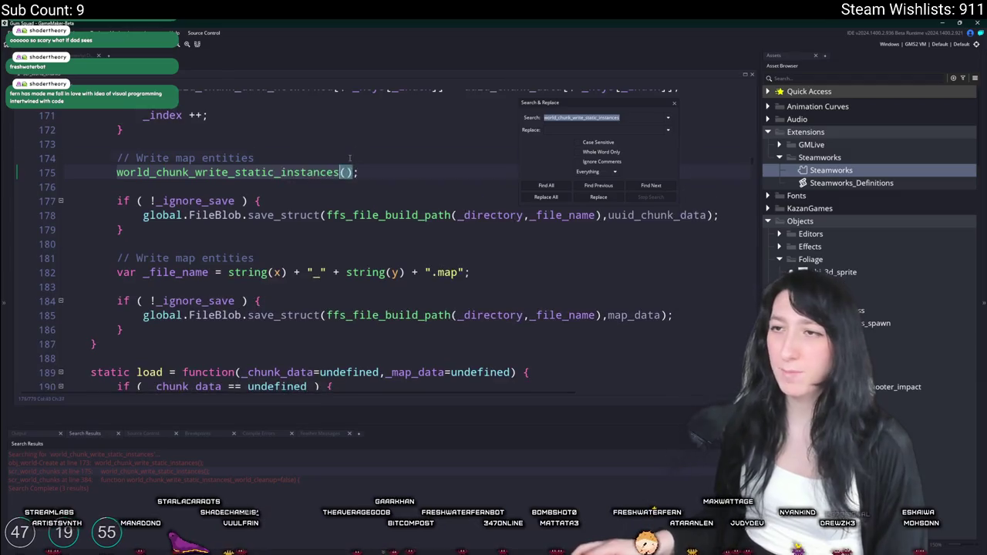
scroll(339, 318, "up", 5)
scroll(340, 318, "down", 4)
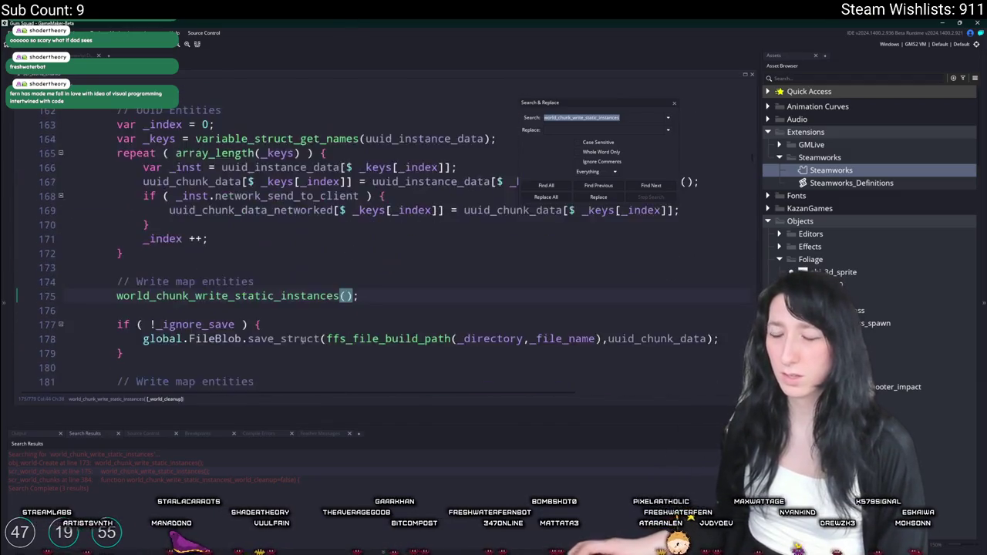
type("true")
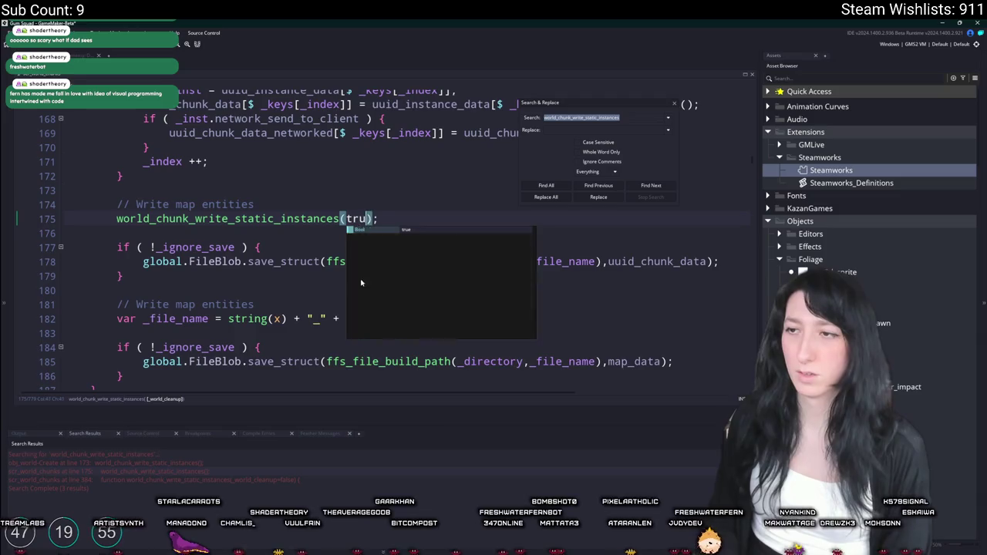
scroll(361, 283, "up", 7)
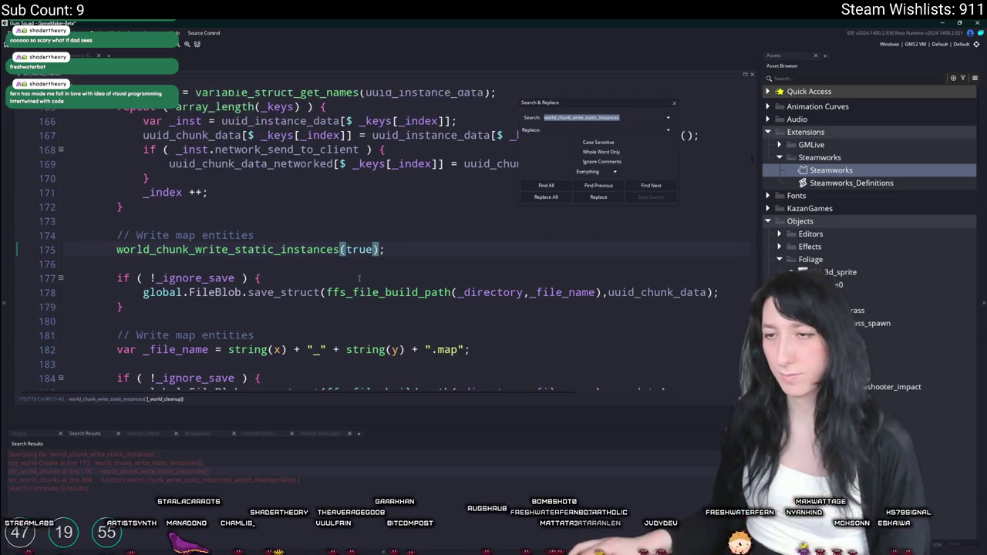
scroll(376, 274, "up", 3)
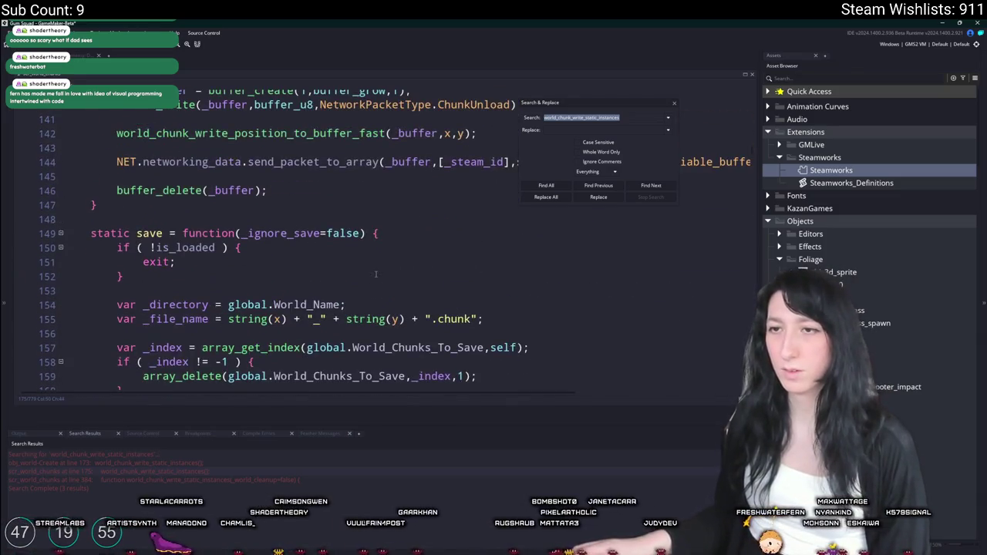
scroll(376, 274, "down", 4)
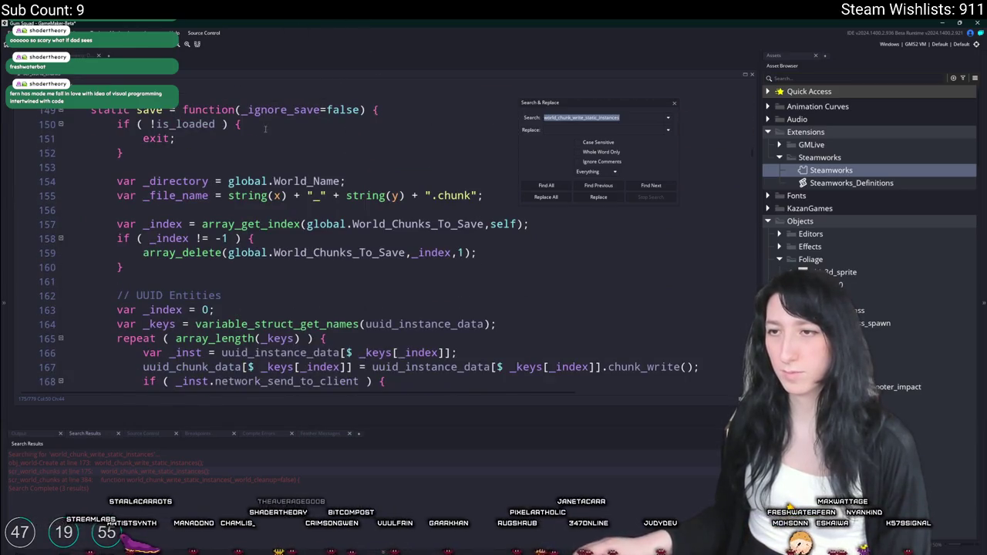
scroll(264, 129, "up", 1)
scroll(205, 189, "down", 3)
scroll(205, 189, "up", 3)
double_click(301, 467)
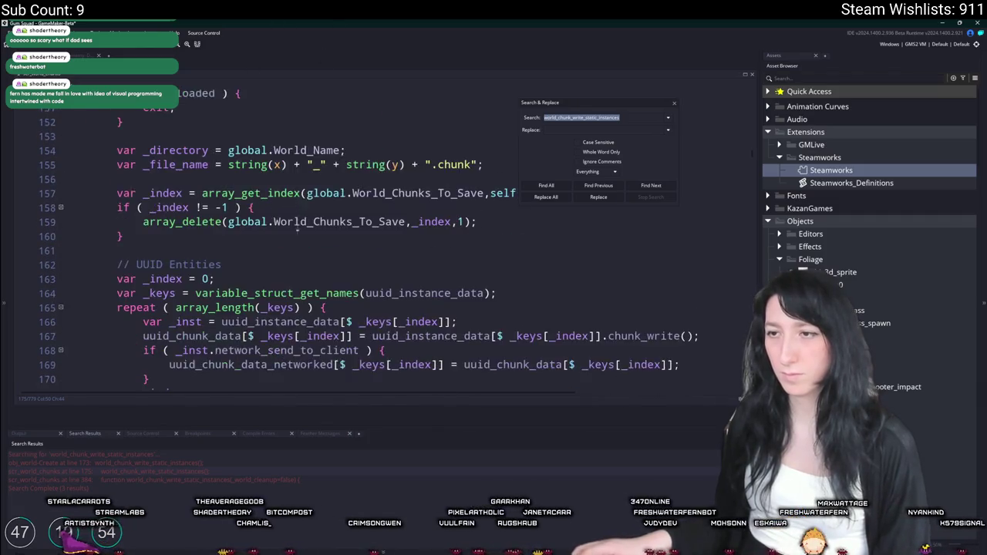
Step: Pass false to world_chunk_write_static_instances in obj_world's Create event
double_click(288, 463)
scroll(425, 267, "up", 3)
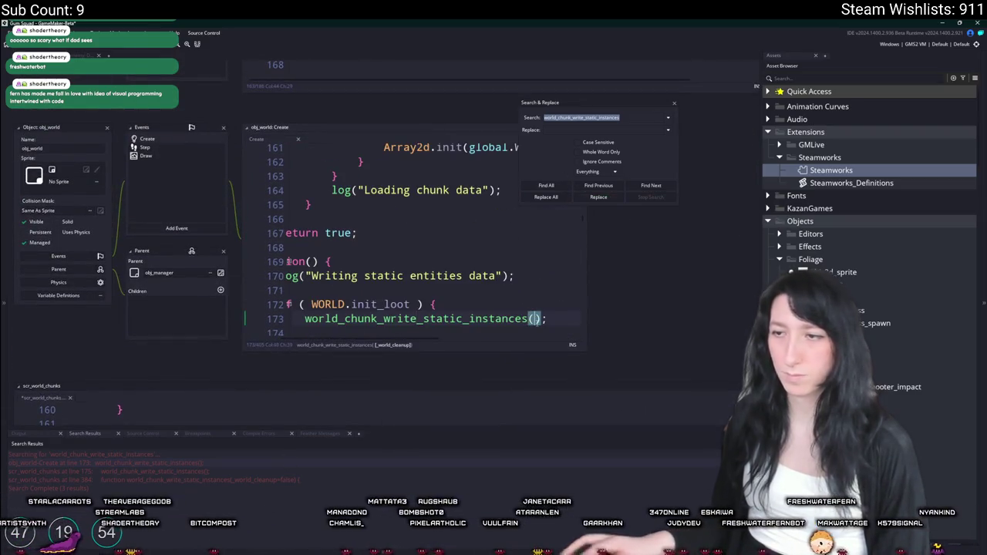
type("ff")
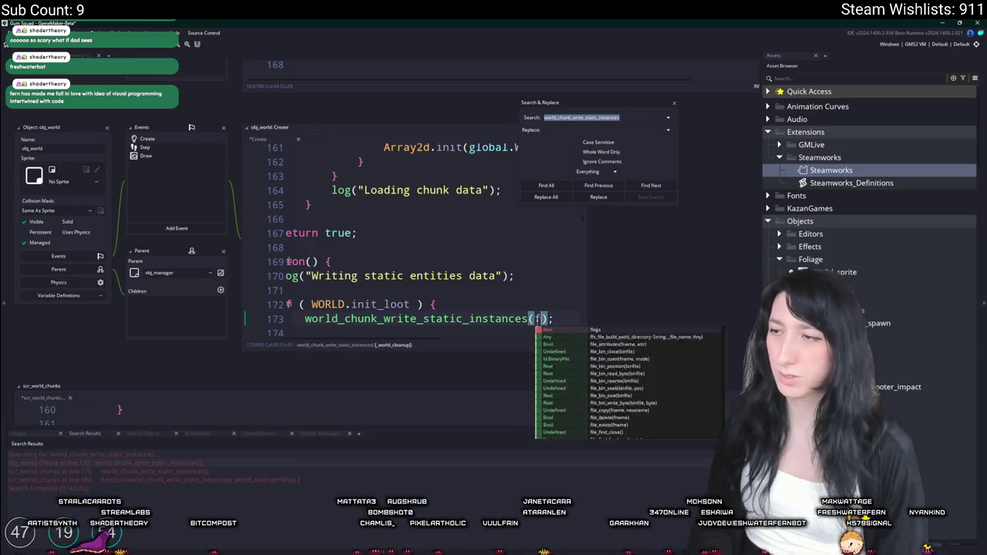
key("BackSpace")
type("alse")
Step: Revisit the chunk save call, add a blank line after it, and close Search & Replace
double_click(193, 470)
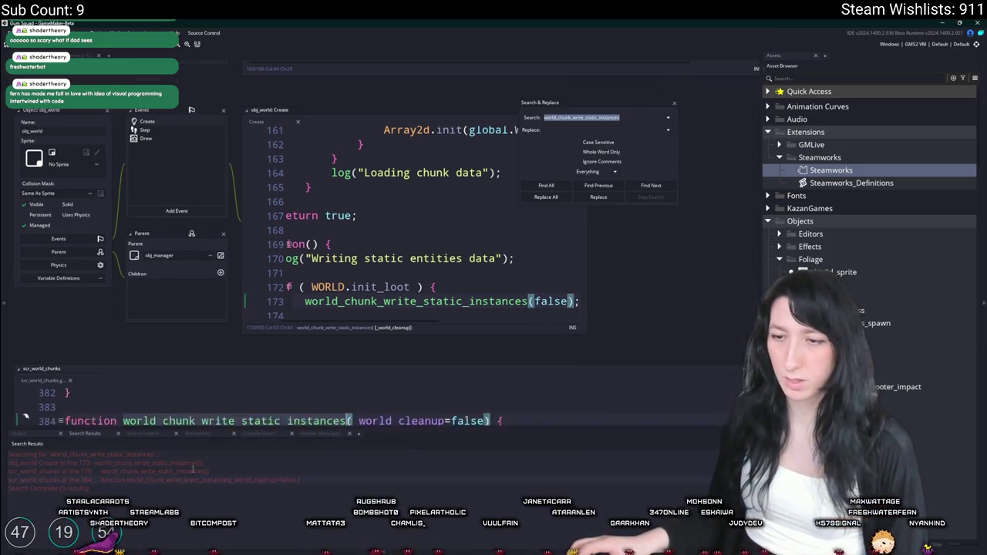
double_click(192, 471)
scroll(298, 314, "up", 10)
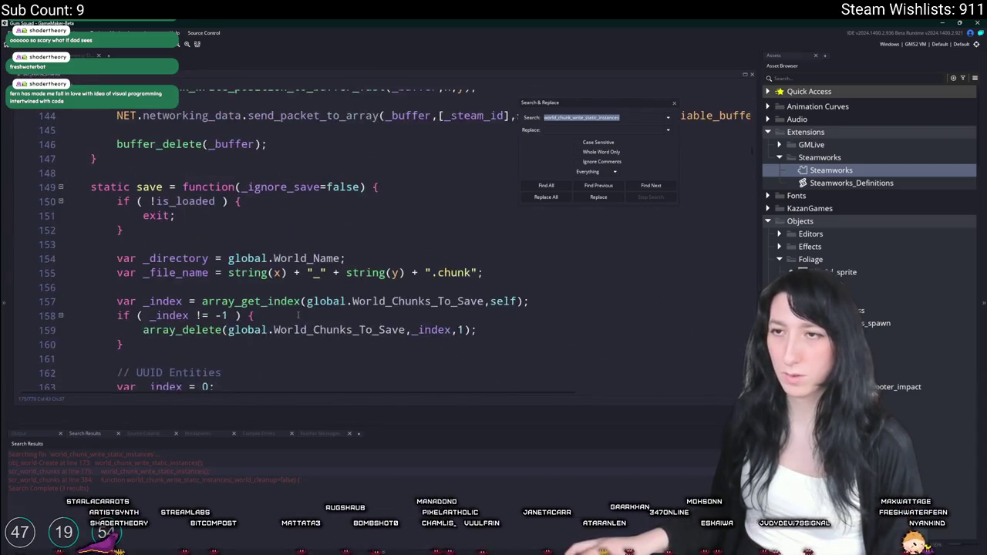
scroll(297, 314, "down", 4)
key("Return")
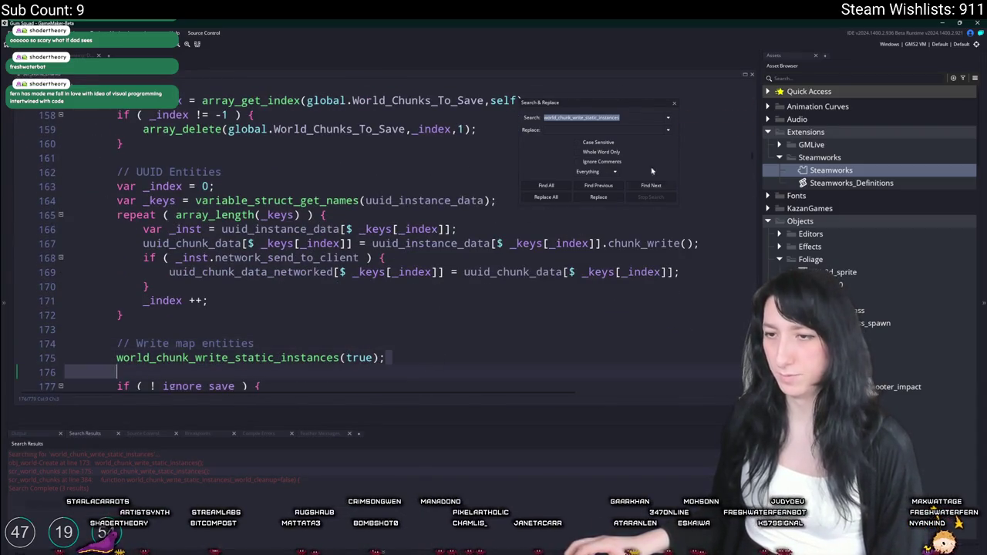
left_click(676, 104)
mouse_move(385, 402)
left_mouse_down()
mouse_move(383, 289)
mouse_move(355, 418)
left_mouse_up()
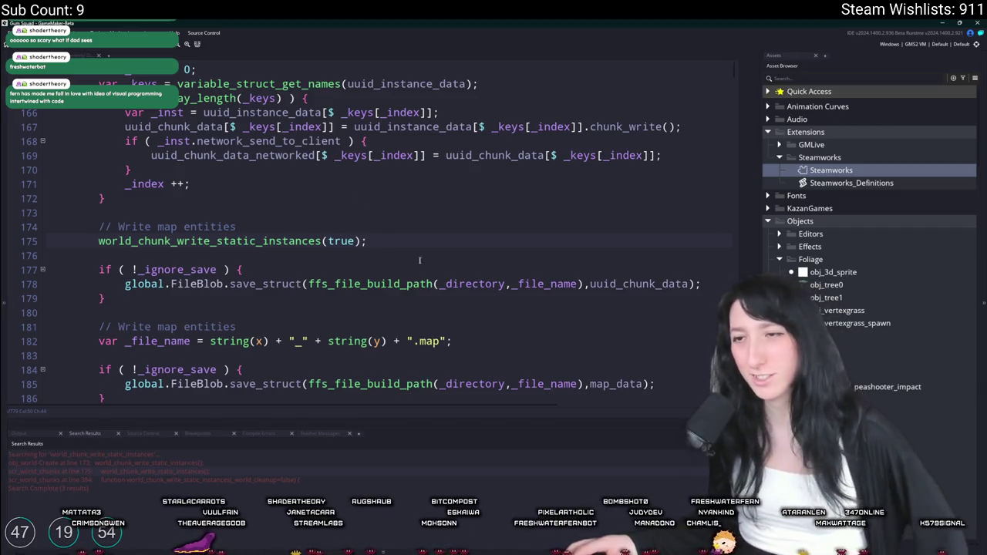
Step: Return to the world_chunk_write_static_instances definition
middle_click(307, 239)
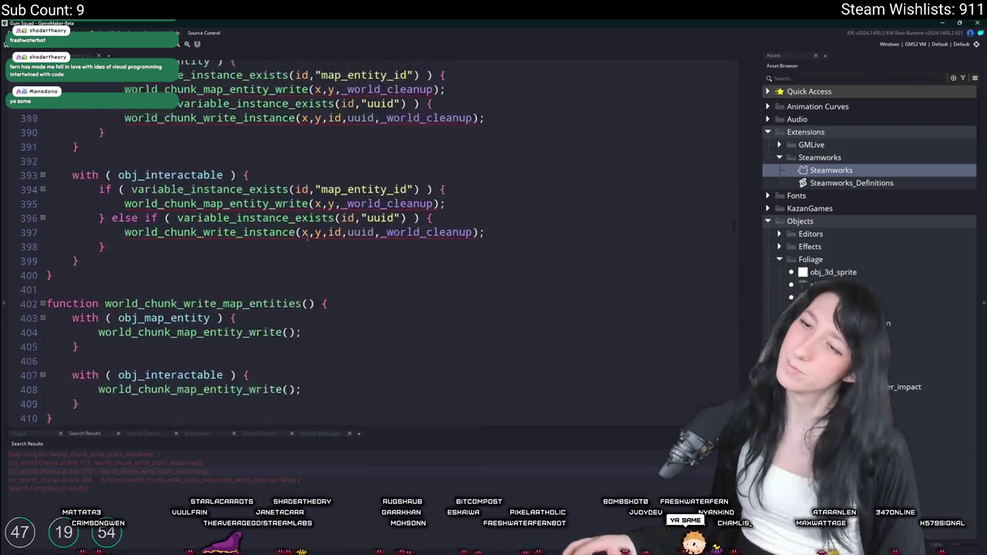
Step: Add an optional _world_cleanup=false parameter to world_chunk_map_entity_write
middle_click(286, 124)
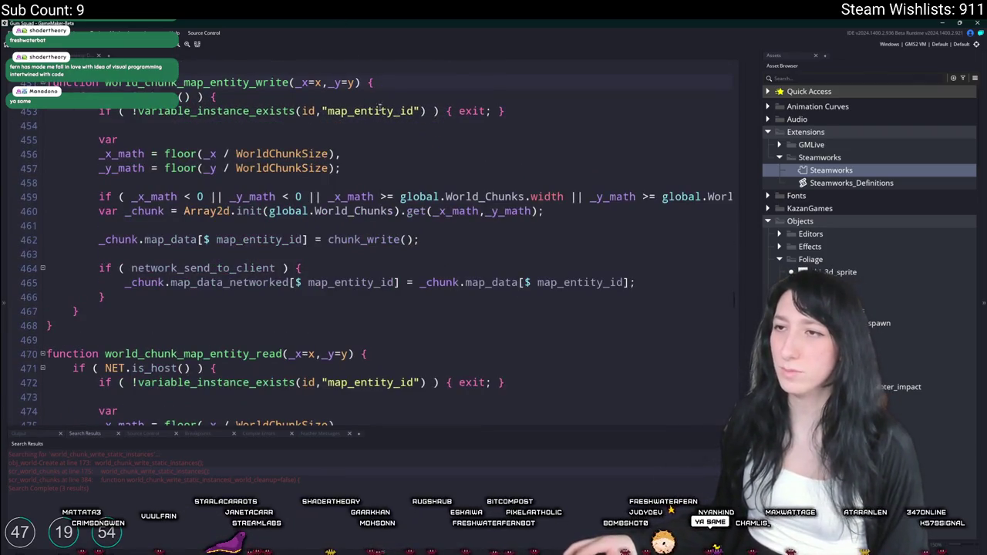
type(",_world")
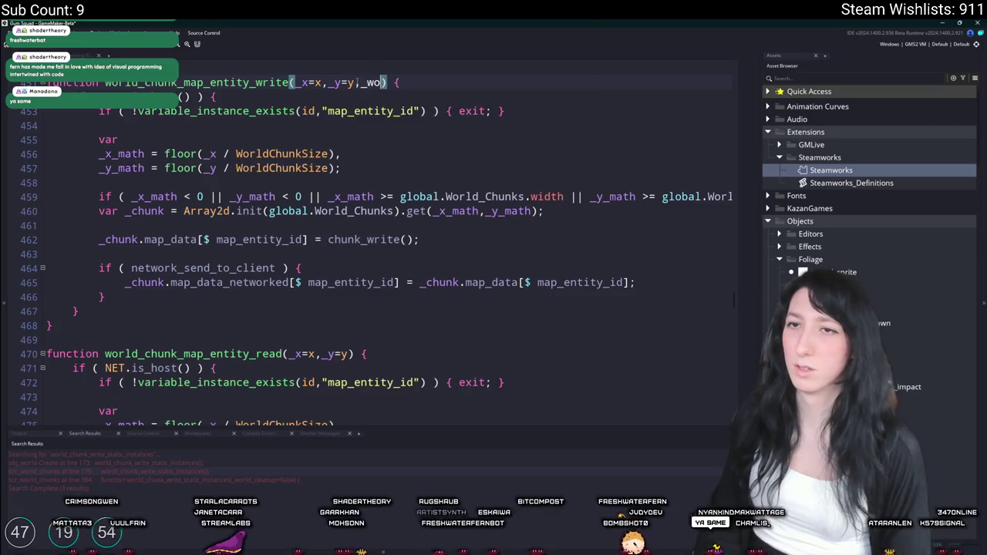
type("_cleanup")
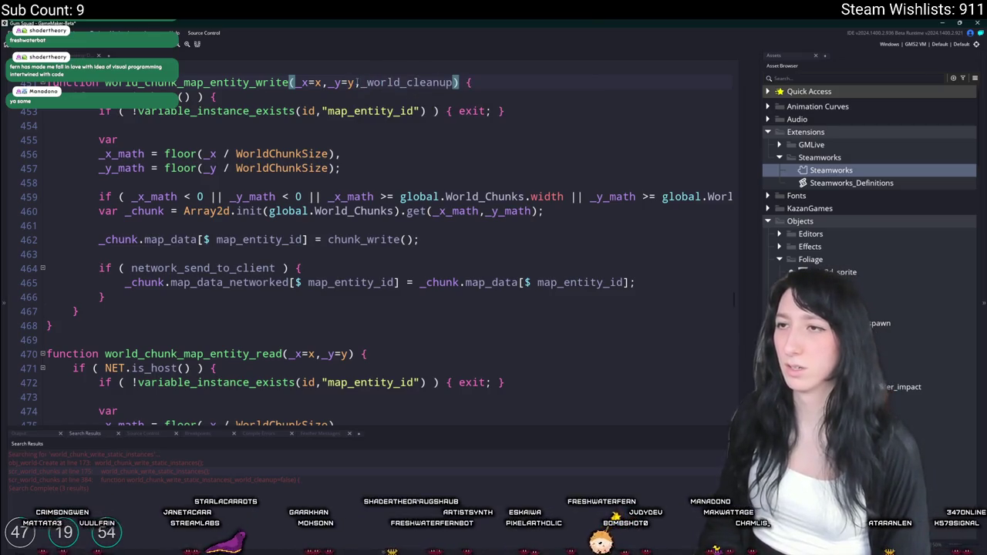
scroll(383, 202, "up", 2)
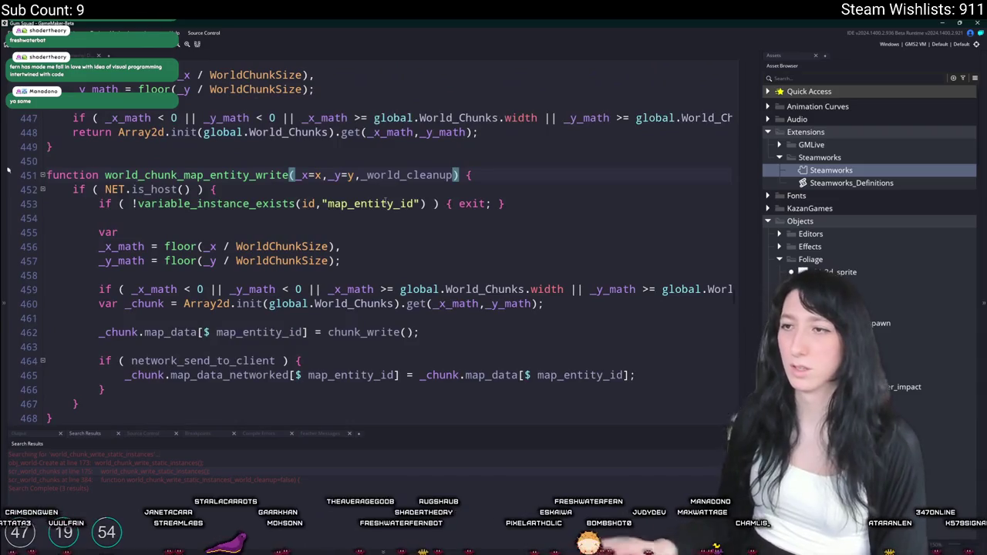
key("BackSpace")
type("p=false")
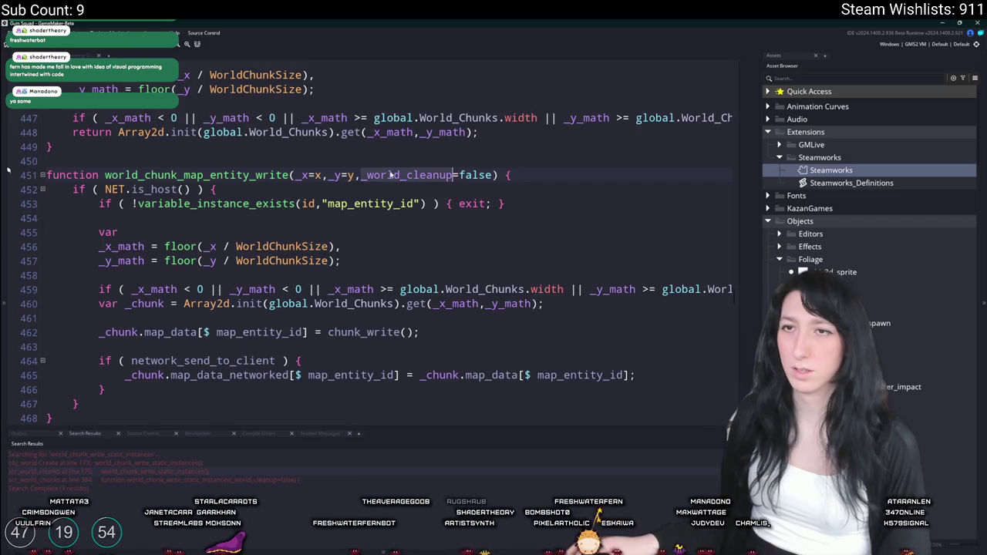
scroll(303, 221, "up", 1)
scroll(303, 222, "up", 2)
left_click(247, 221)
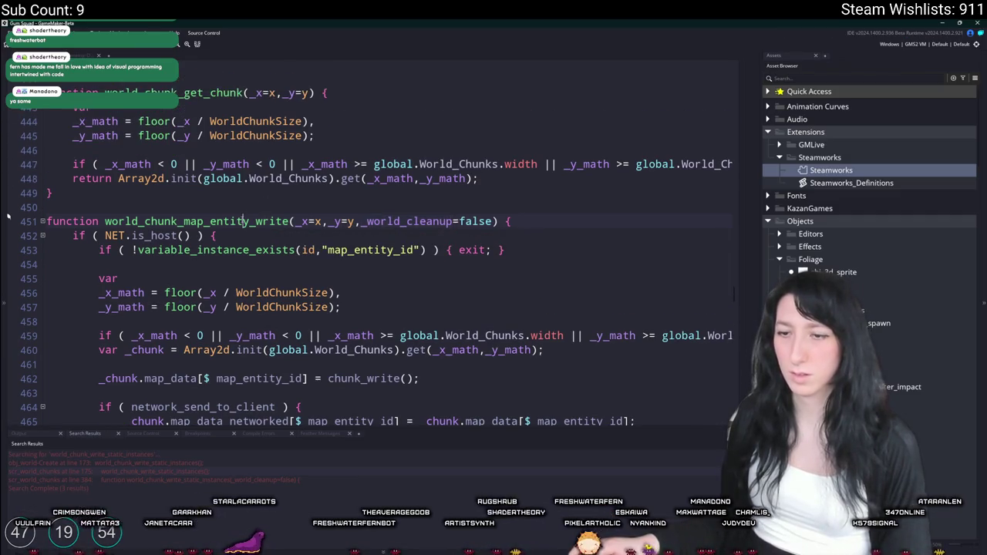
Step: Add an optional _world_cleanup=false parameter to world_chunk_write_instance on line 355
double_click(186, 471)
double_click(186, 480)
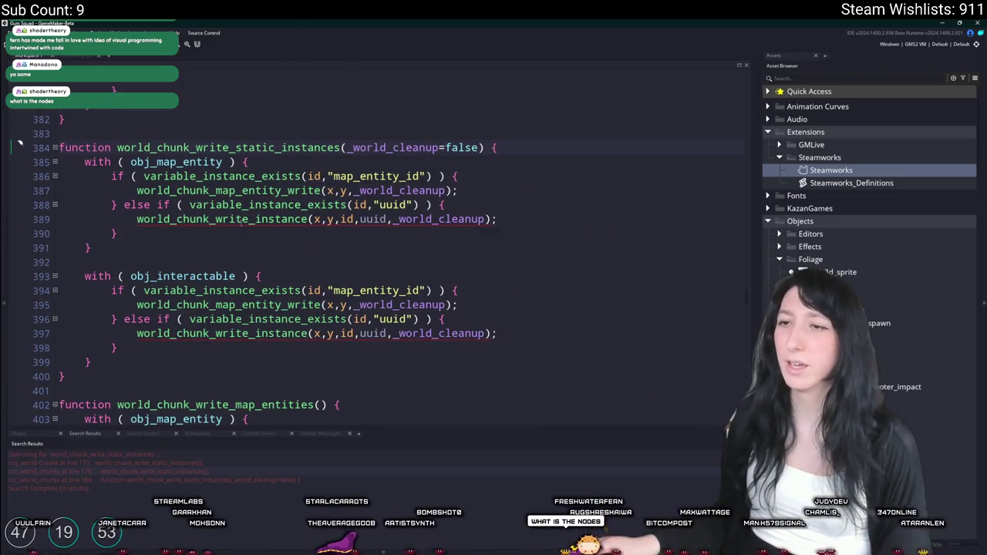
middle_click(242, 219)
left_click(393, 117)
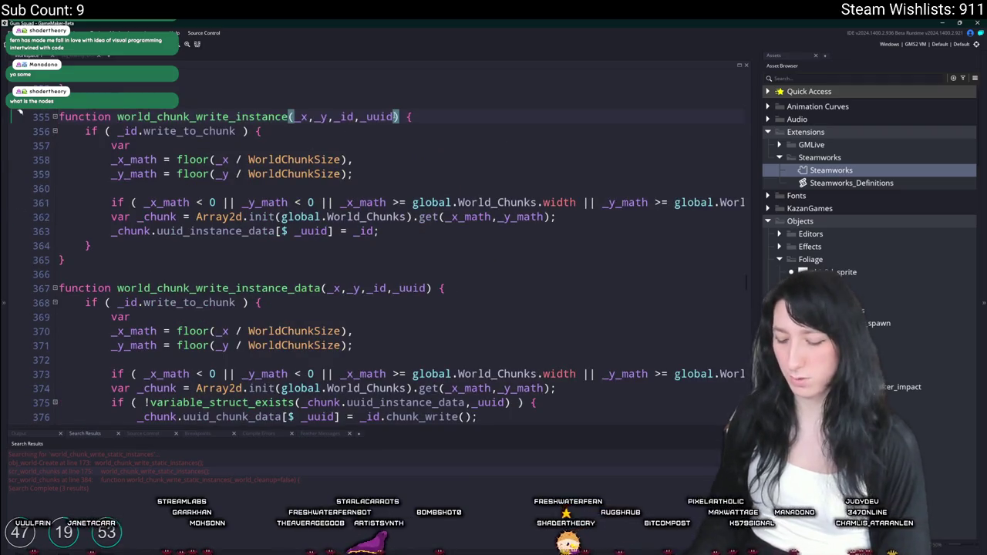
type(",_world_cleanup=falsae")
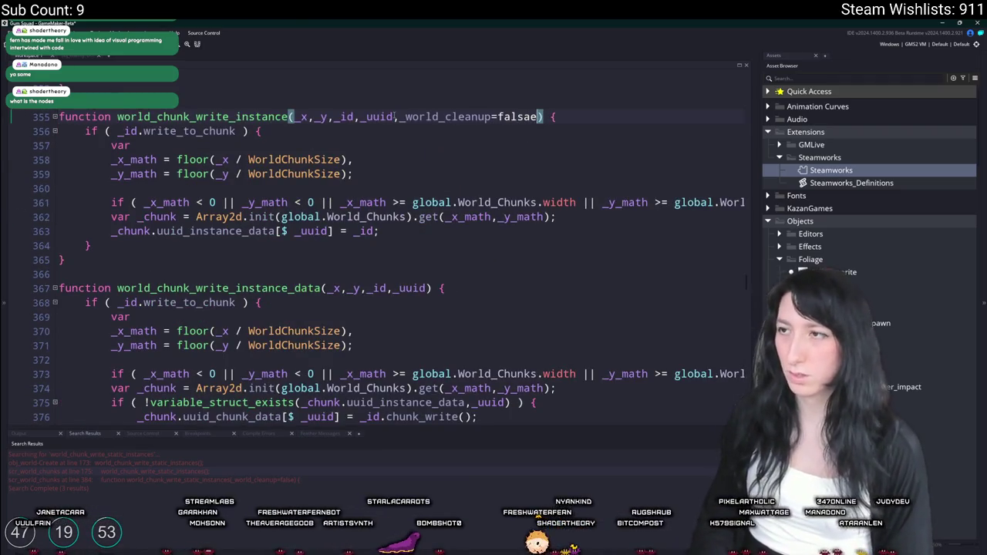
key("BackSpace")
key("BackSpace")
type("e")
left_click(407, 118)
left_click(403, 129)
Step: Change chunk_write() on line 462 to chunk_write(_world_cleanup)
key("ctrl+g")
type("384")
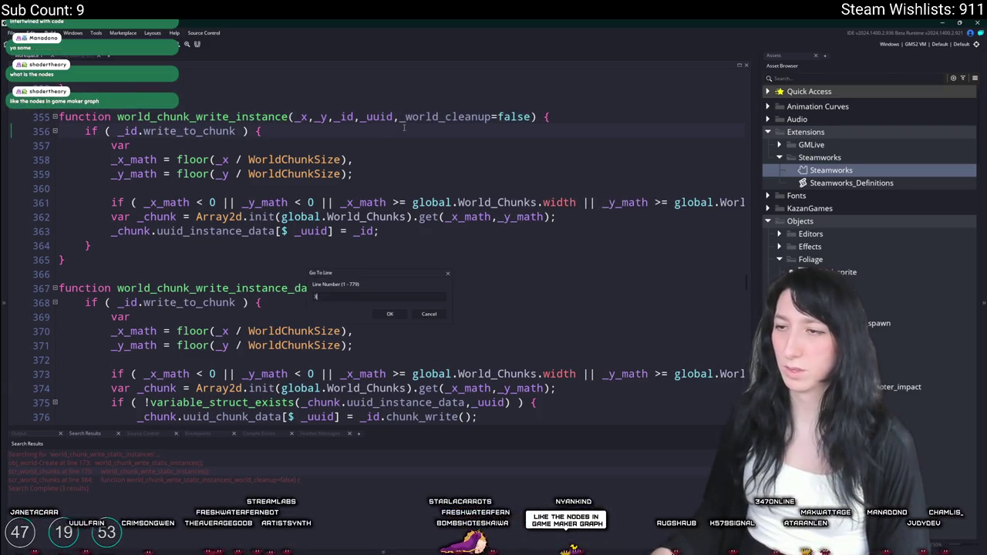
key("Return")
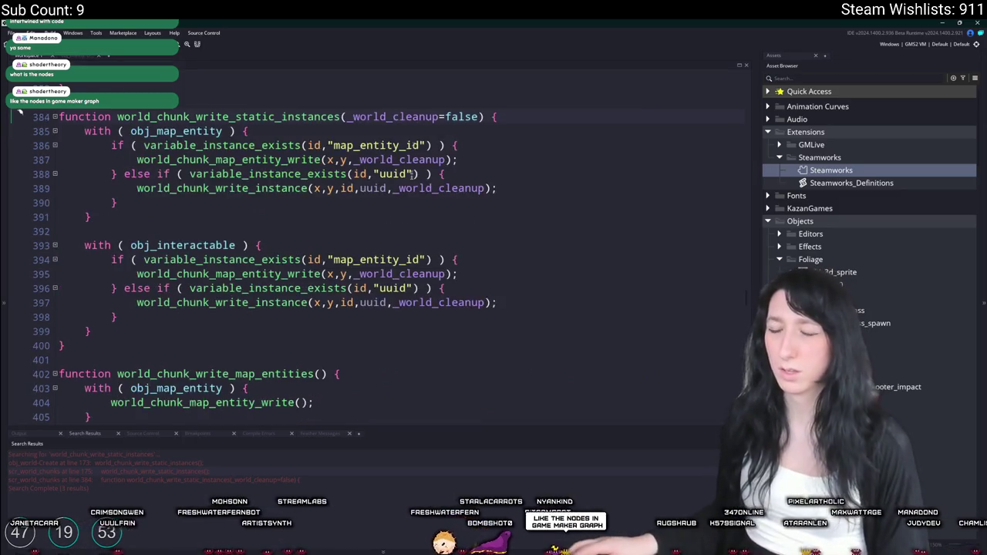
middle_click(247, 273)
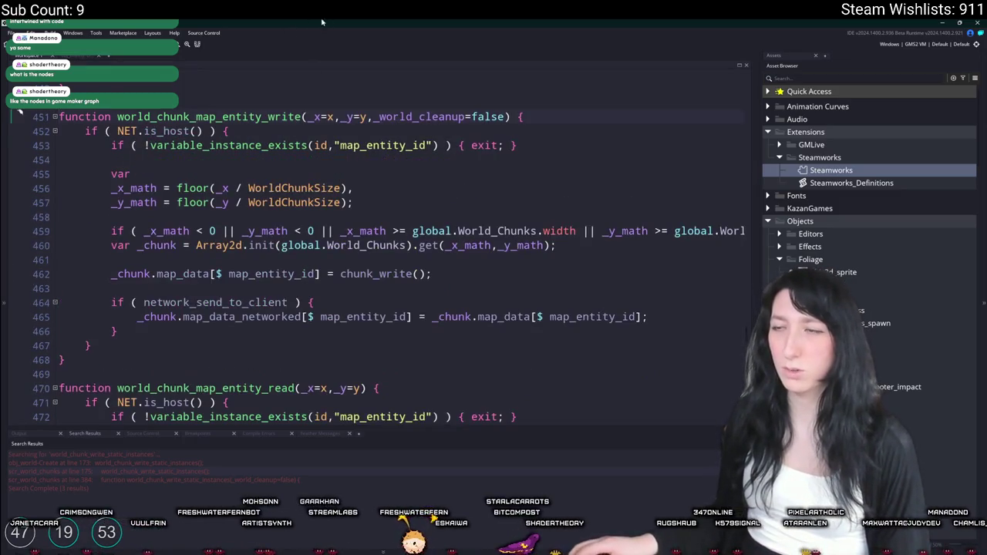
left_click(417, 274)
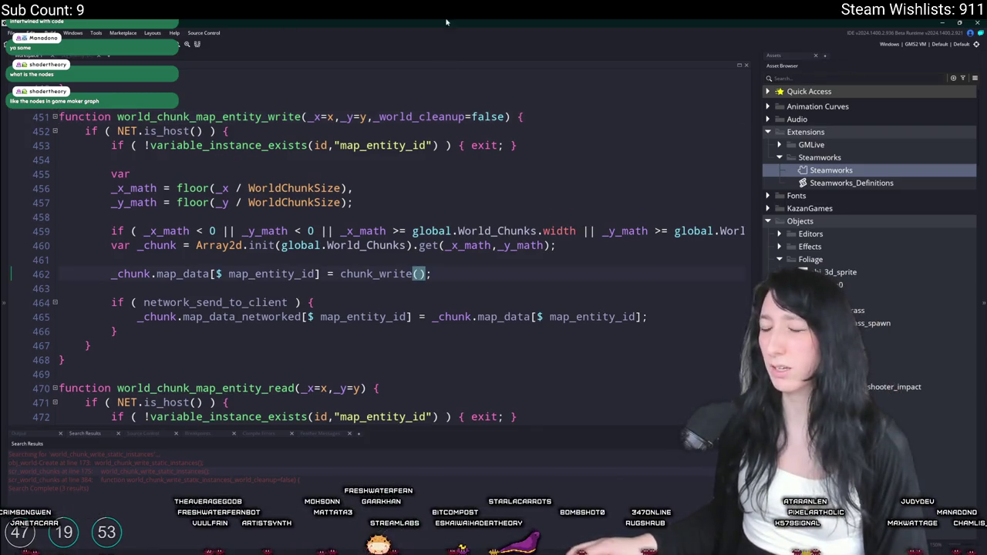
type(",_world_cleanup=false")
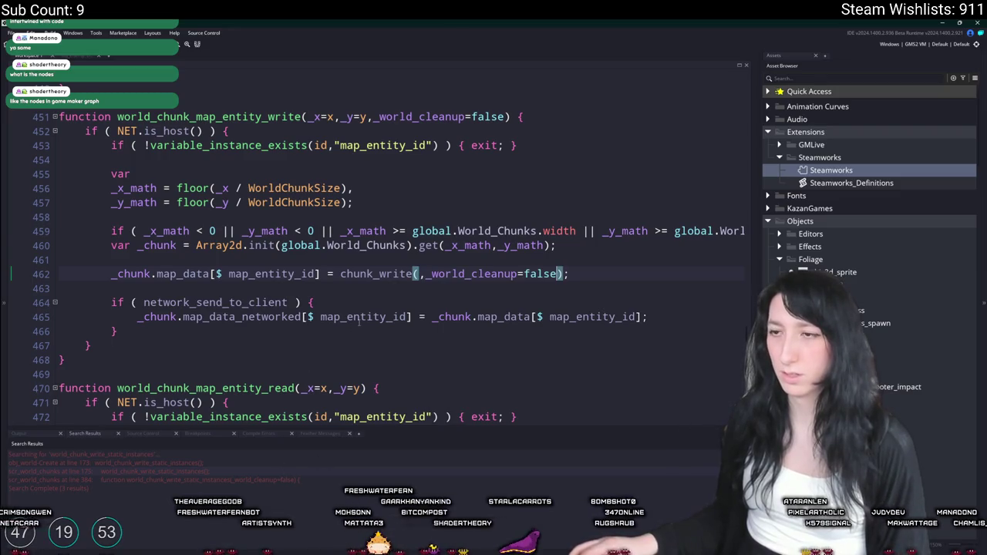
left_click(428, 273)
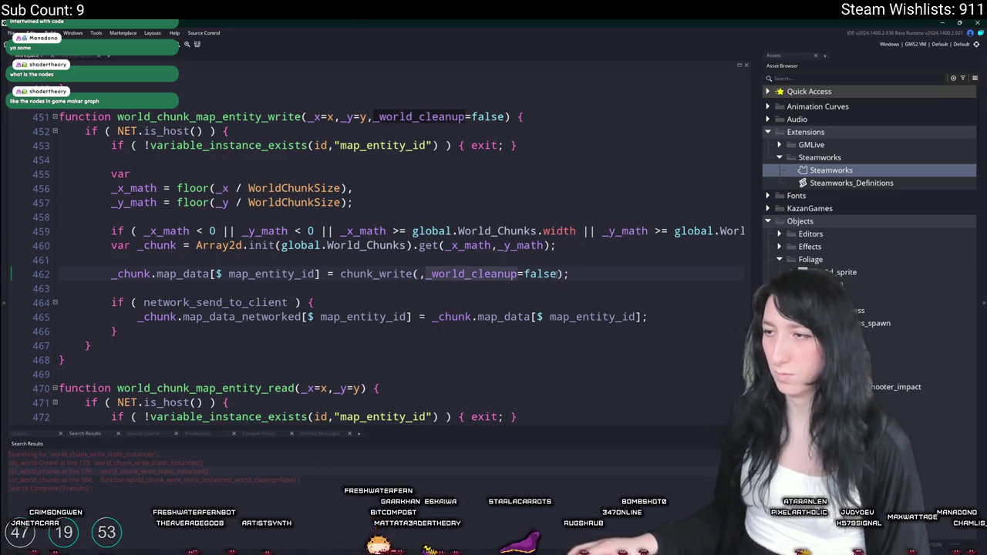
left_click(477, 282)
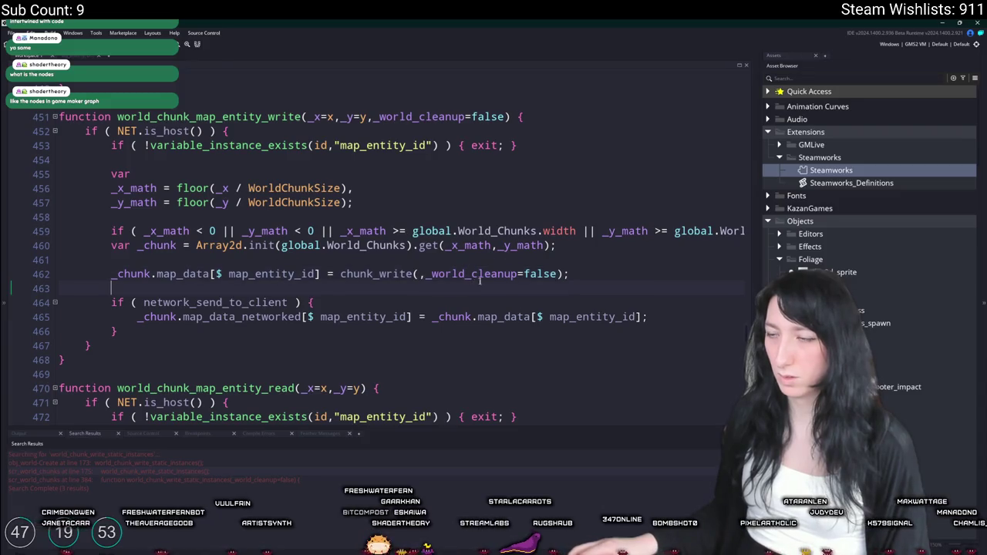
left_click(424, 274)
key("BackSpace")
key("ctrl+Right")
key("Delete")
key("Delete")
key("Delete")
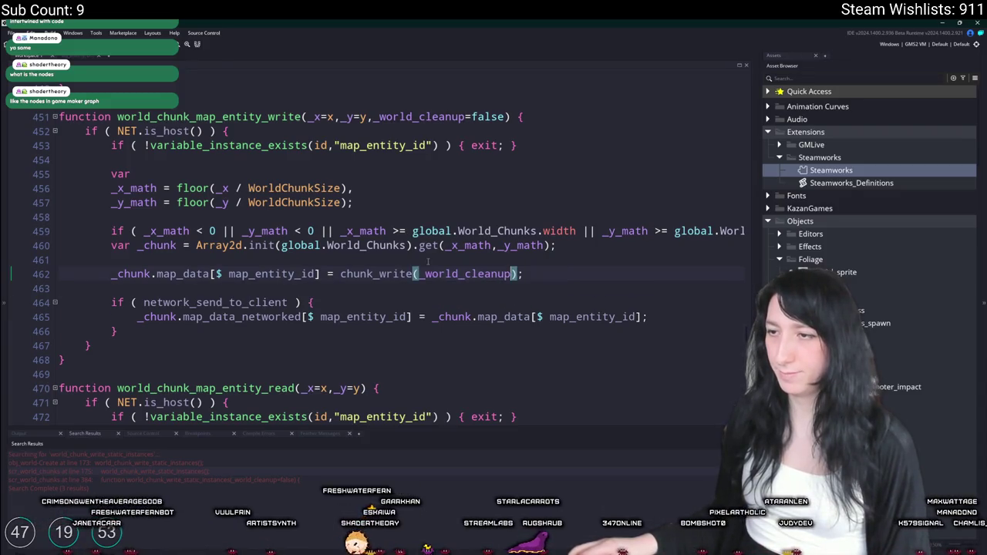
Step: Go back to line 384 and reopen the world_chunk_write_instance definition
key("alt+Left")
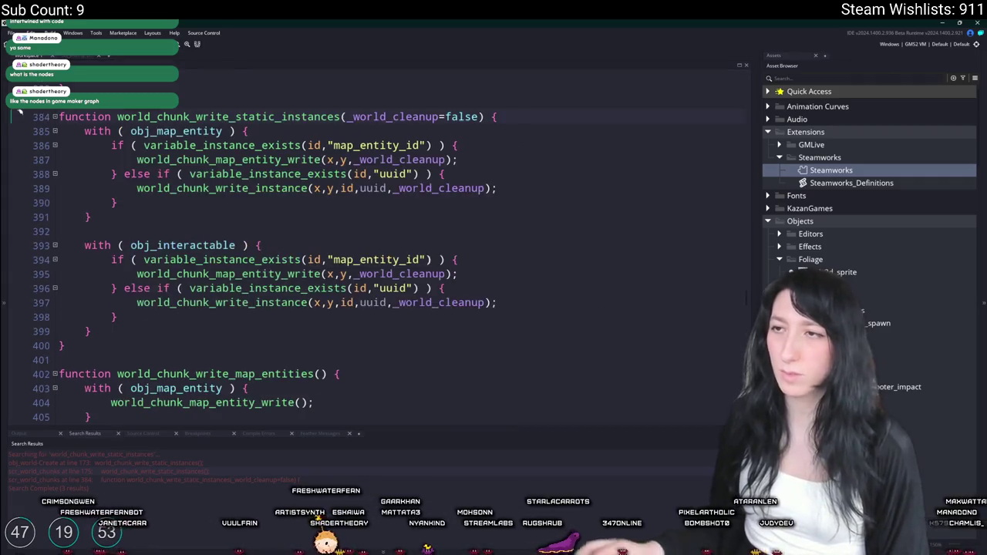
middle_click(292, 159)
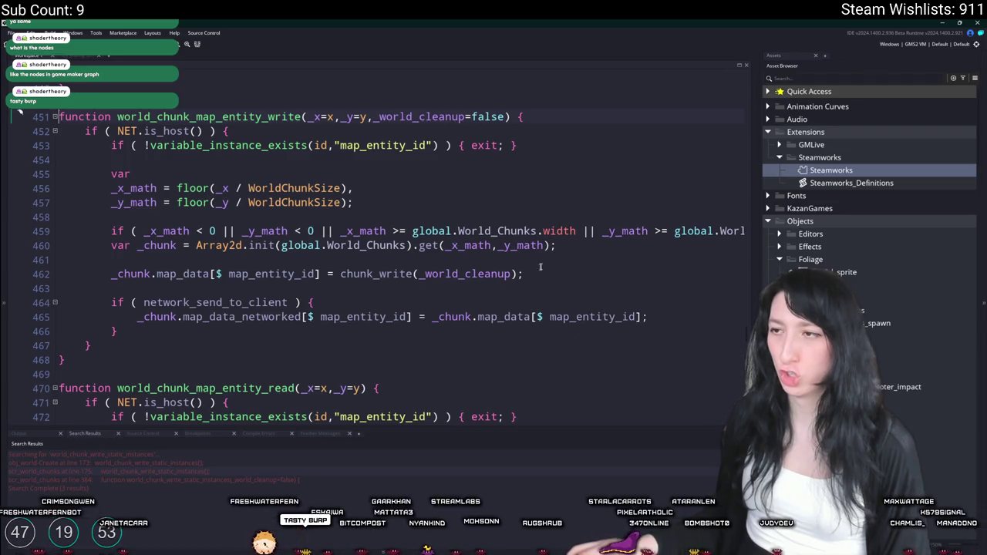
key("ctrl+g")
type("4")
key("Return")
left_click(267, 188)
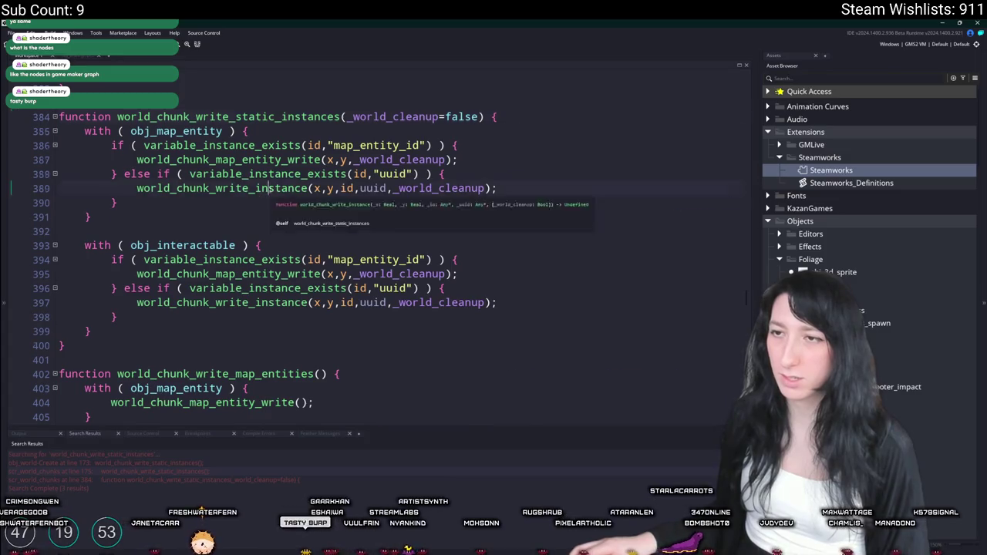
middle_click(266, 188)
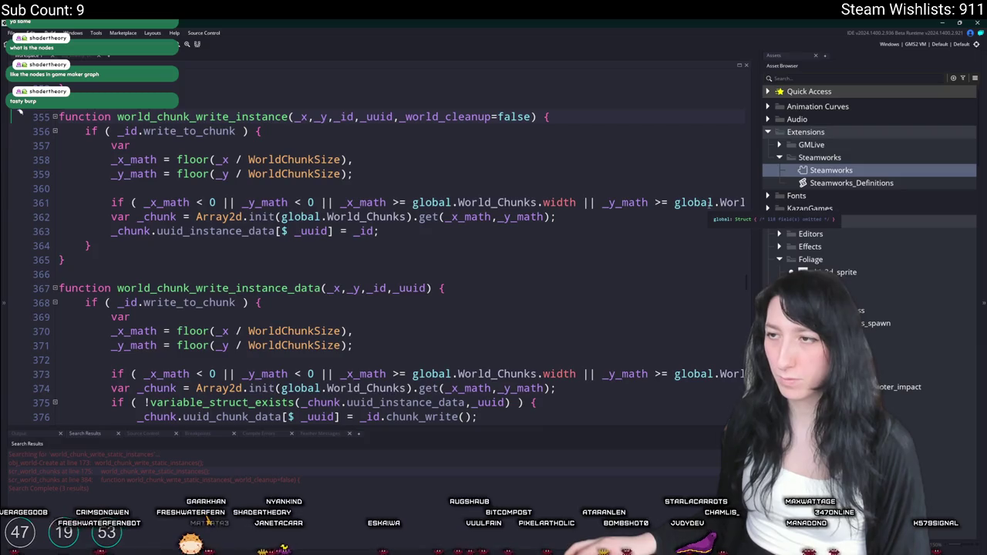
Step: Inspect how line 363 stores the instance _id and where _uuid is used
scroll(706, 203, "right", 5)
scroll(540, 216, "left", 5)
left_click(322, 229)
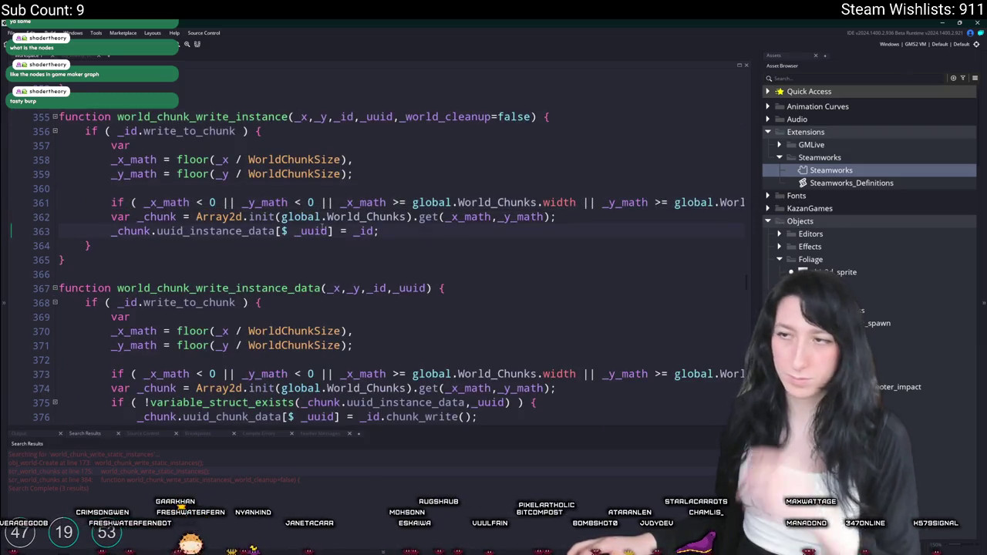
left_click(359, 230)
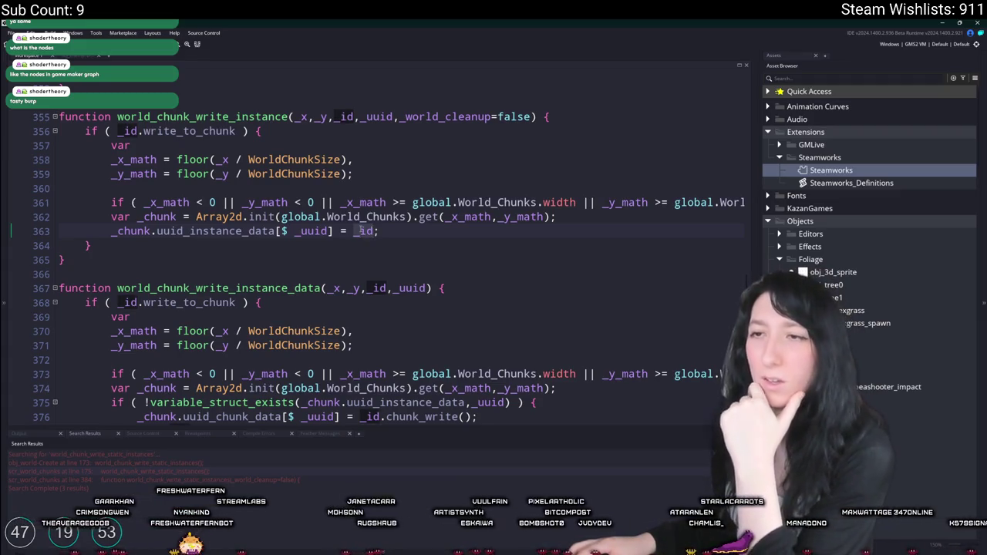
scroll(208, 245, "down", 1)
scroll(208, 245, "up", 2)
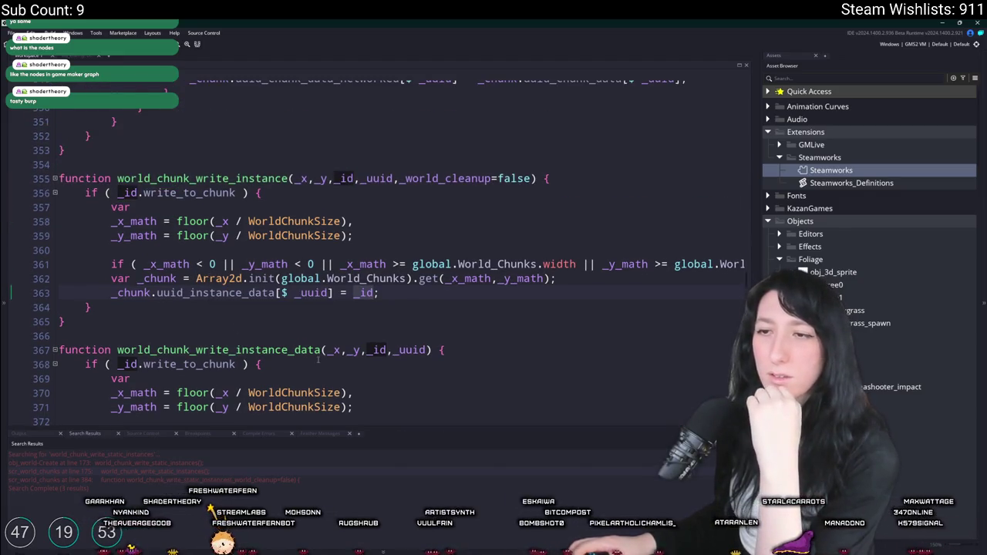
scroll(322, 349, "up", 1)
left_click(311, 323)
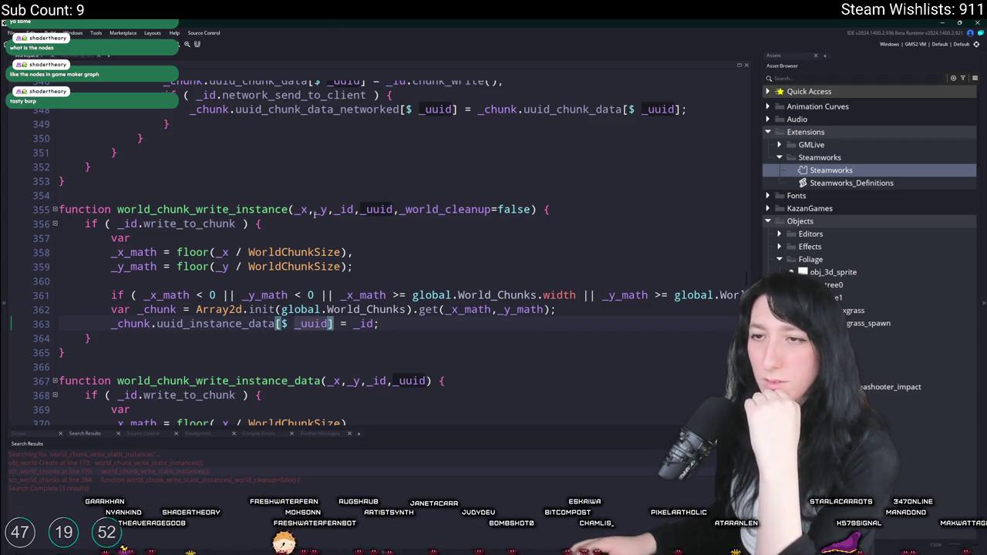
scroll(261, 227, "up", 1)
scroll(254, 254, "up", 2)
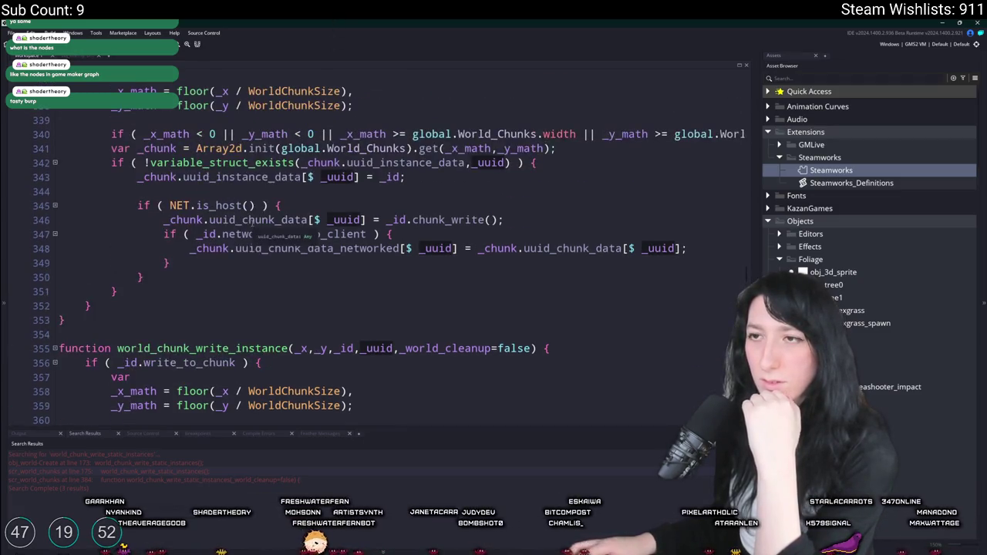
scroll(252, 262, "down", 1)
Step: Search for write_stat and locate world_chunk_write_map_entities near line 404
key("ctrl+f")
type("write_stat")
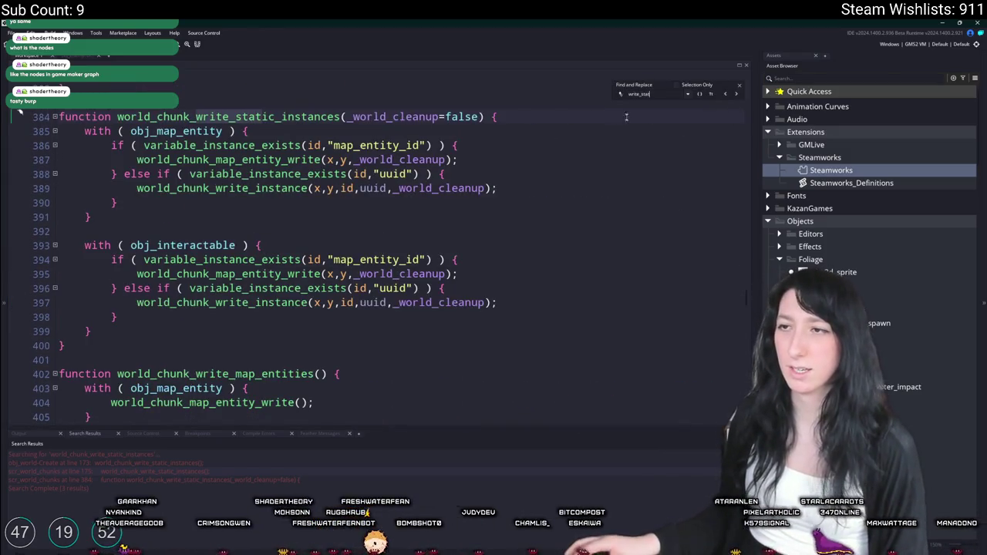
left_click(740, 87)
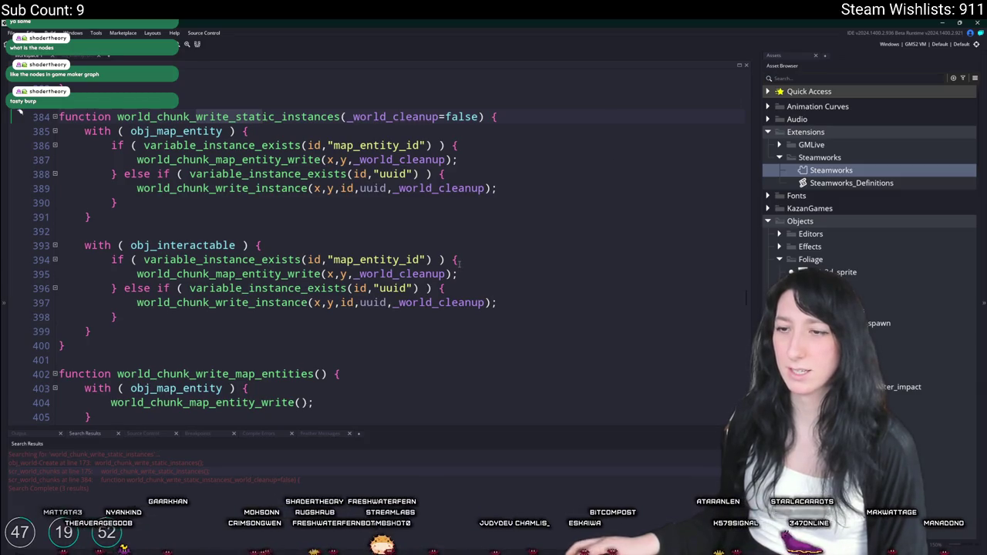
scroll(232, 270, "down", 3)
left_click(252, 293)
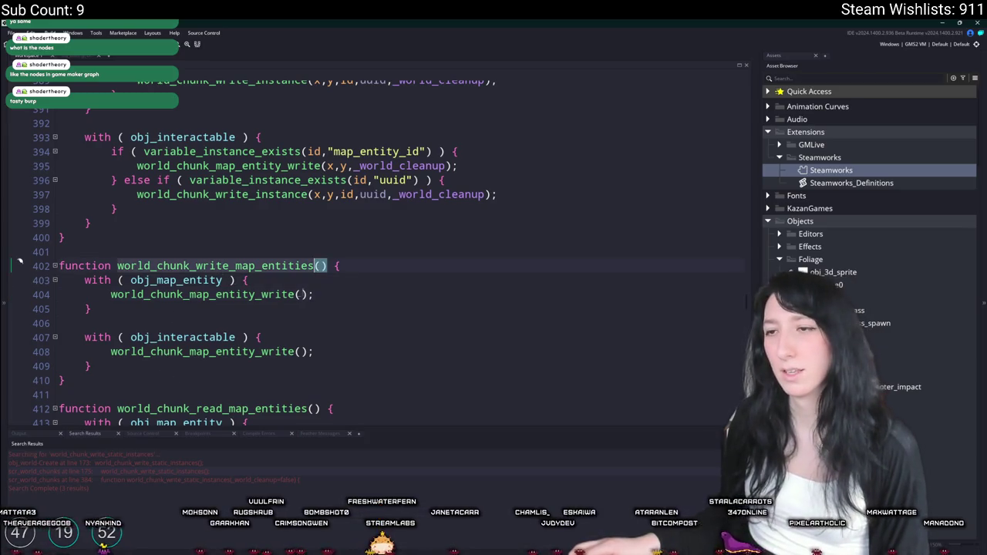
Step: Add _world_cleanup=false as the world_chunk_write_map_entities parameter
left_click(409, 166)
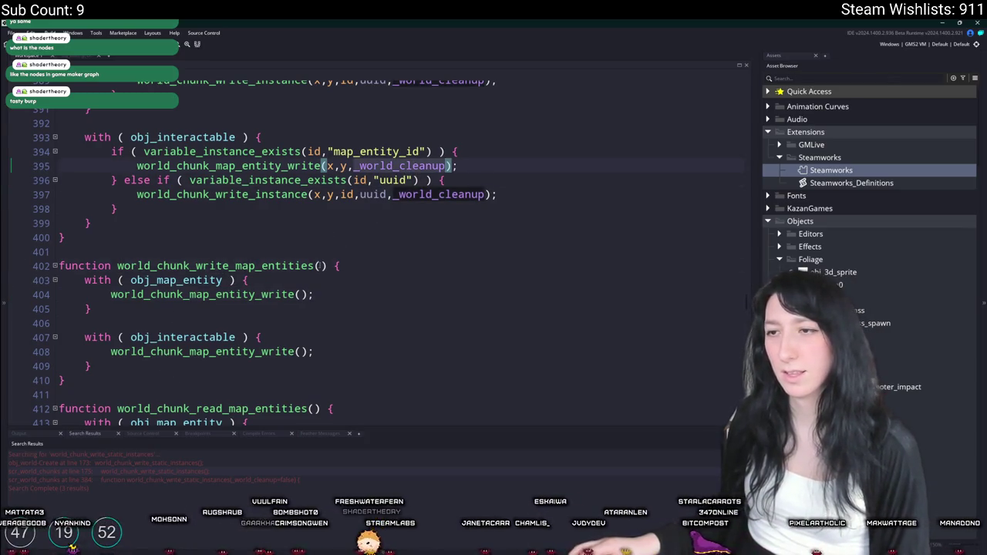
left_click(320, 265)
type("_world_cleanup")
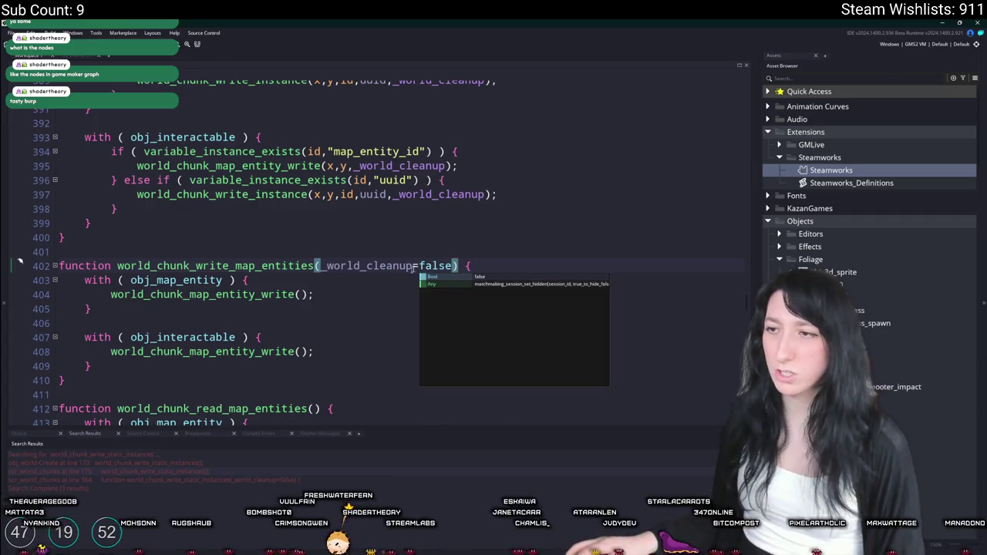
left_click(319, 270)
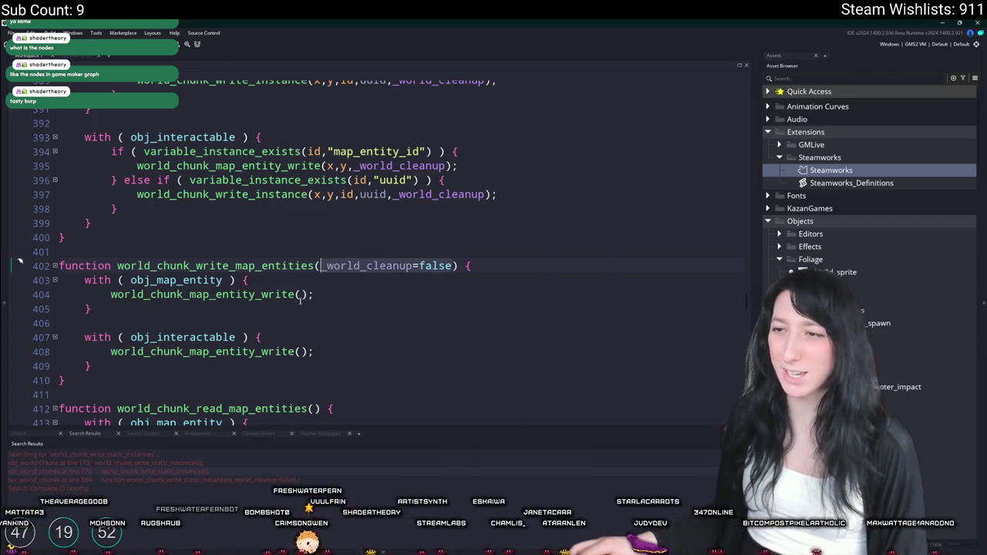
Step: Pass _world_cleanup=false into the map-entity write calls on lines 404 and 408
left_click(301, 295)
scroll(391, 242, "up", 3)
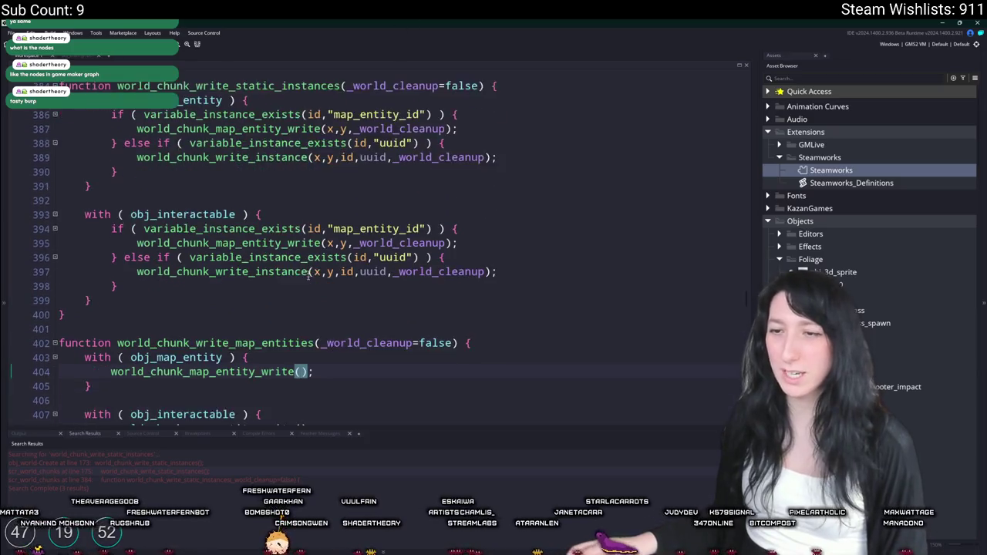
scroll(347, 308, "down", 4)
type("_world_cleanup=false")
left_click(302, 336)
type("_world_cleanup=false")
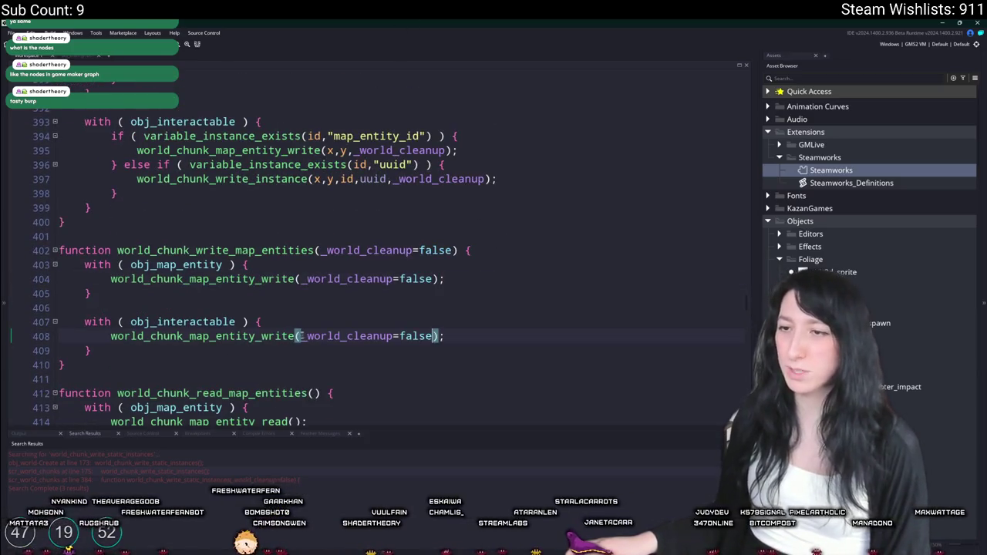
scroll(447, 248, "up", 3)
double_click(466, 256)
scroll(467, 231, "up", 5)
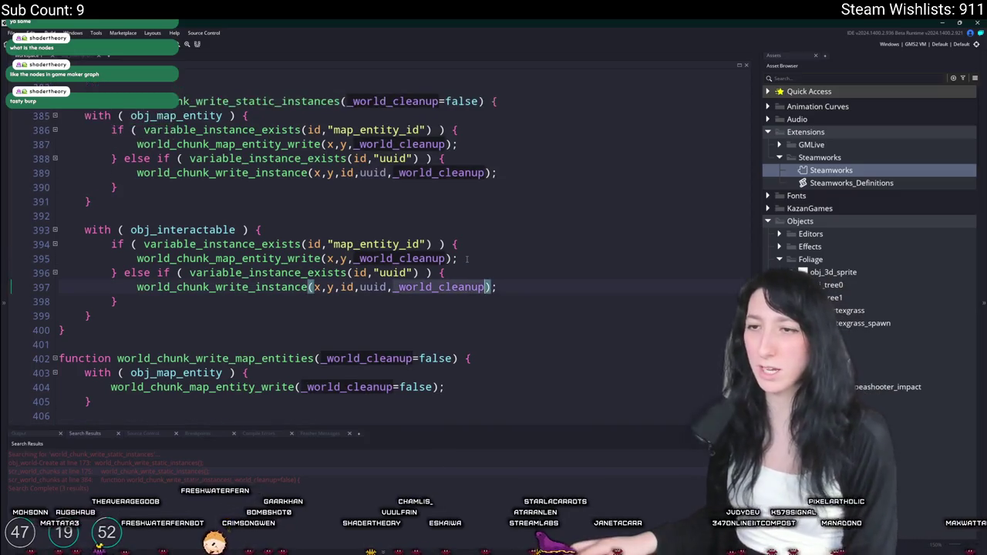
left_click_drag(471, 180, 353, 180)
Step: Remove the _world_cleanup parameter from the header and its argument on line 387
key("BackSpace")
key("Escape")
key("Up")
key("Up")
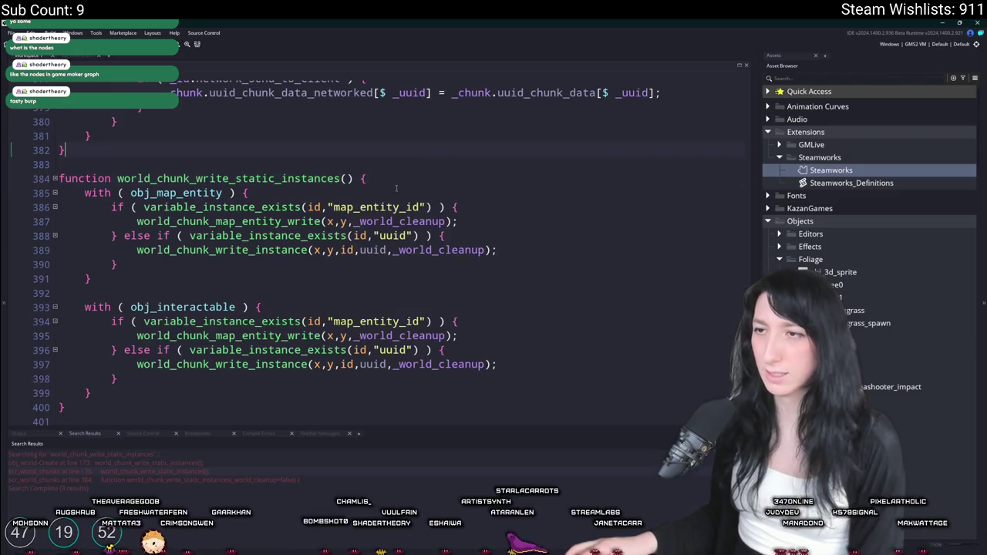
double_click(416, 221)
key("BackSpace")
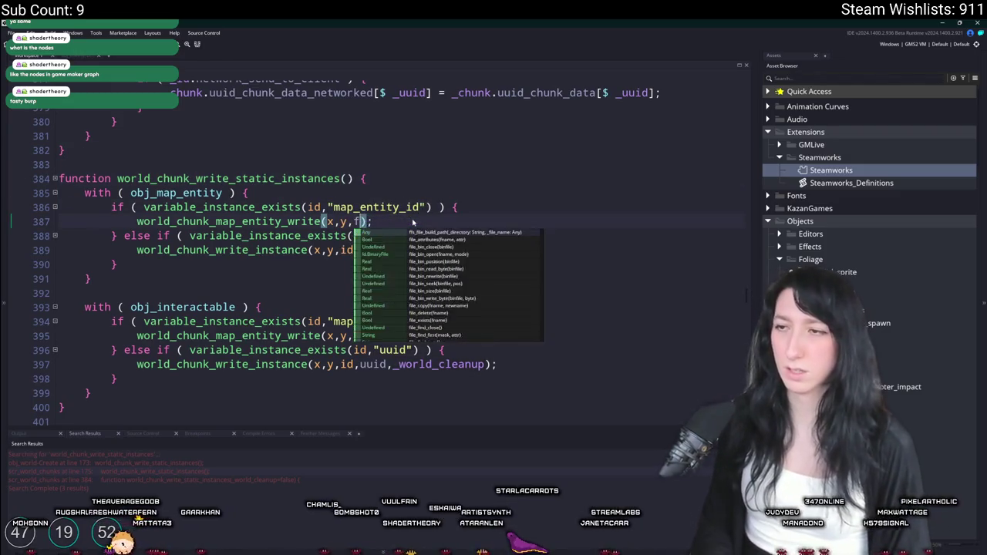
key("BackSpace")
key("Escape")
Step: Delete the _world_cleanup arguments on lines 389, 395 and 397, then open obj_world's Create event call
double_click(448, 249)
key("BackSpace")
key("BackSpace")
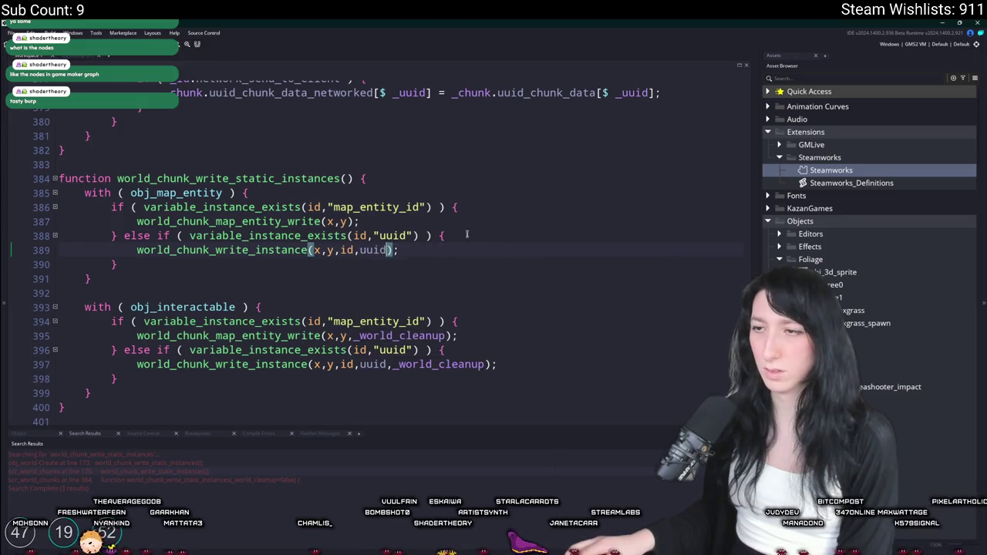
double_click(417, 336)
scroll(451, 323, "down", 1)
key("BackSpace")
key("BackSpace")
key("Escape")
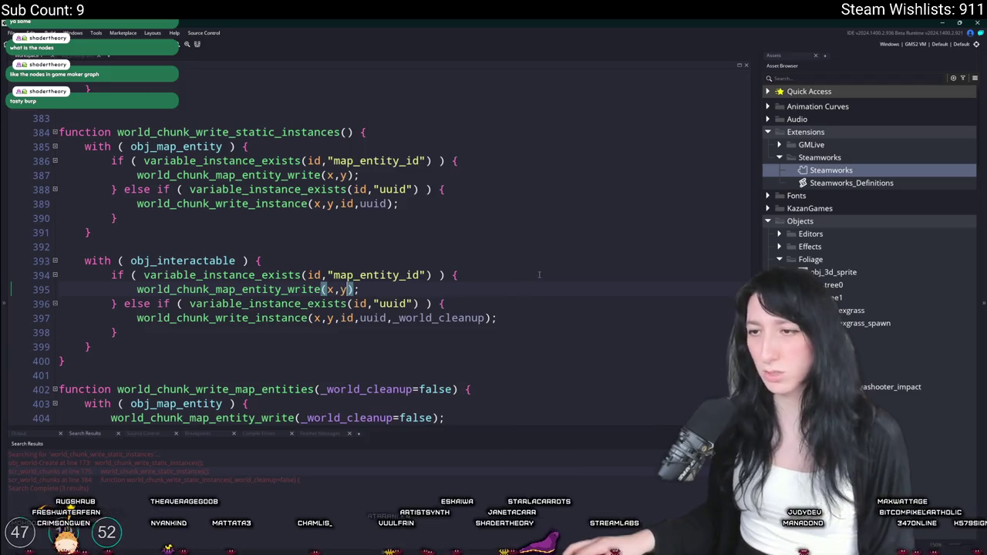
double_click(439, 318)
key("BackSpace")
key("BackSpace")
key("BackSpace")
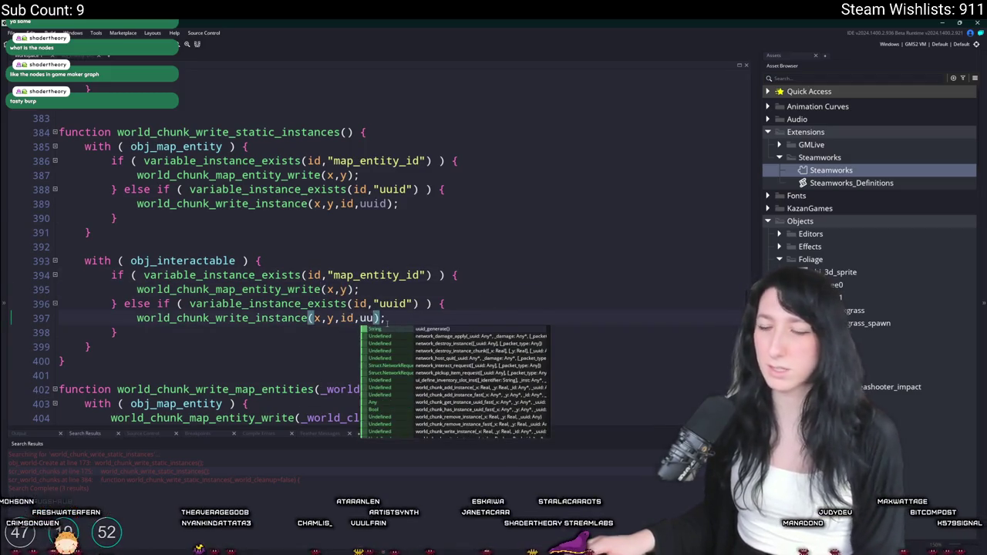
type("i")
key("Escape")
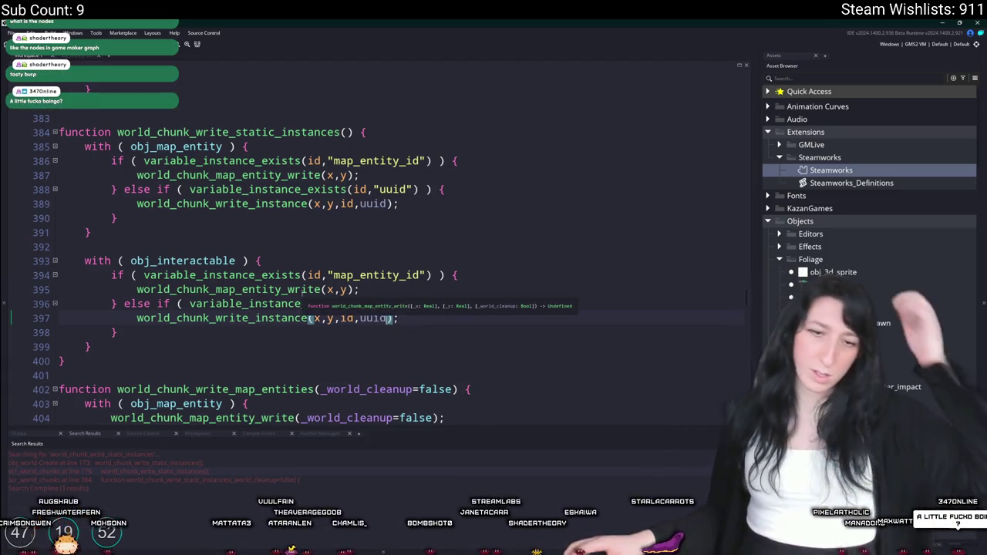
double_click(69, 462)
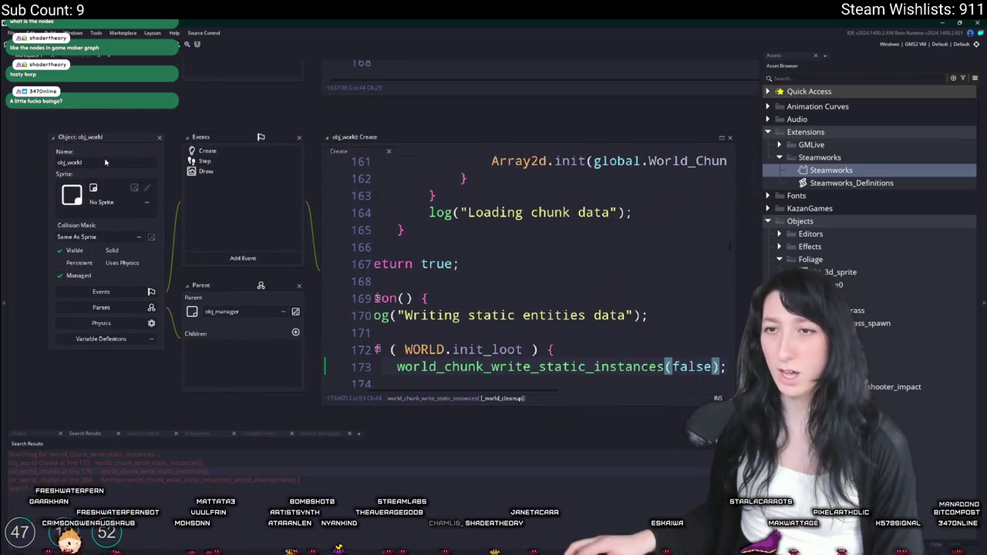
Step: Bring up obj_world's Step and Draw event code
double_click(62, 162)
left_click(245, 162)
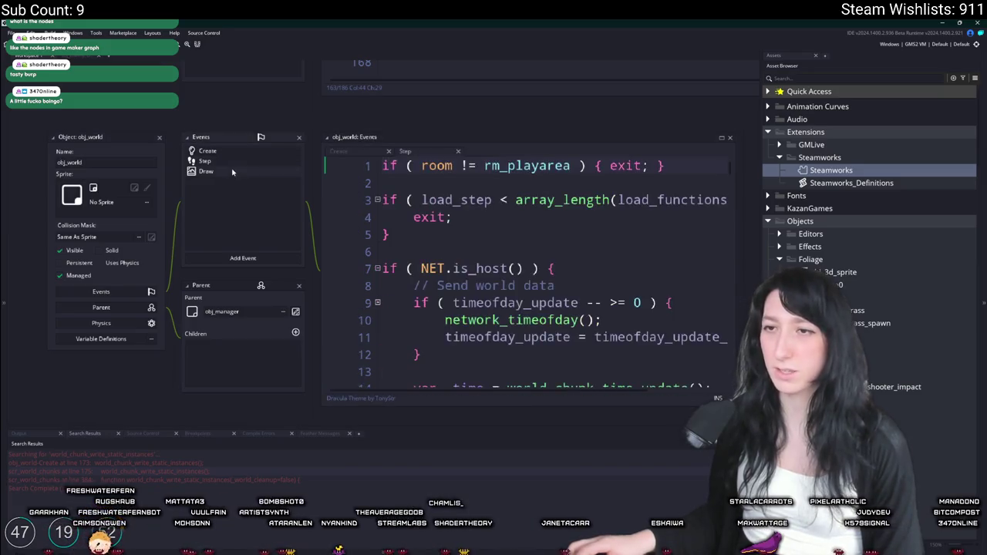
left_click(338, 151)
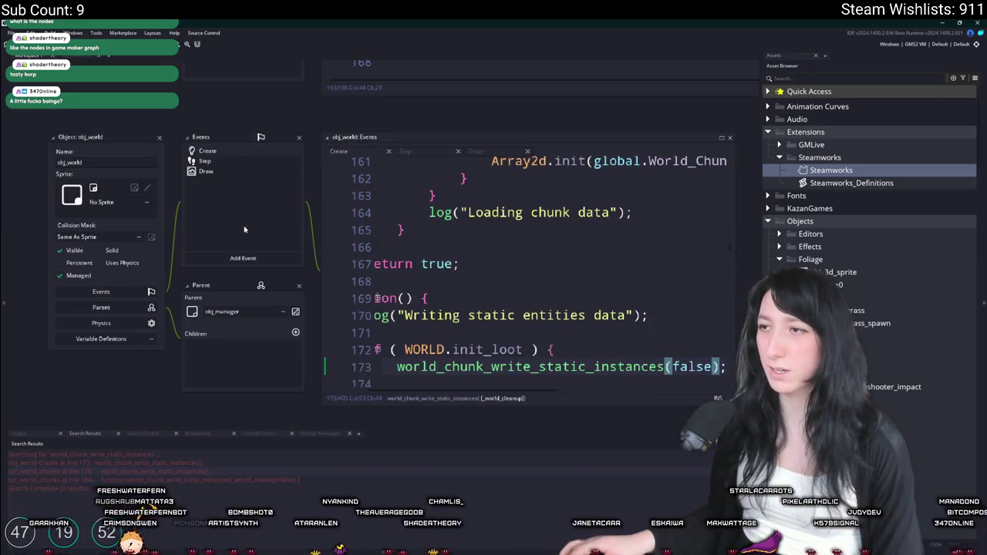
Step: Add an Alarm 0 event to obj_world, then delete it again
left_click(267, 260)
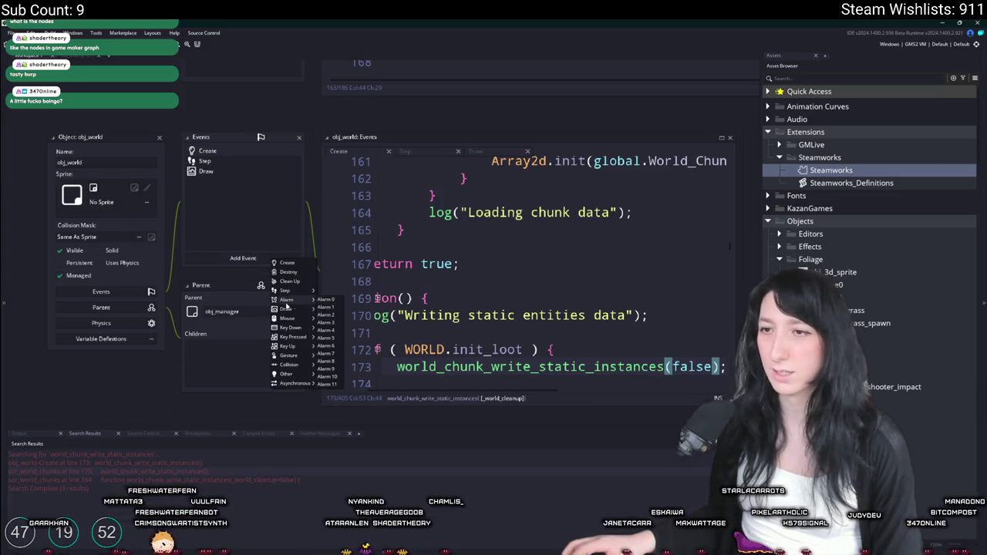
left_click(330, 301)
right_click(244, 153)
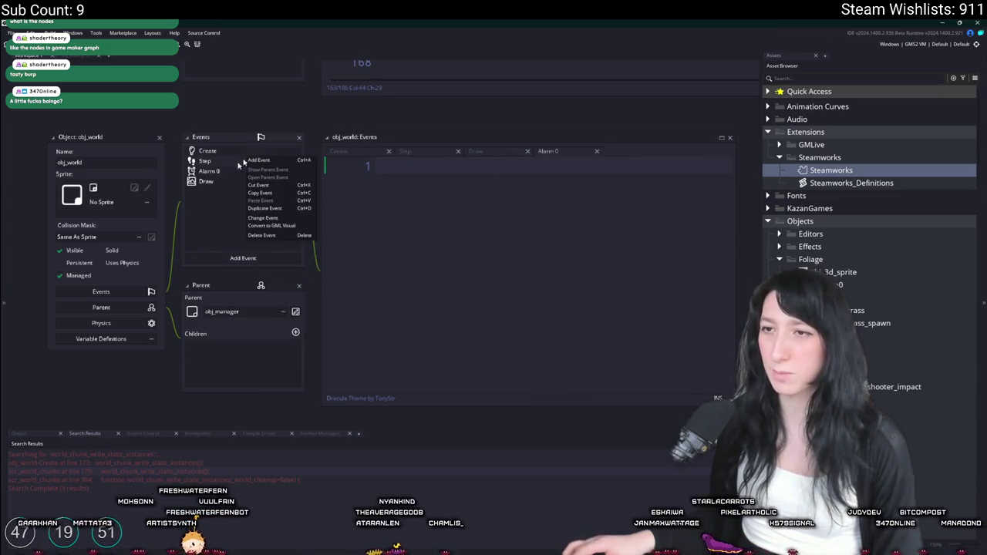
right_click(223, 169)
left_click(258, 247)
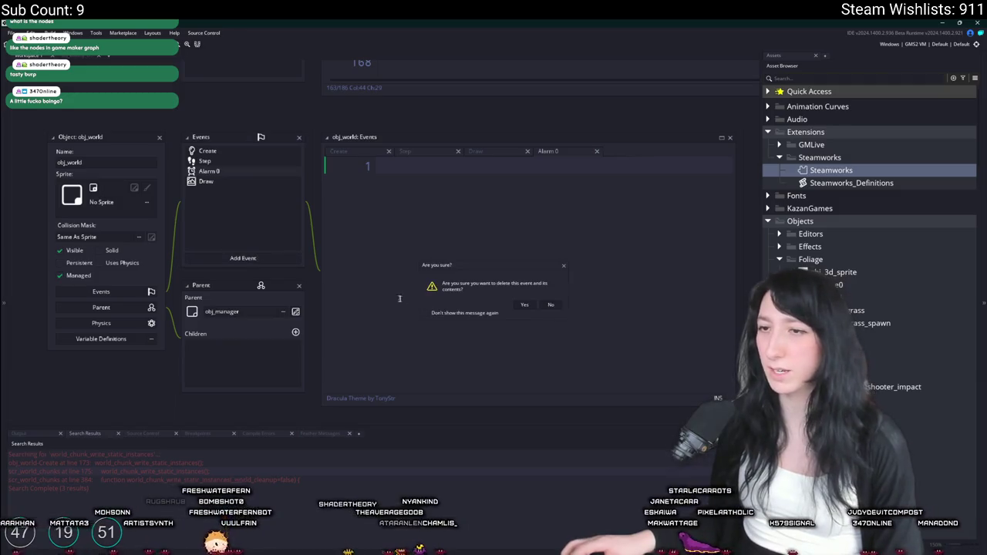
left_click(523, 305)
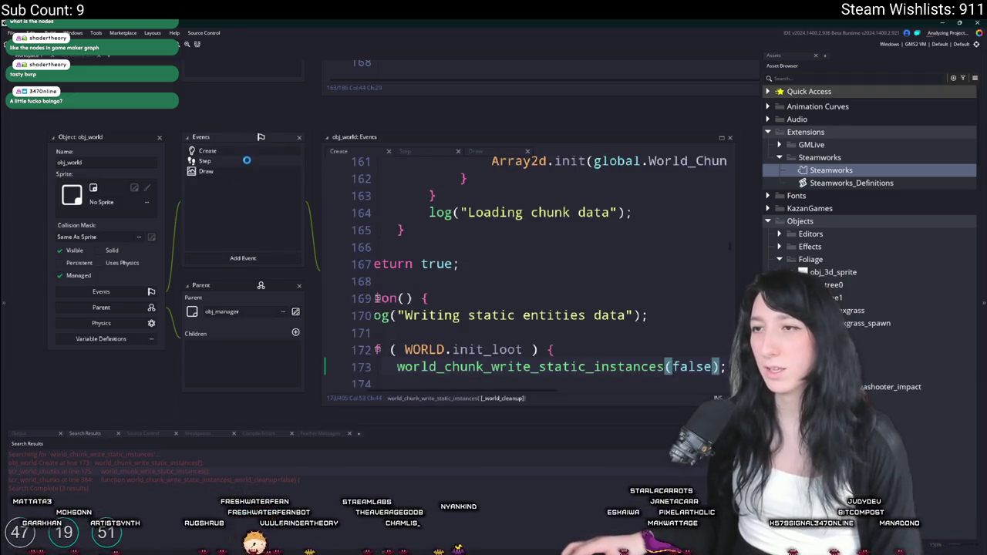
Step: Reposition the event code window and pan back to the scr_world_chunks script
mouse_move(337, 135)
left_mouse_down()
mouse_move(337, 116)
mouse_move(337, 160)
mouse_move(337, 124)
left_mouse_up()
mouse_move(657, 128)
left_mouse_down()
mouse_move(632, 161)
mouse_move(586, 172)
mouse_move(558, 143)
mouse_move(258, 136)
left_mouse_up()
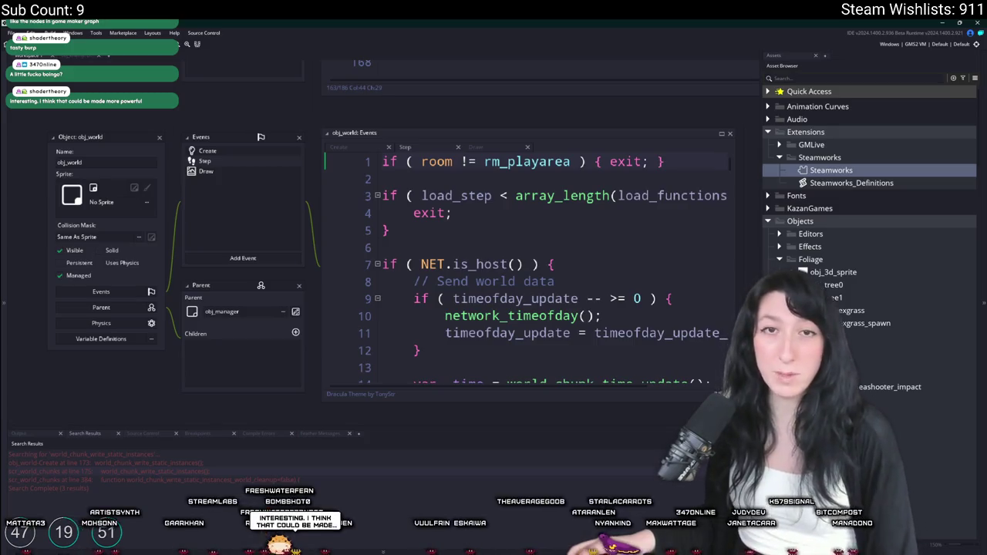
mouse_move(225, 221)
left_mouse_down()
mouse_move(248, 109)
mouse_move(298, 33)
left_mouse_up()
Step: Select the world_chunk_write_map_entities function name in its script
scroll(300, 297, "down", 5)
scroll(308, 198, "up", 1)
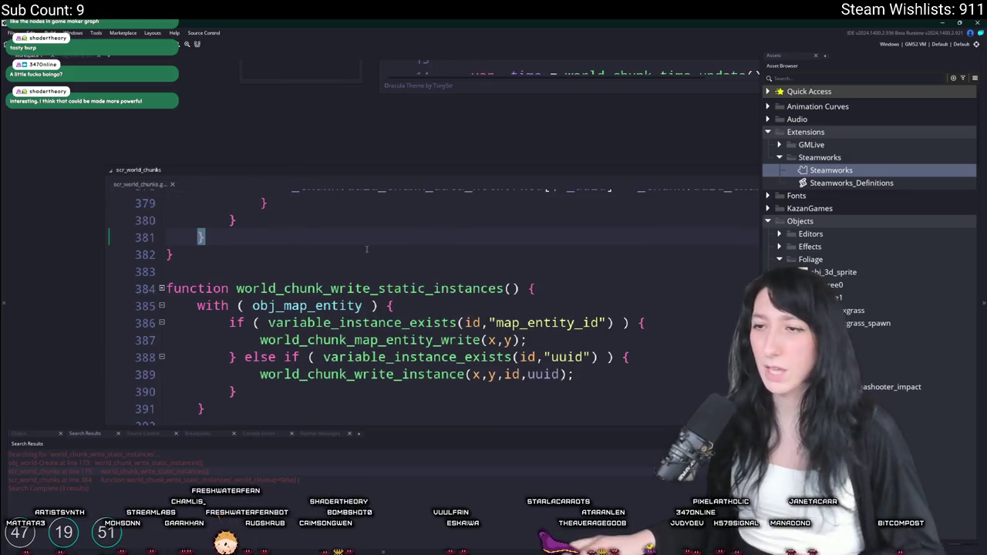
scroll(367, 250, "down", 5)
scroll(366, 251, "down", 3)
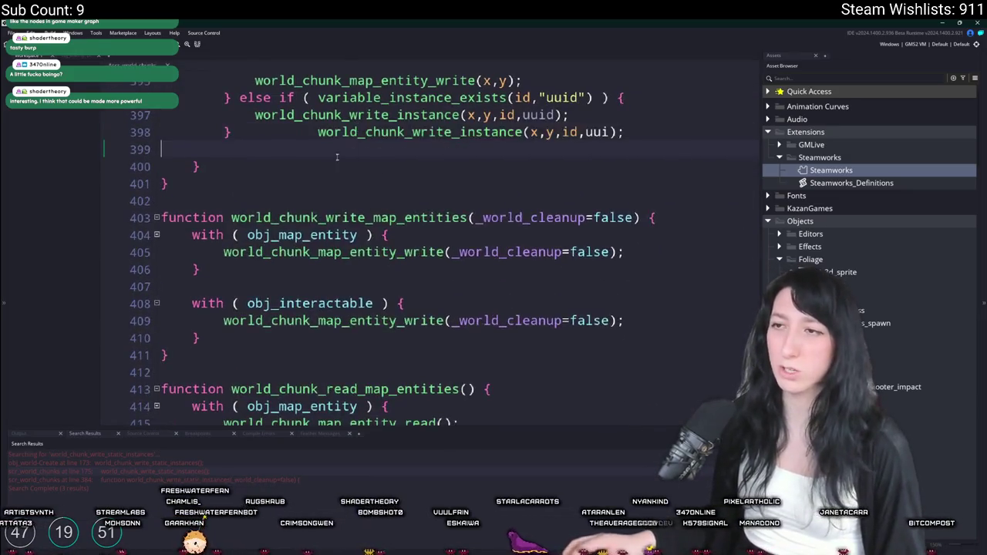
double_click(402, 200)
key("ctrl+c")
scroll(403, 201, "up", 8)
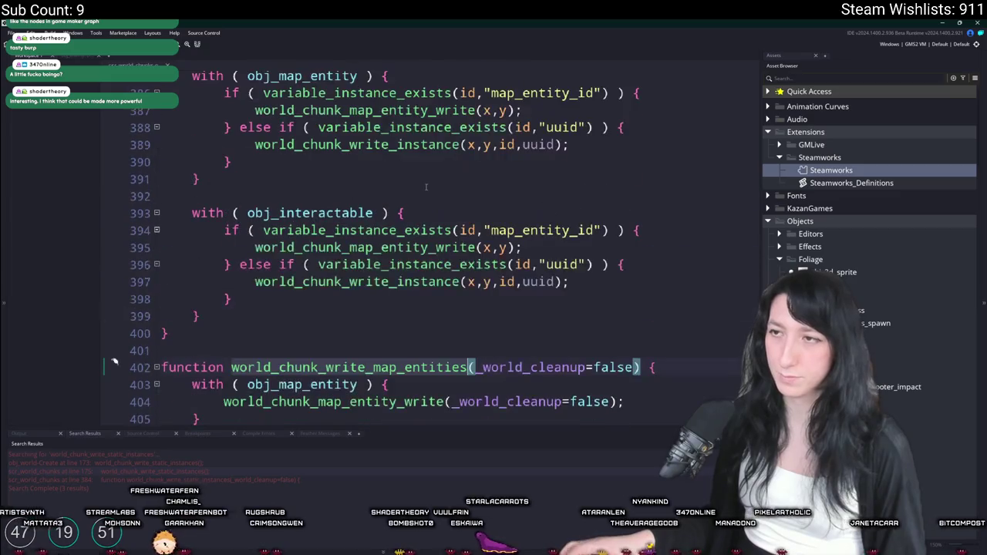
scroll(371, 245, "down", 2)
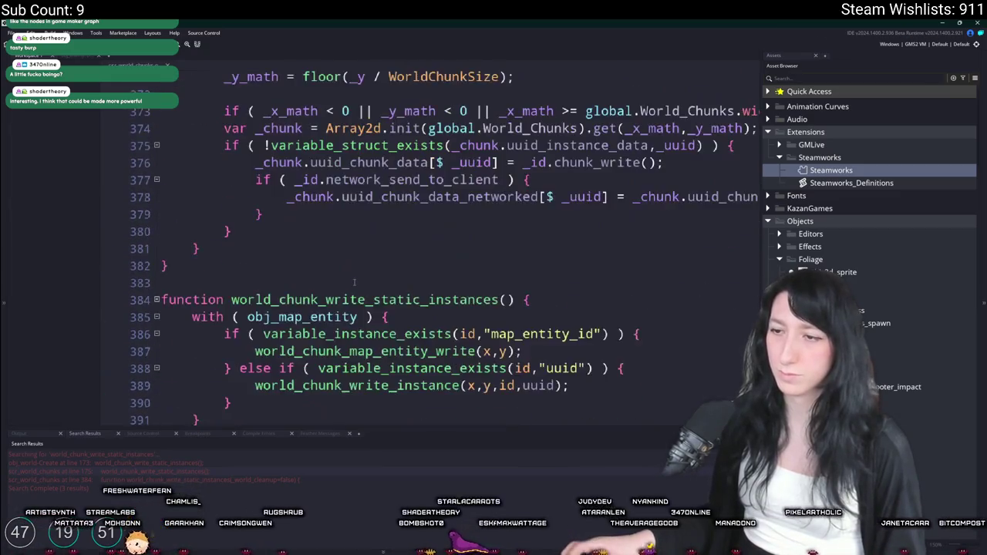
left_click(370, 245)
Step: Replace the line 175 world_chunk_write_static_instances call with world_chunk_write_map_entities(true)
key("ctrl+f")
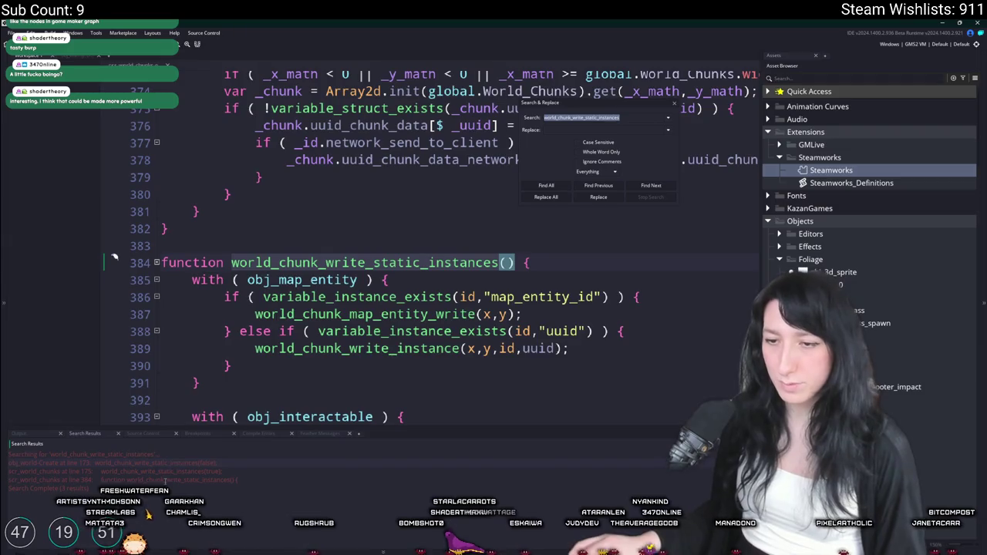
double_click(179, 471)
scroll(263, 385, "up", 3)
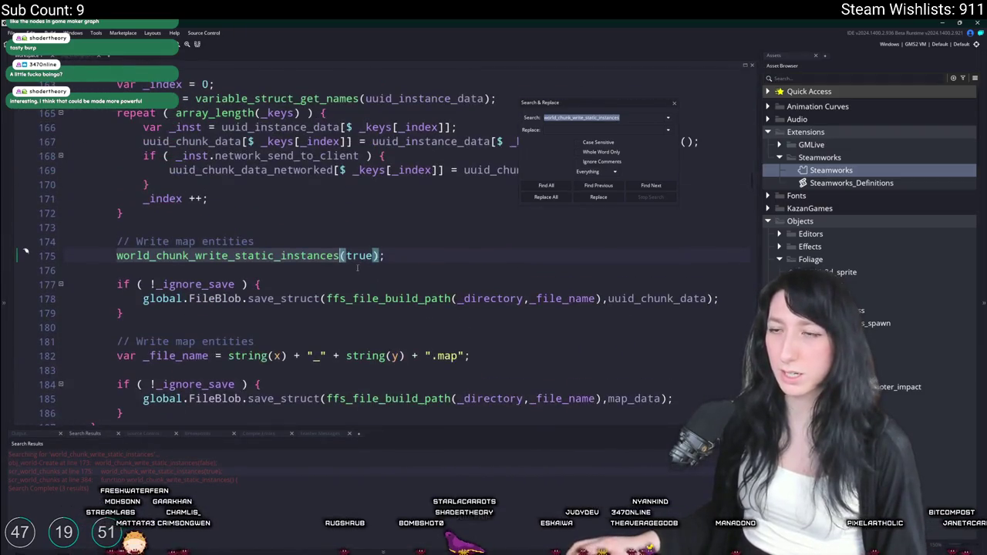
scroll(262, 385, "up", 2)
double_click(124, 462)
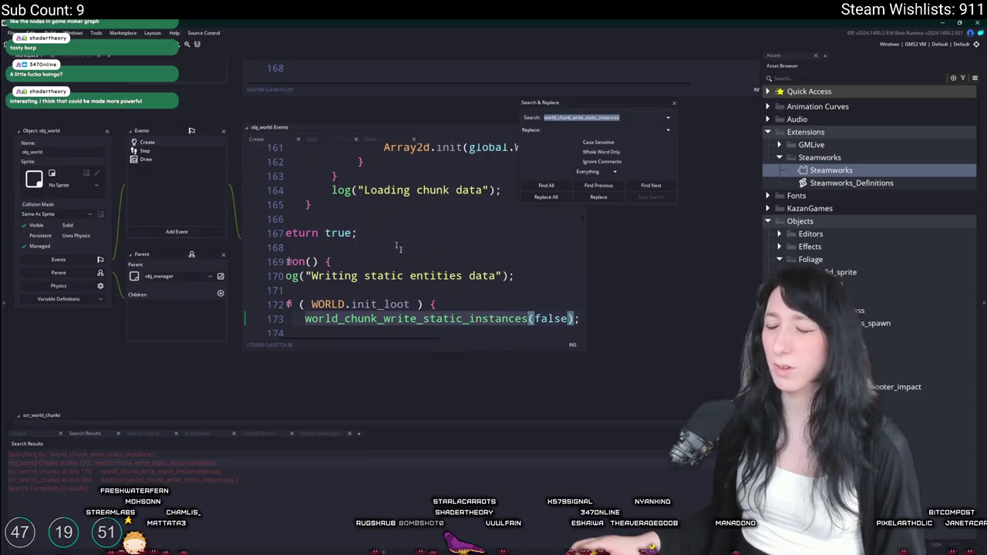
double_click(551, 318)
key("BackSpace")
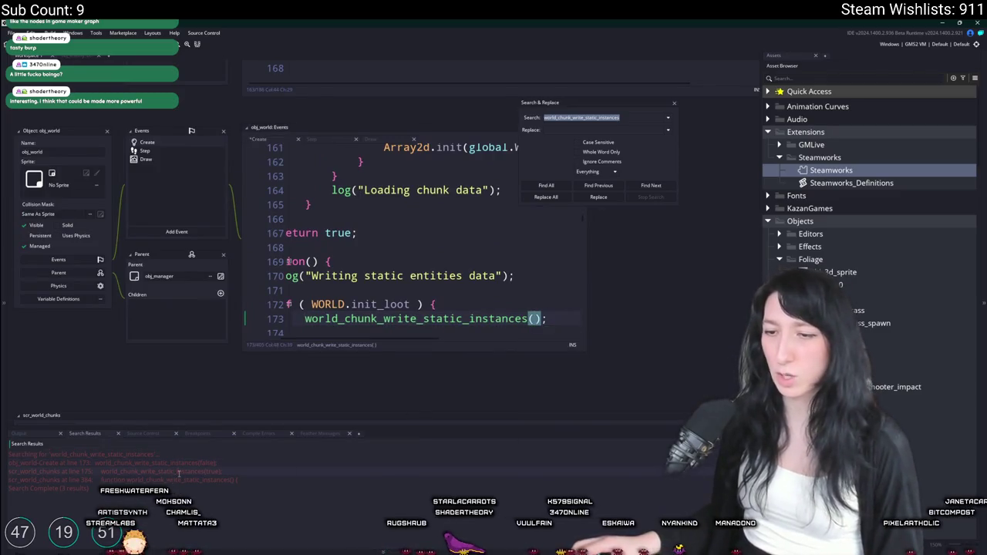
scroll(228, 358, "down", 3)
scroll(228, 358, "down", 3)
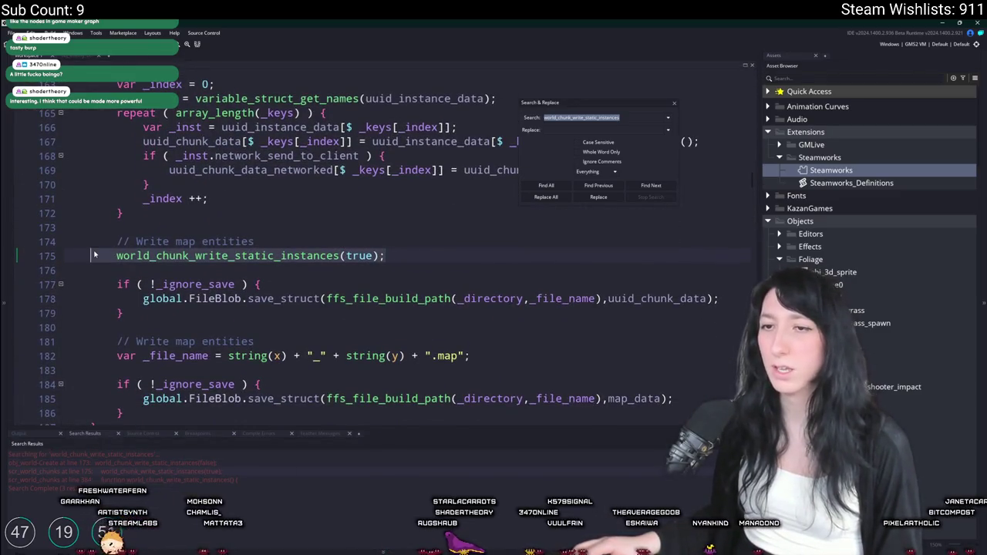
key("ctrl+v")
type("(true);")
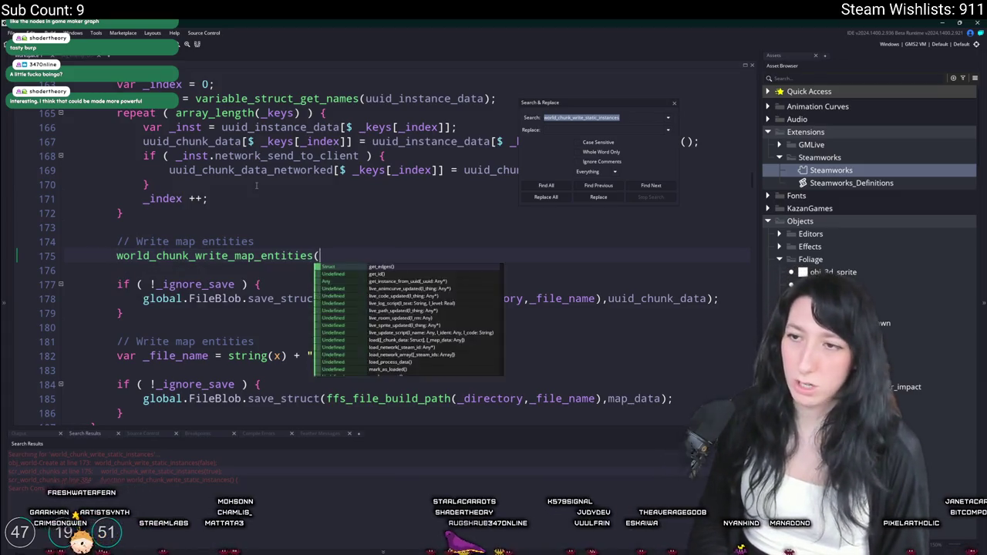
Step: Follow world_chunk_write_map_entities to its definition, then into world_chunk_map_entity_write
middle_click(279, 256)
left_click(675, 104)
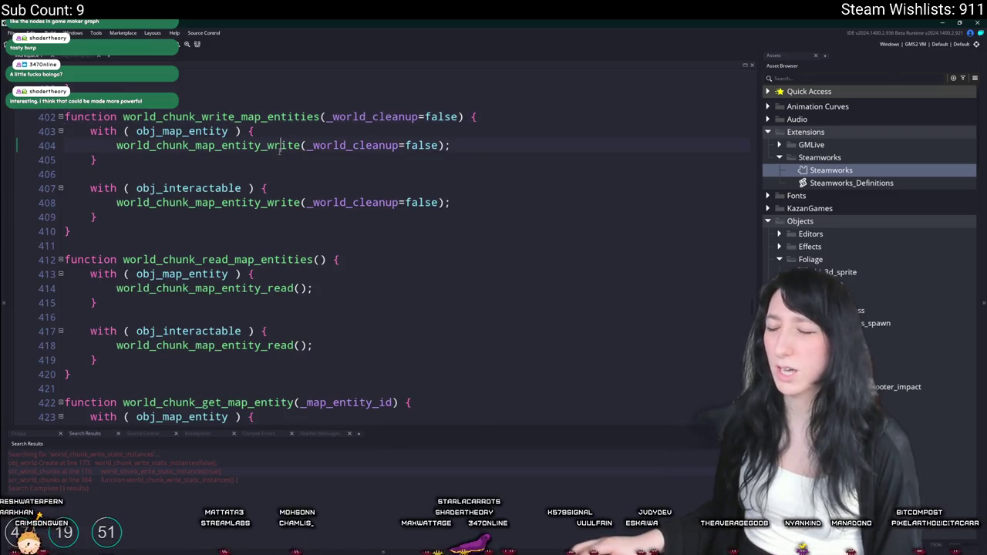
left_click(228, 150)
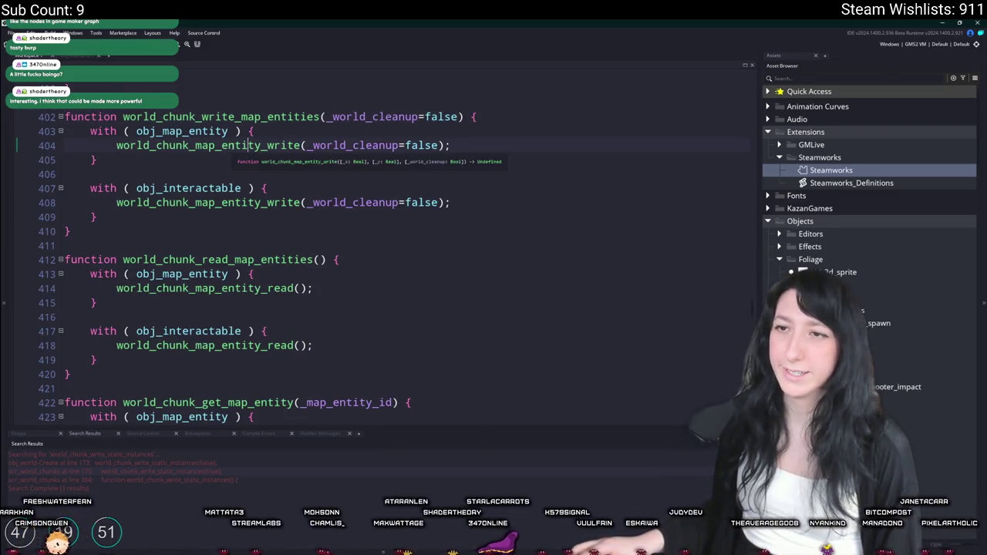
middle_click(228, 148)
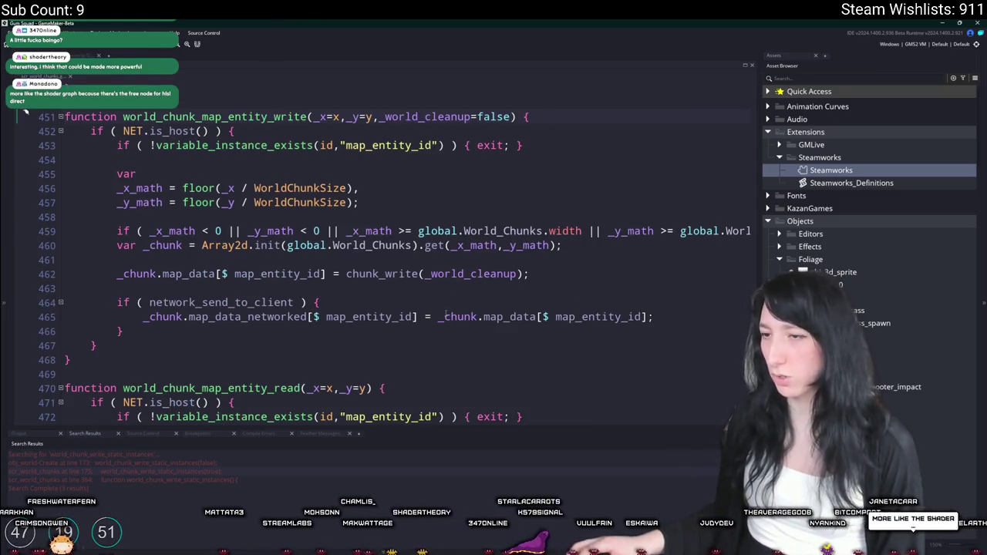
left_click(572, 273)
key("ctrl+t")
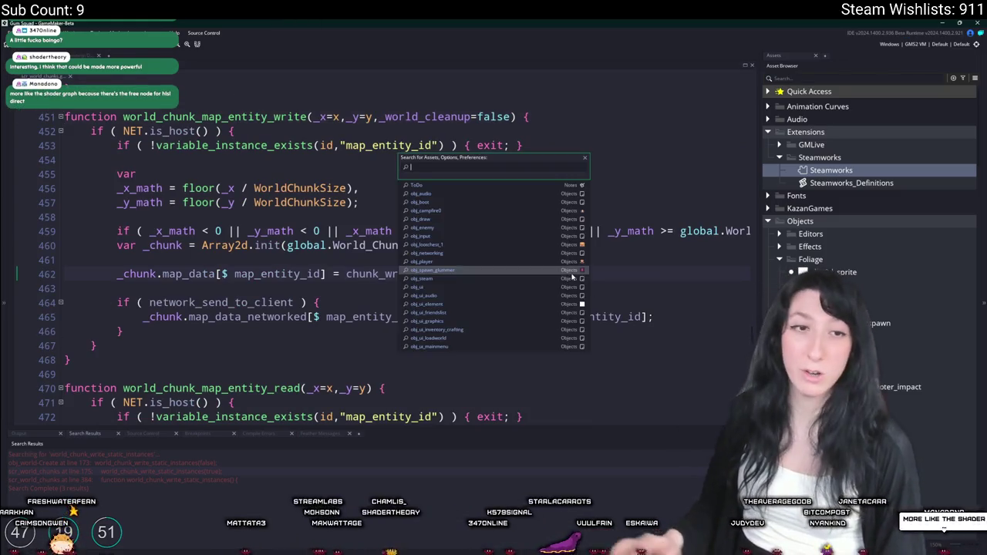
type("spawner")
Step: Open obj_enemy_spawner's Create event and add a _world_cleanup=false parameter to chunk_write
key("Return")
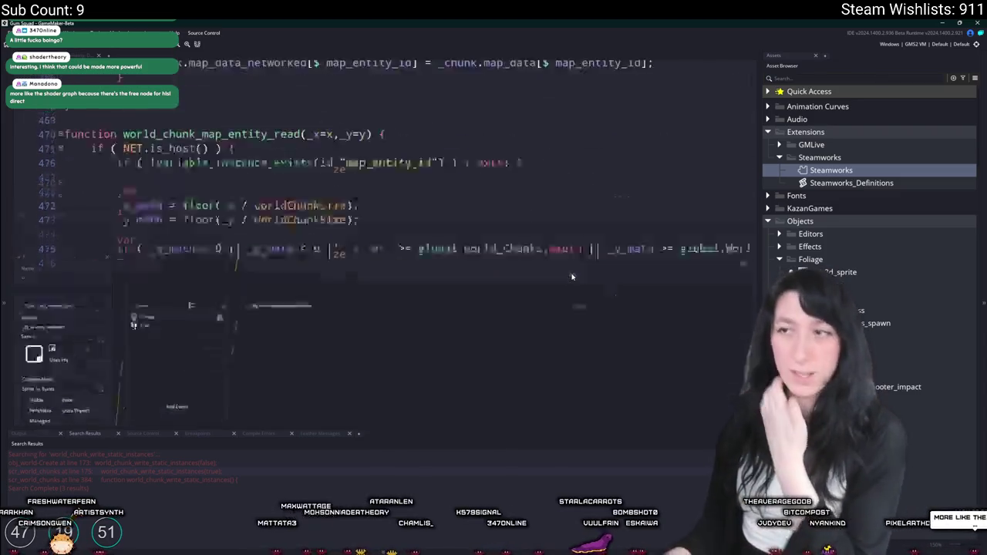
scroll(486, 244, "down", 1)
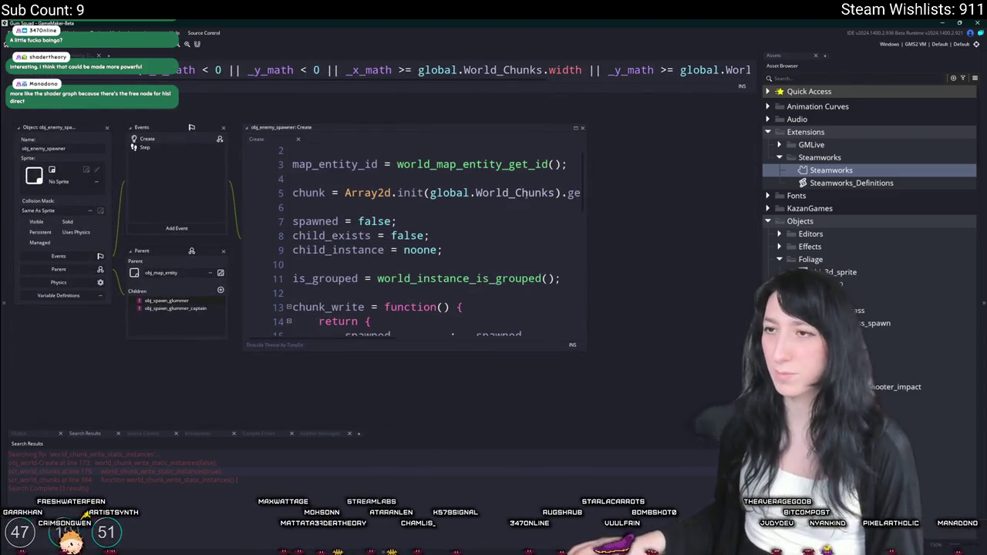
left_click(574, 131)
left_click(207, 232)
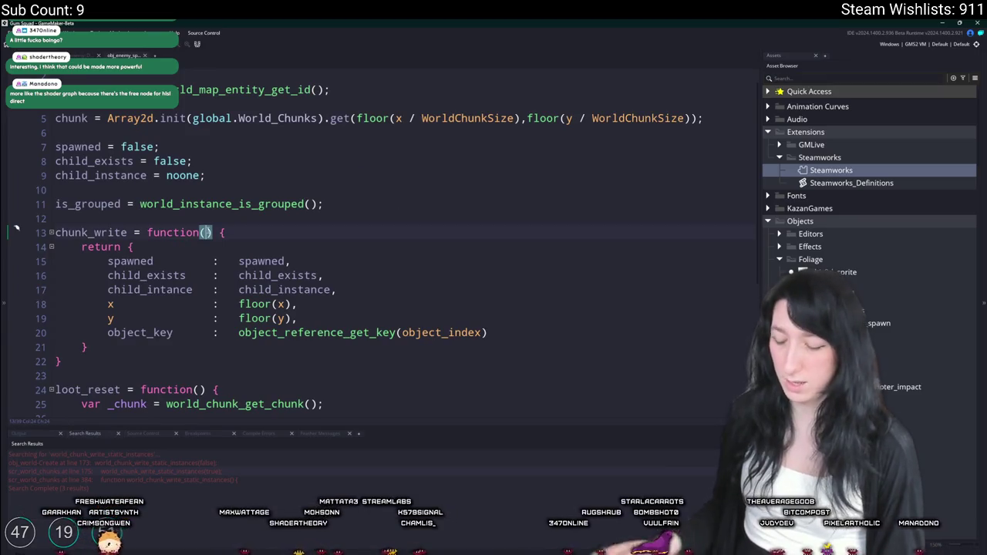
type("_world_cl")
type("eanup=false")
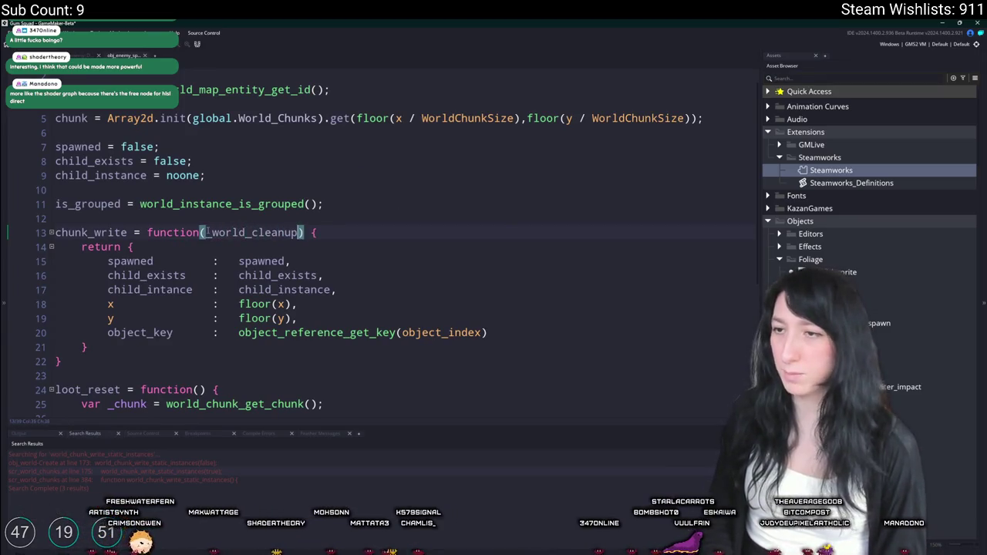
left_click(241, 219)
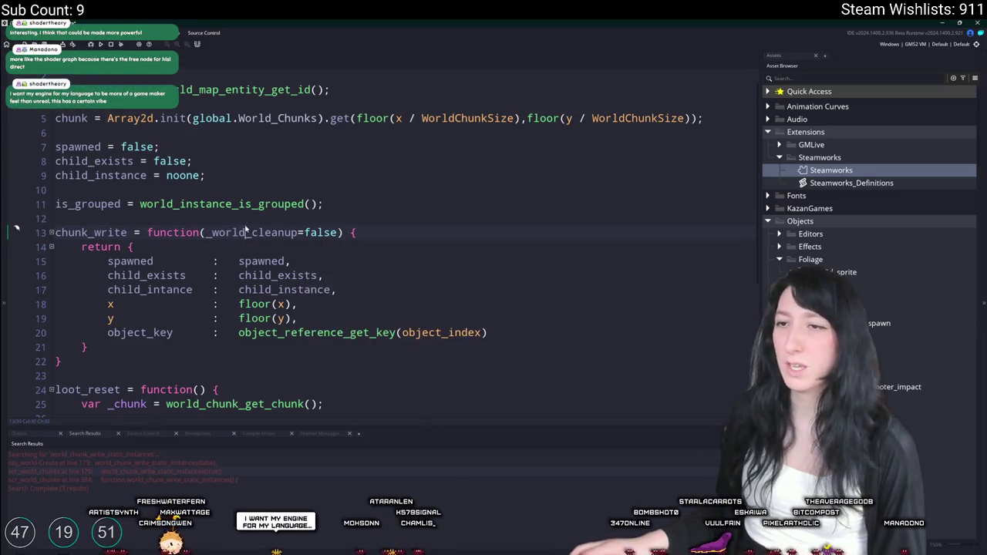
double_click(254, 232)
Step: Wrap chunk_write's return block in an if ( !_world_cleanup ) { } block
left_click(388, 236)
key("Return")
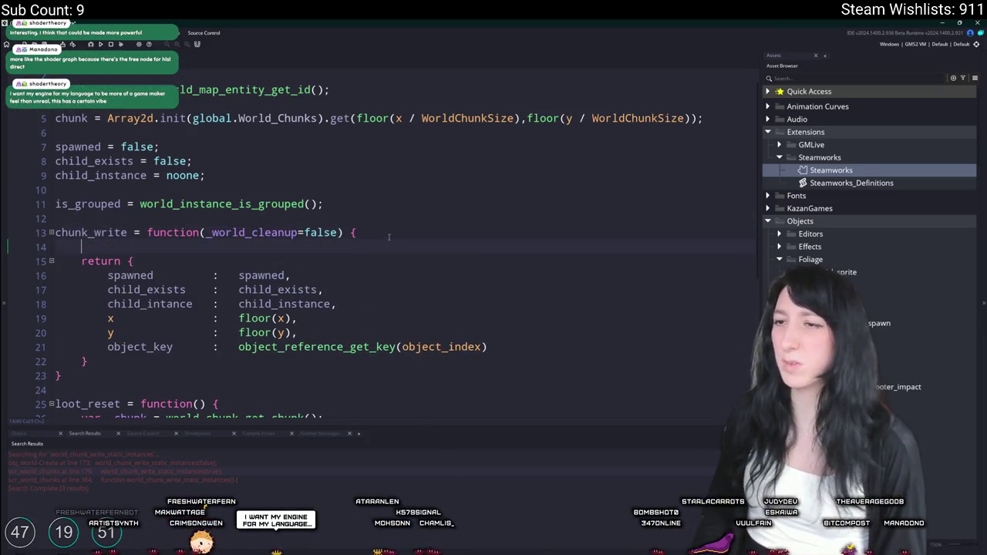
type("if ( _world_cleanup ) {")
left_click(380, 372)
key("Return")
type("}")
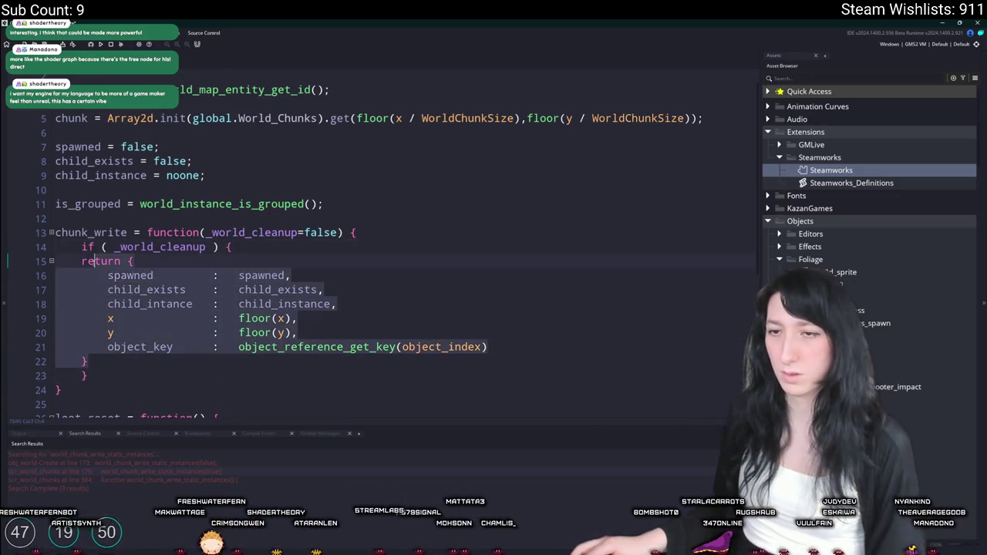
left_click_drag(90, 361, 83, 262)
key("Tab")
left_click(115, 246)
type("!")
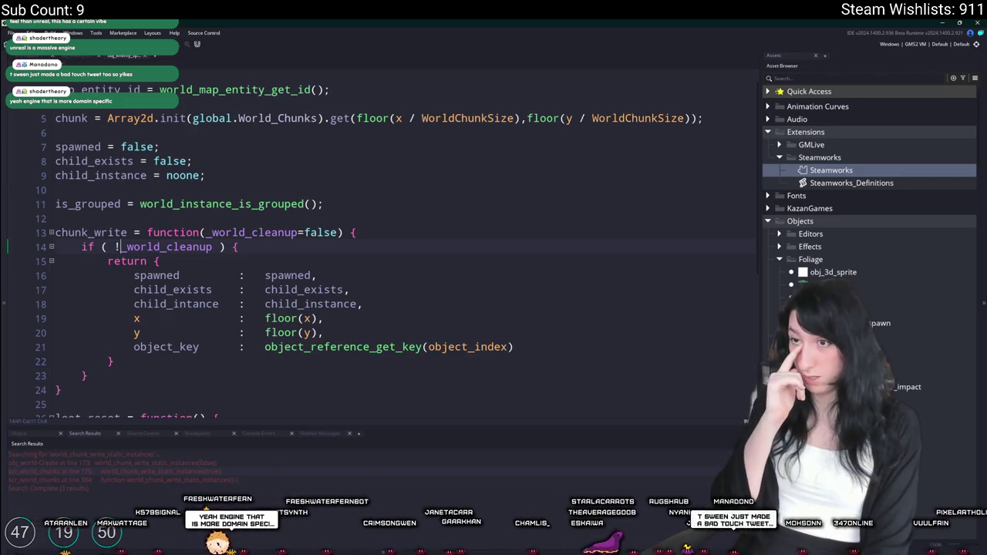
key("ctrl+t")
type("glummer")
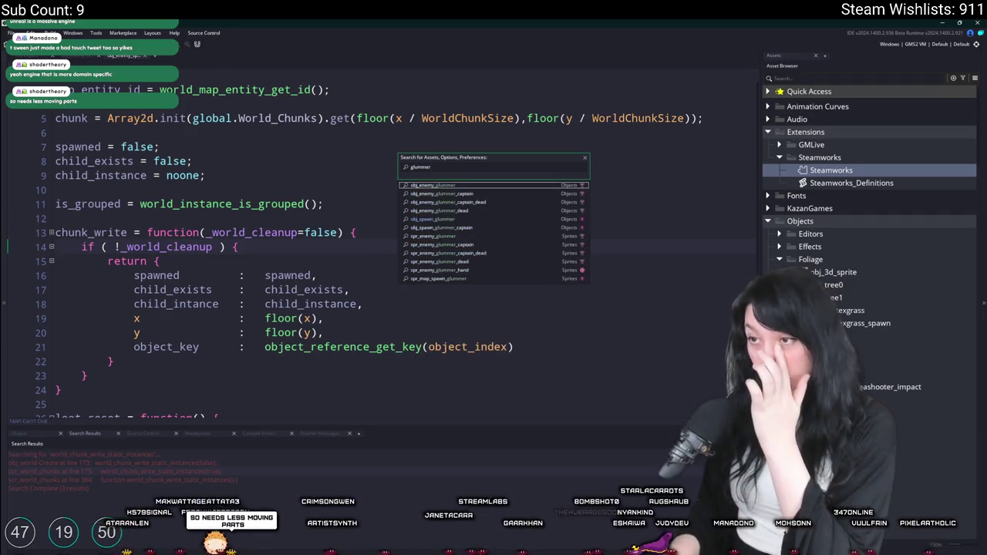
key("Return")
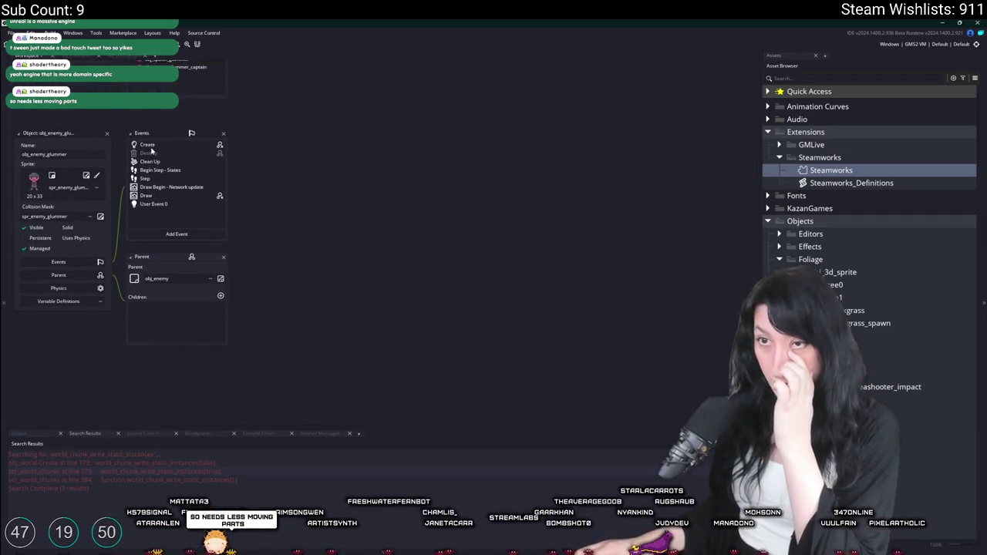
left_click(154, 160)
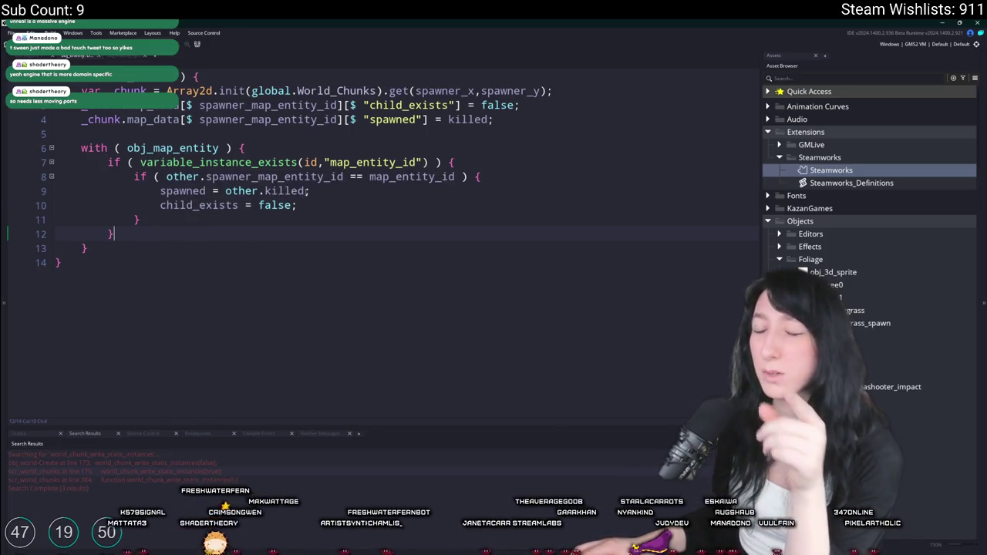
left_click(225, 190)
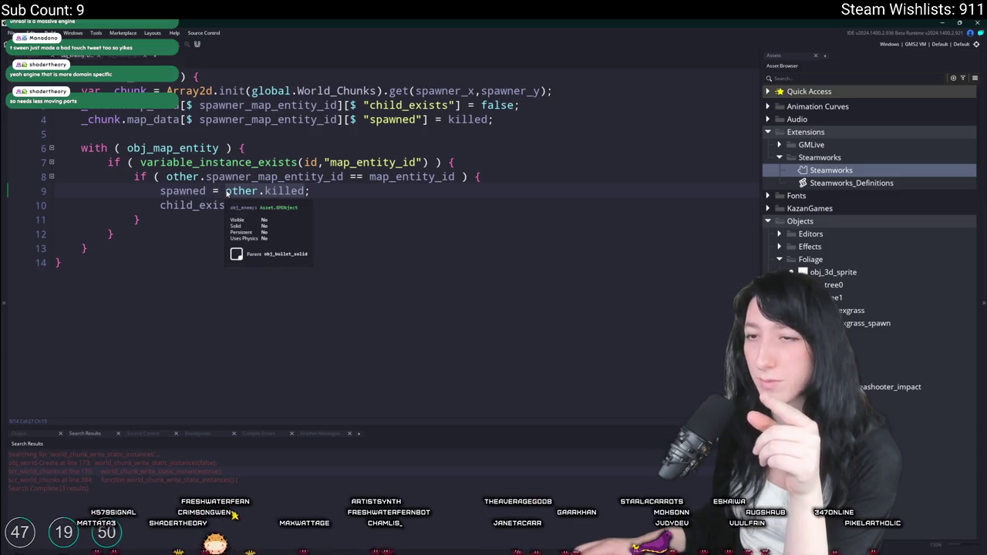
left_click(248, 132)
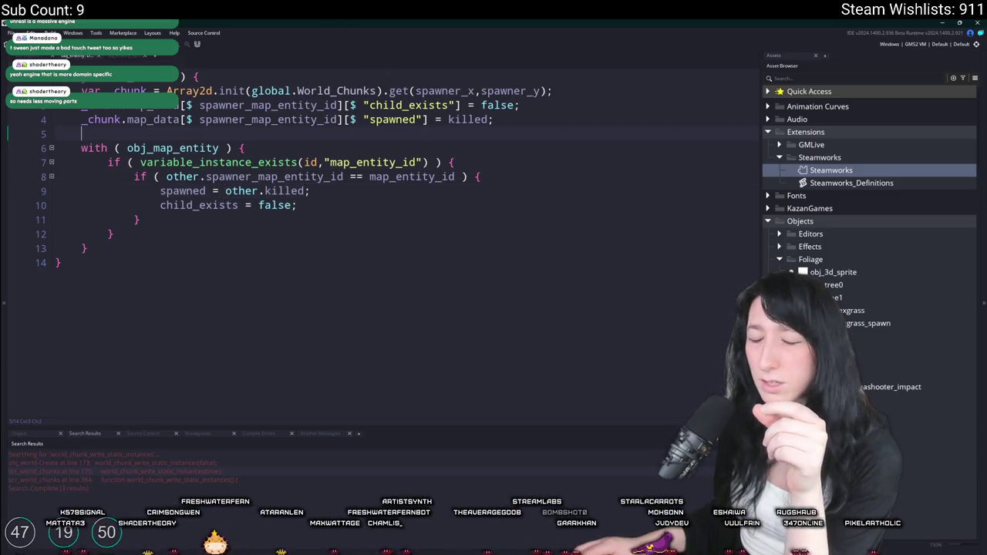
left_click(477, 105)
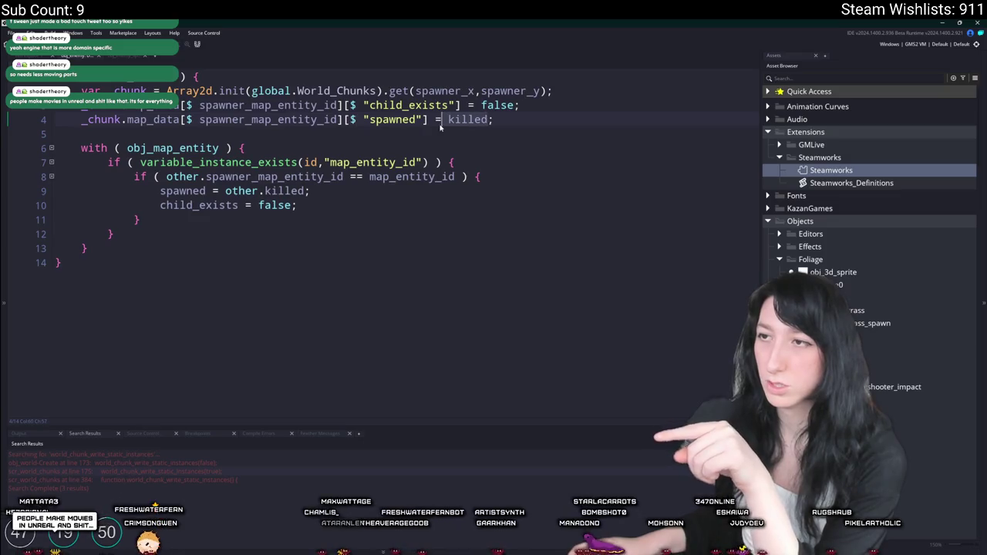
left_click(494, 120)
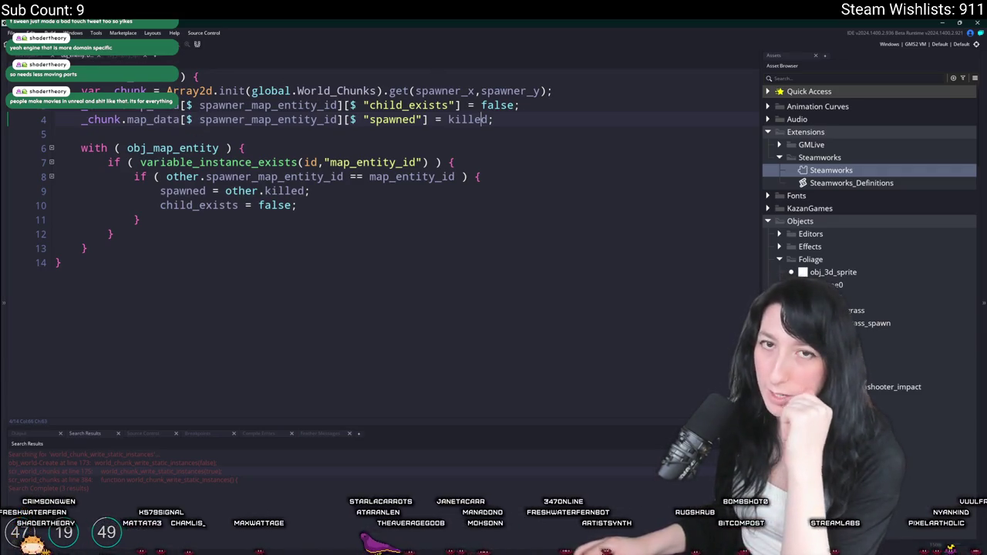
left_click(115, 122)
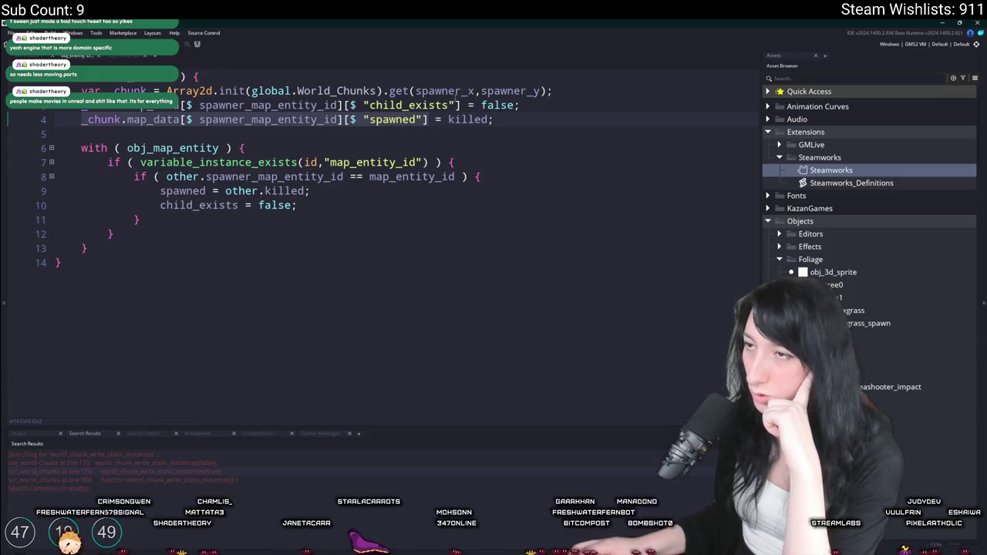
left_click(83, 114)
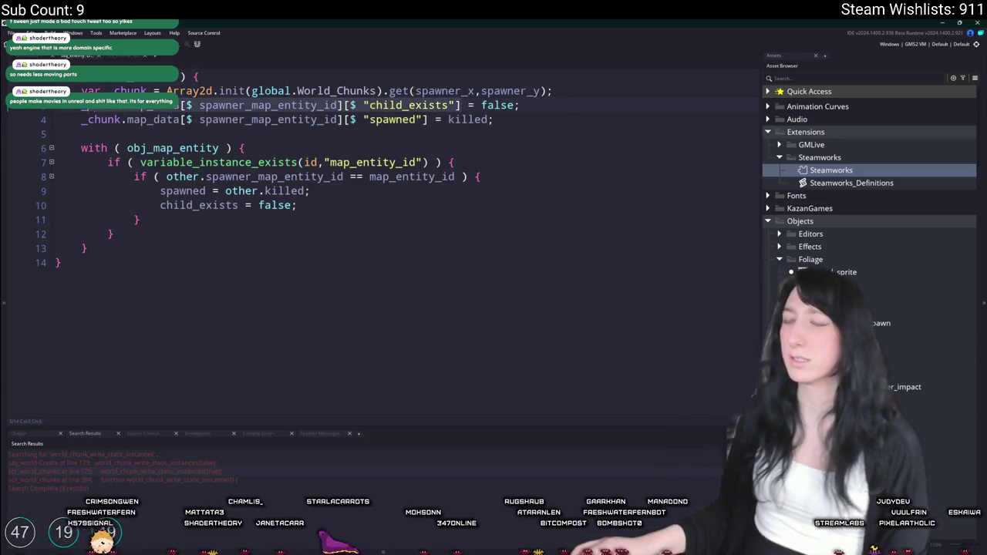
left_click(88, 120)
left_click_drag(83, 120, 435, 119)
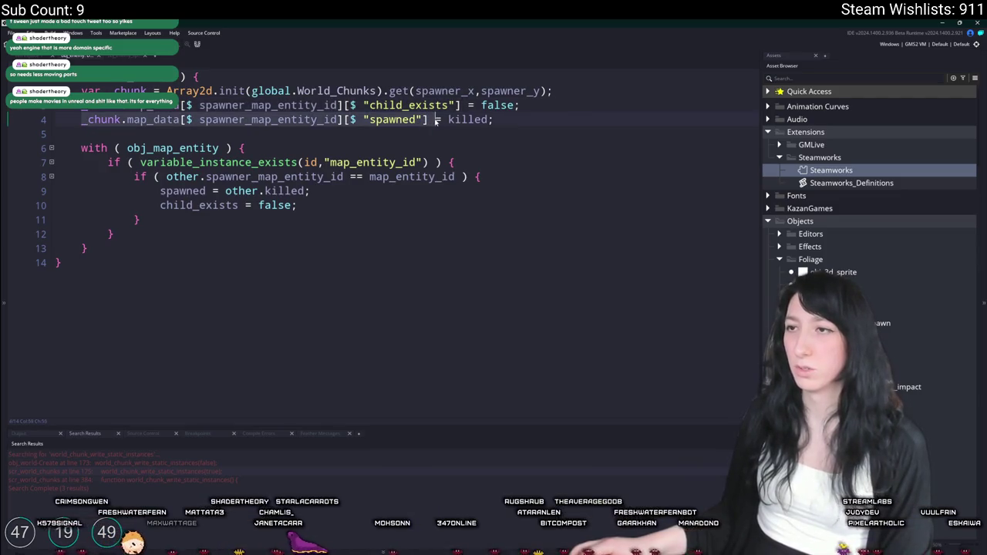
left_click(121, 56)
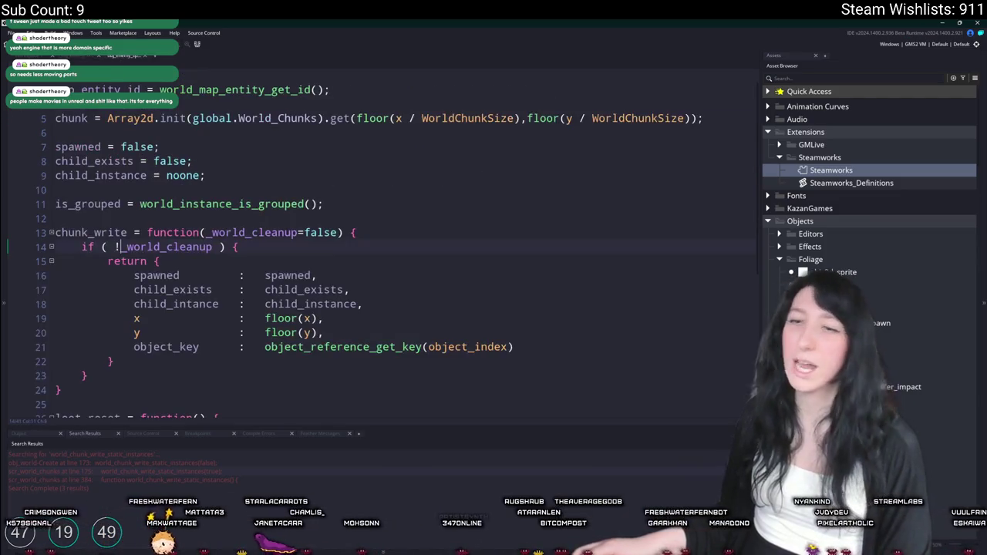
Step: Add an else branch after chunk_write's if block, drafting an inner if condition
scroll(293, 247, "down", 2)
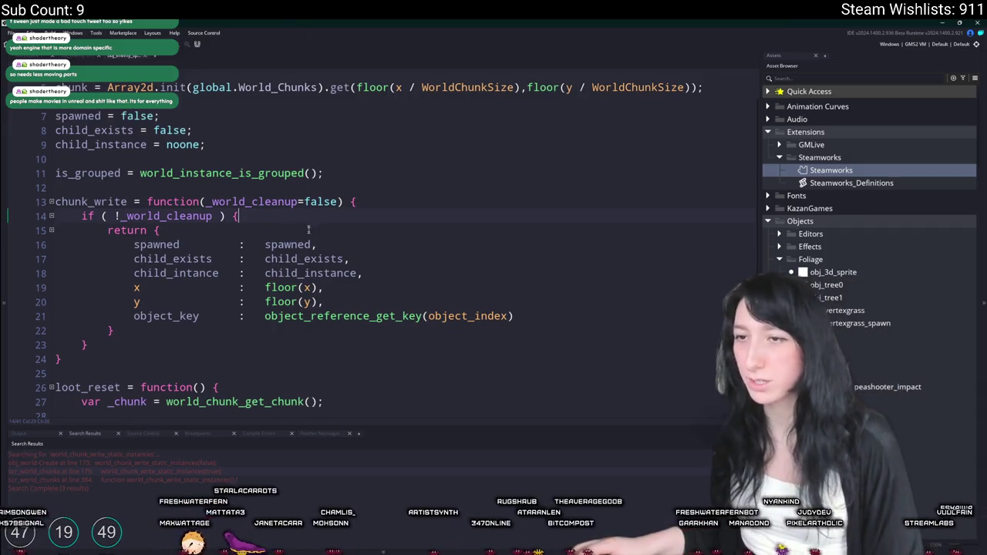
left_click(186, 345)
type("else {")
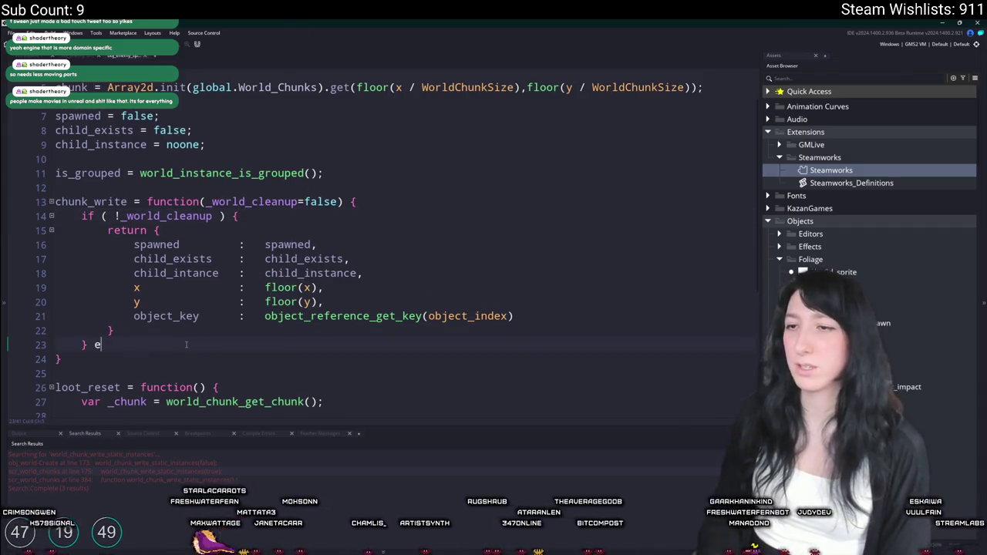
key("Return")
type("}")
key("Left")
key("Return")
type("if ( _chunk.map_data[$ spawner_map_entity_id][$ \"spawned\"]")
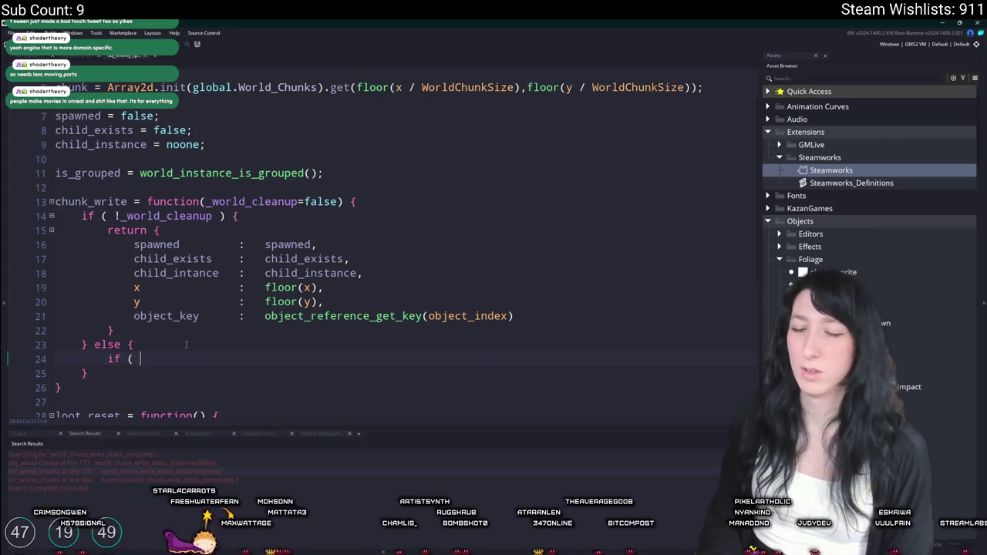
key("ctrl+z")
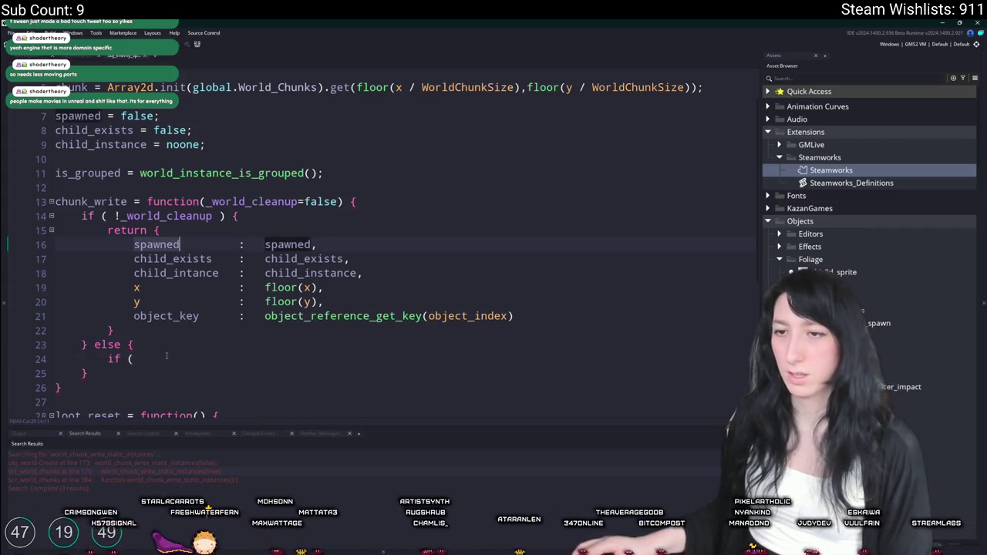
left_click(164, 359)
type("spawned")
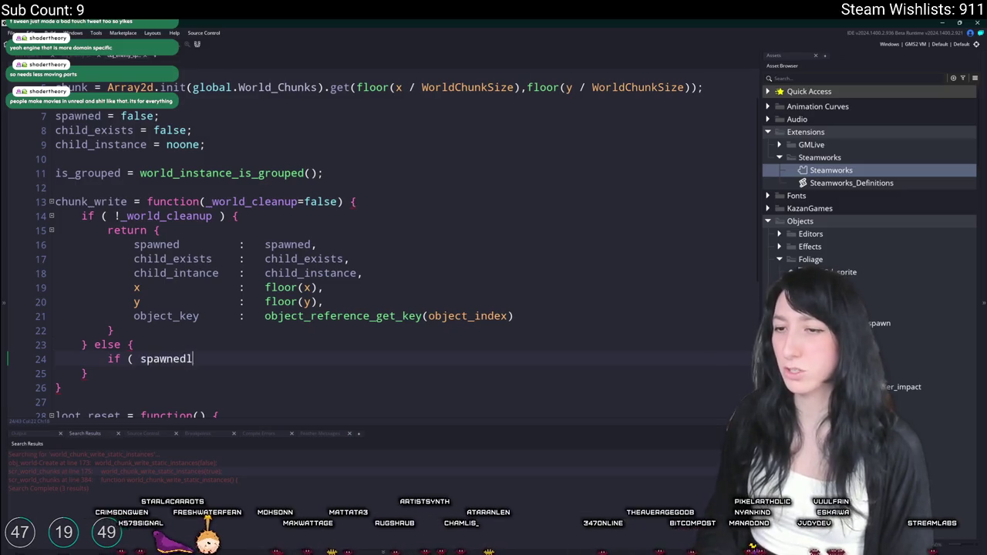
type("* chi")
key("BackSpace")
key("BackSpace")
key("BackSpace")
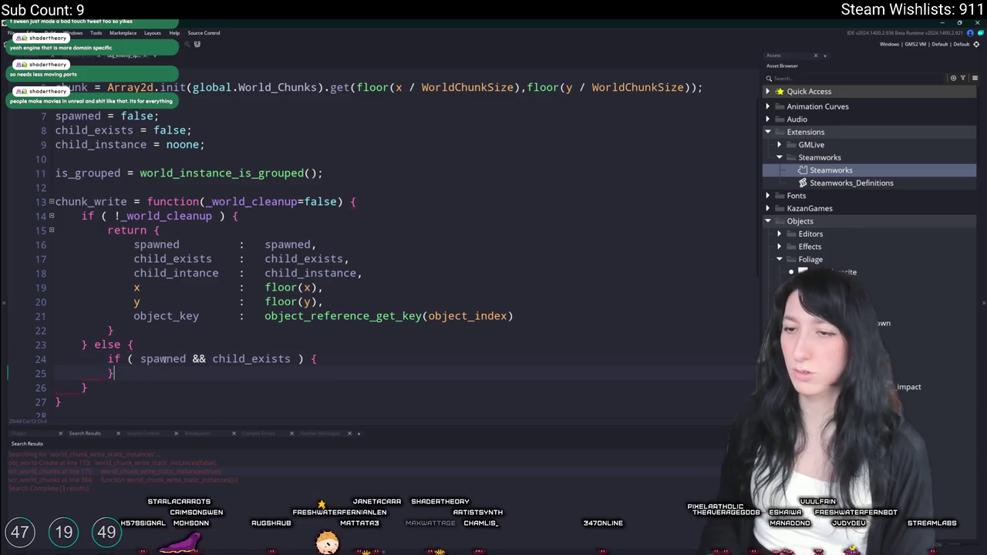
scroll(295, 322, "down", 1)
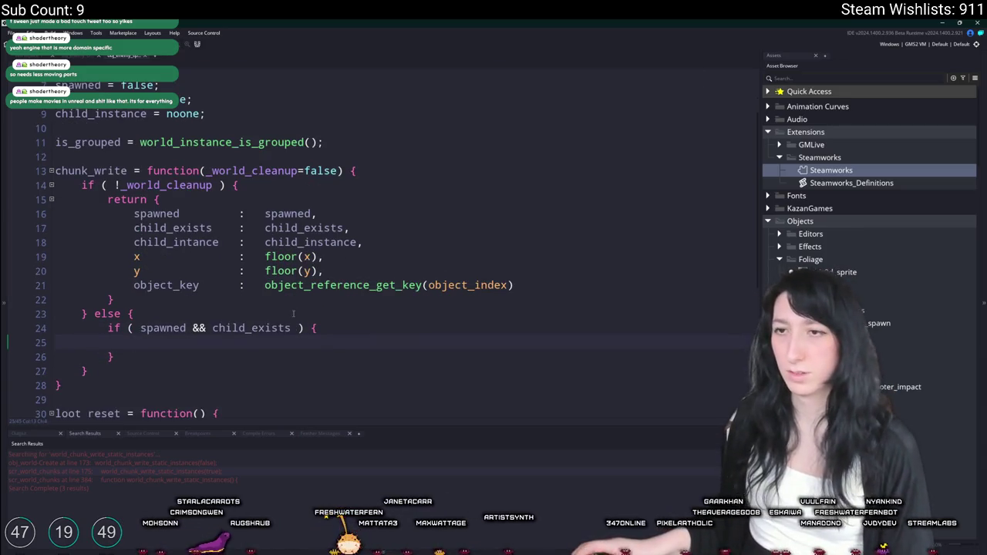
Step: Copy the existing return block into the else-if body and indent it
left_click_drag(143, 300, 104, 194)
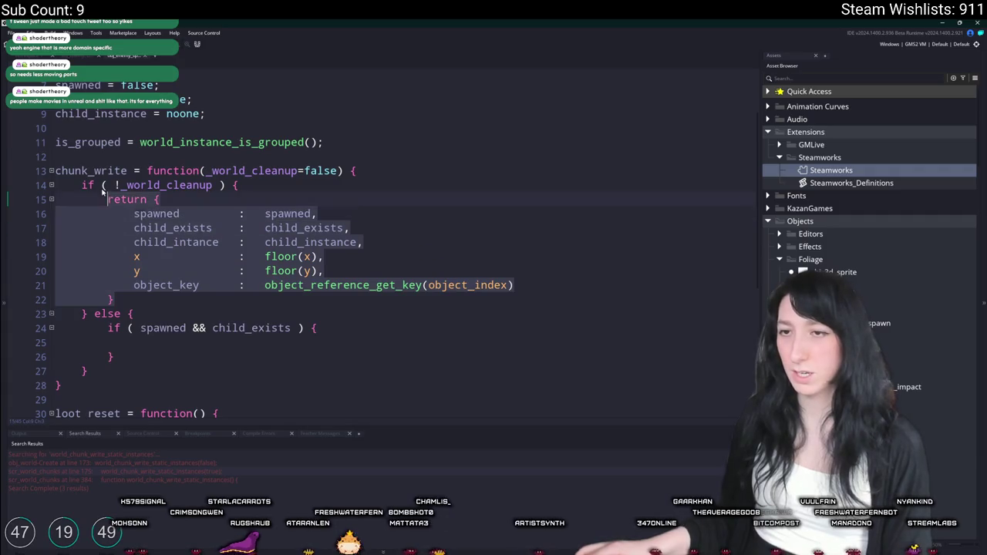
key("ctrl+c")
left_click(158, 343)
key("ctrl+v")
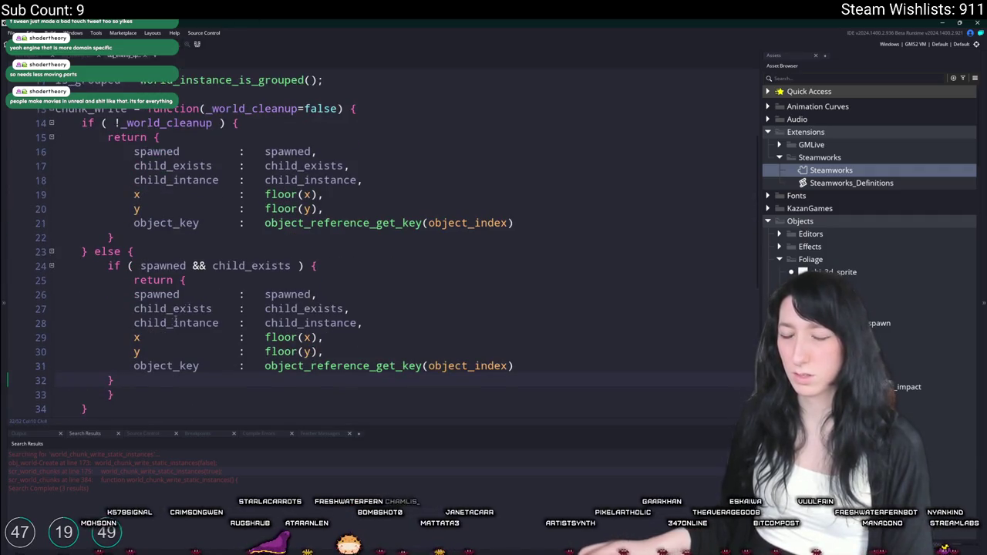
left_click_drag(121, 380, 116, 295)
key("Tab")
left_click(232, 294)
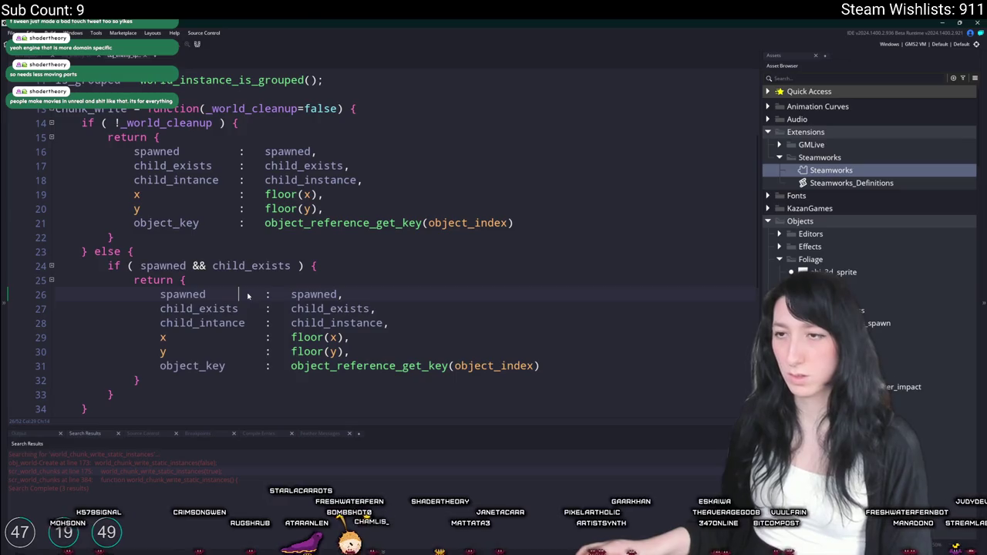
Step: Set spawned and child_exists to false in the copied block and run the game
double_click(316, 293)
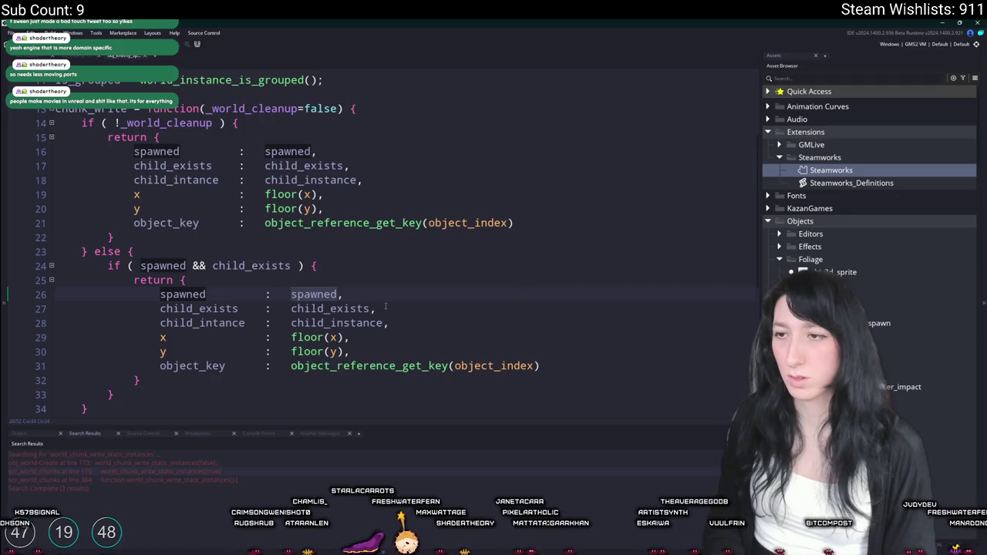
type("false")
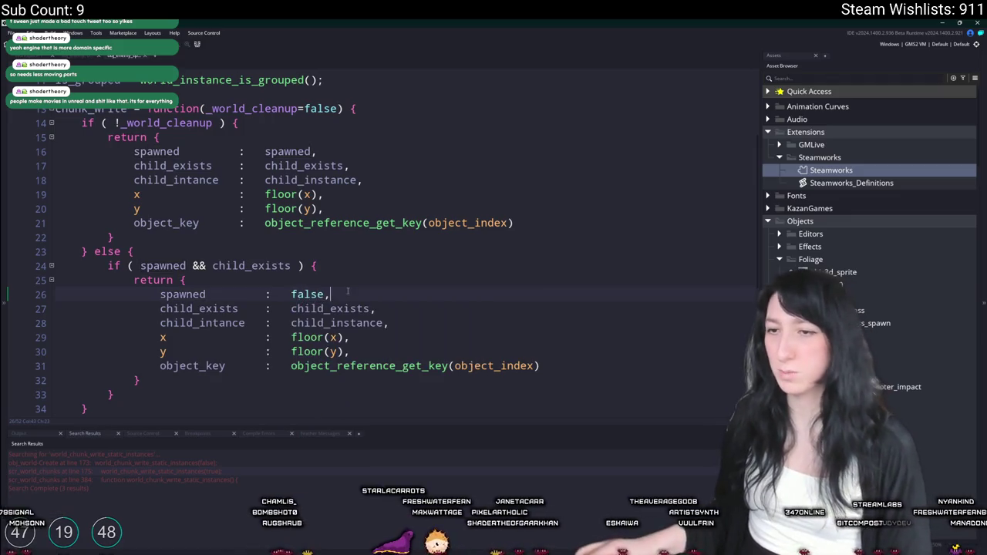
double_click(346, 309)
type("false")
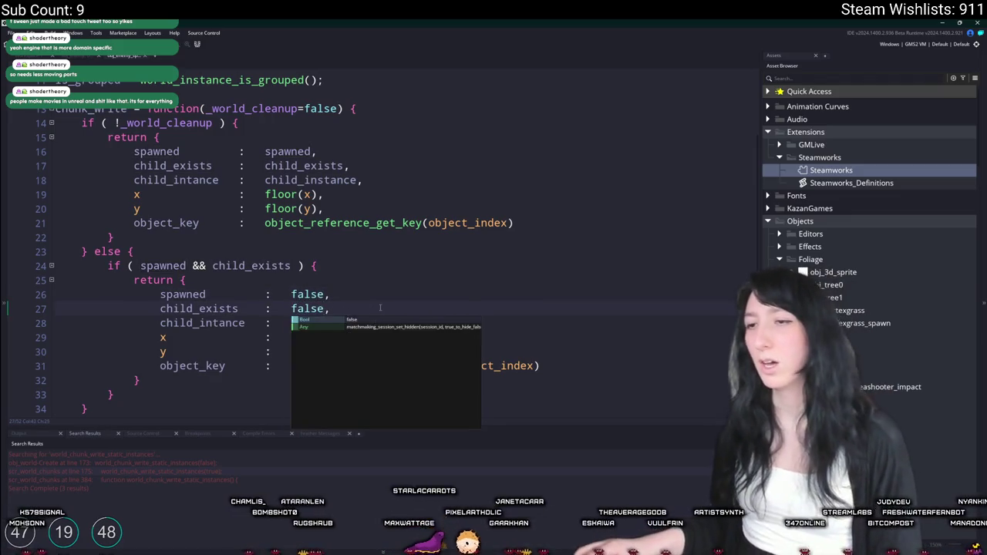
key("F5")
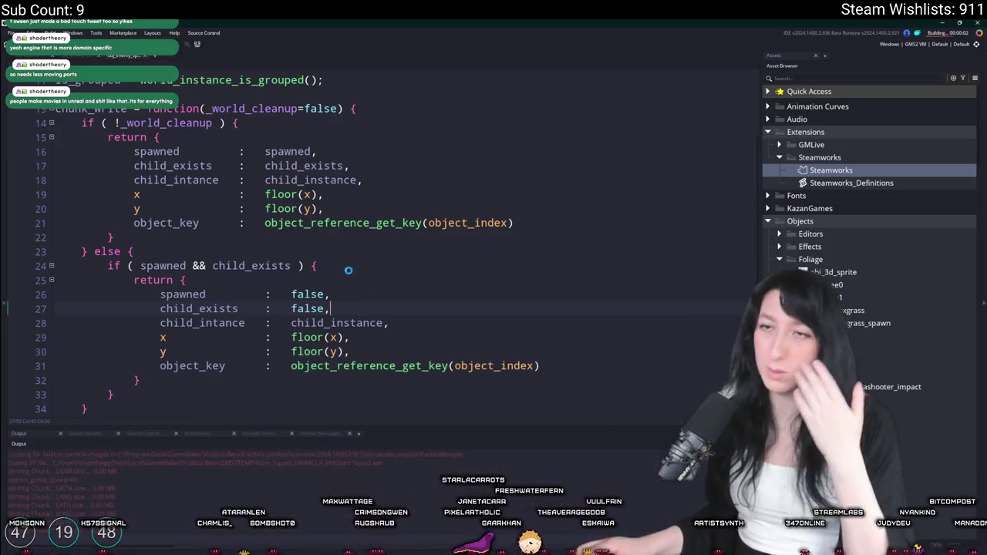
Step: Host a new Friends Only lobby for the NewShore world and maximize the game window
scroll(177, 136, "up", 1)
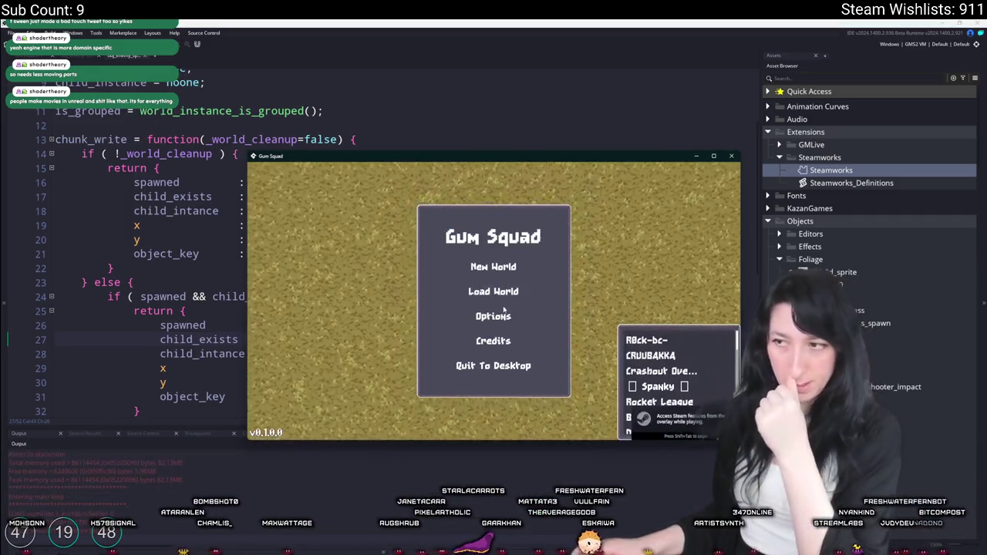
left_click(486, 269)
left_click(491, 298)
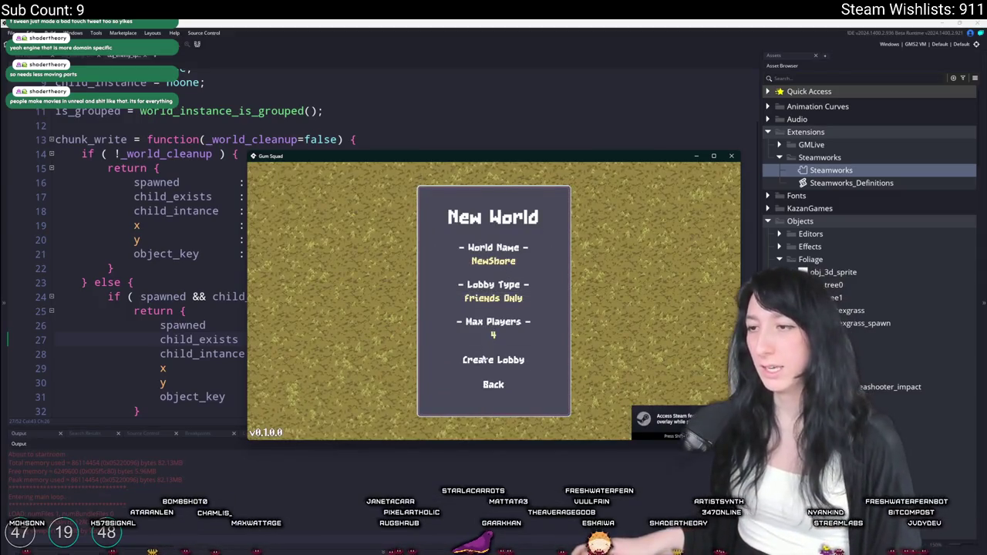
left_click(485, 360)
double_click(487, 160)
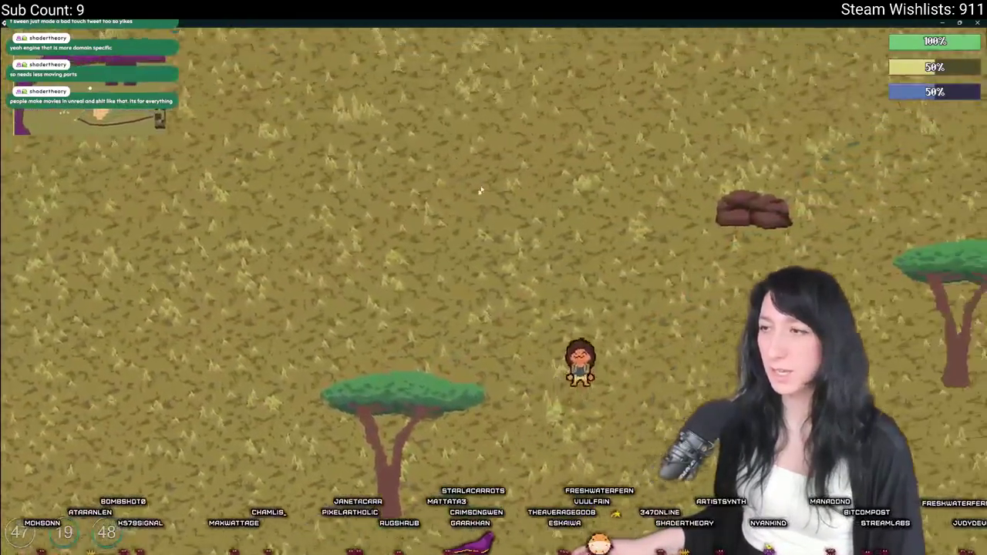
Step: Walk into the building's crate room and knock down the enemies there
key("Tab")
key("Tab")
key("d")
key("w")
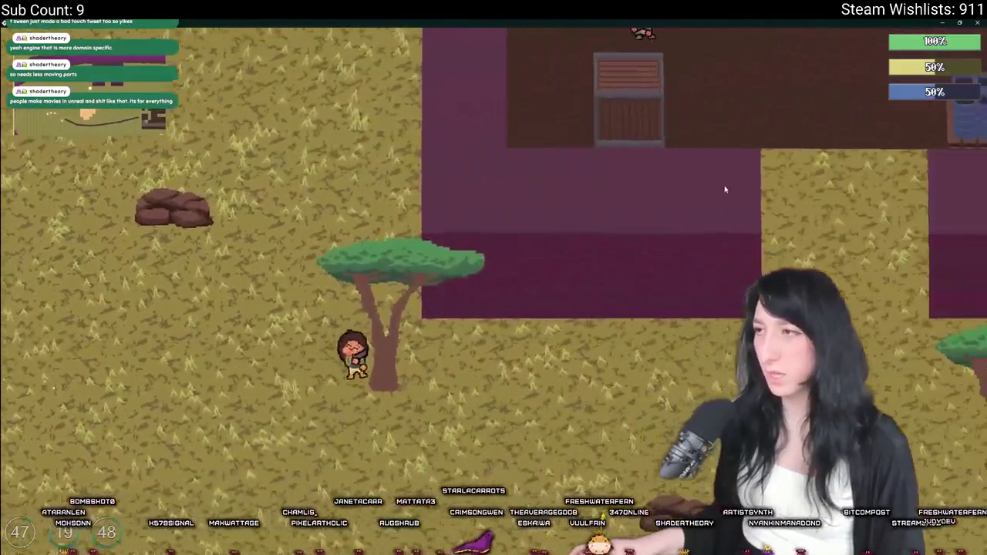
key("w")
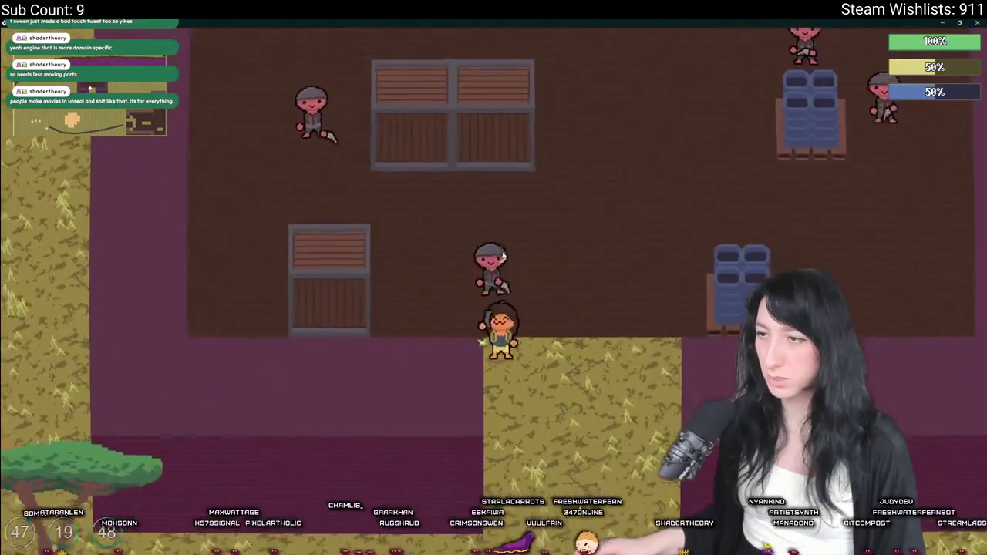
left_click(502, 257)
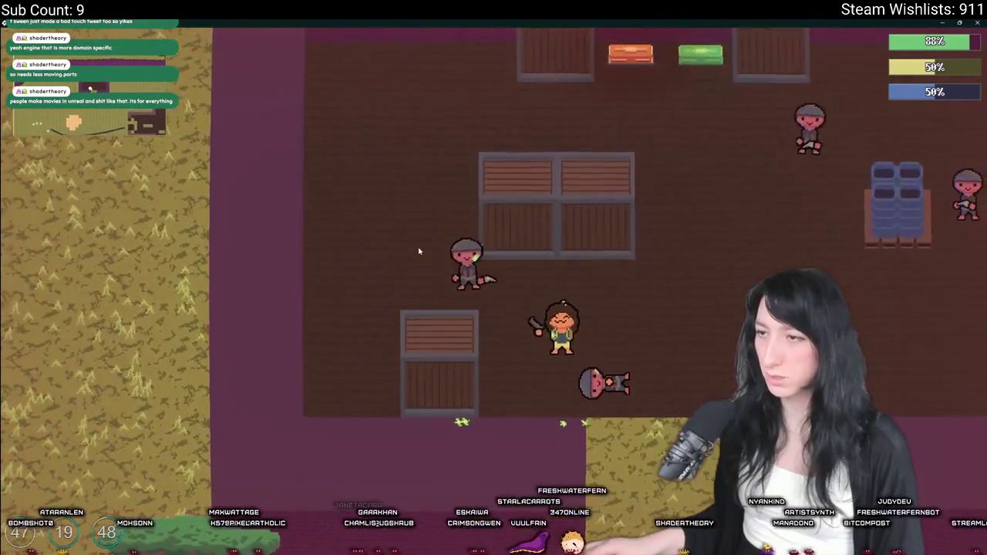
key("s")
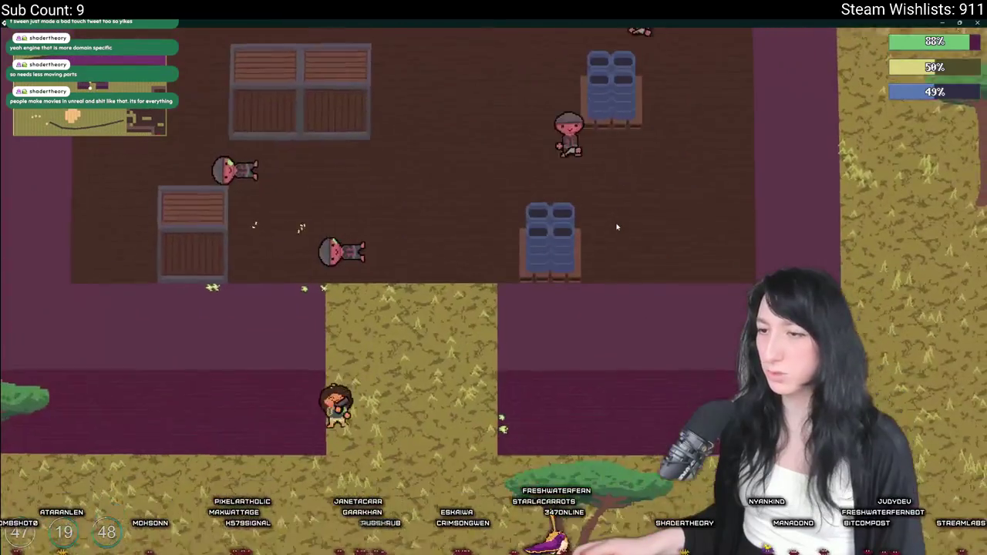
key("w")
Step: Check the inventory, then save and quit to the title menu
key("Tab")
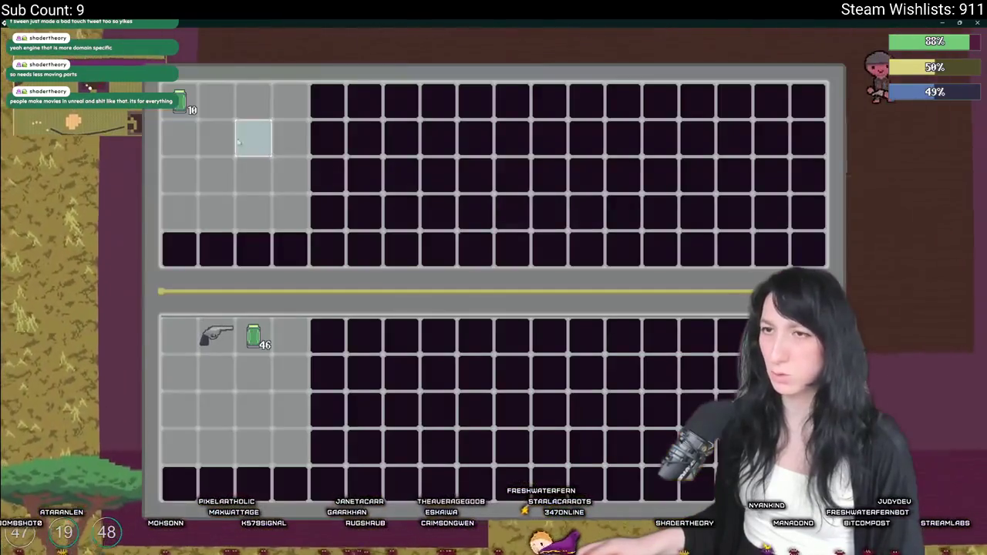
key("Tab")
key("Tab")
key("Tab")
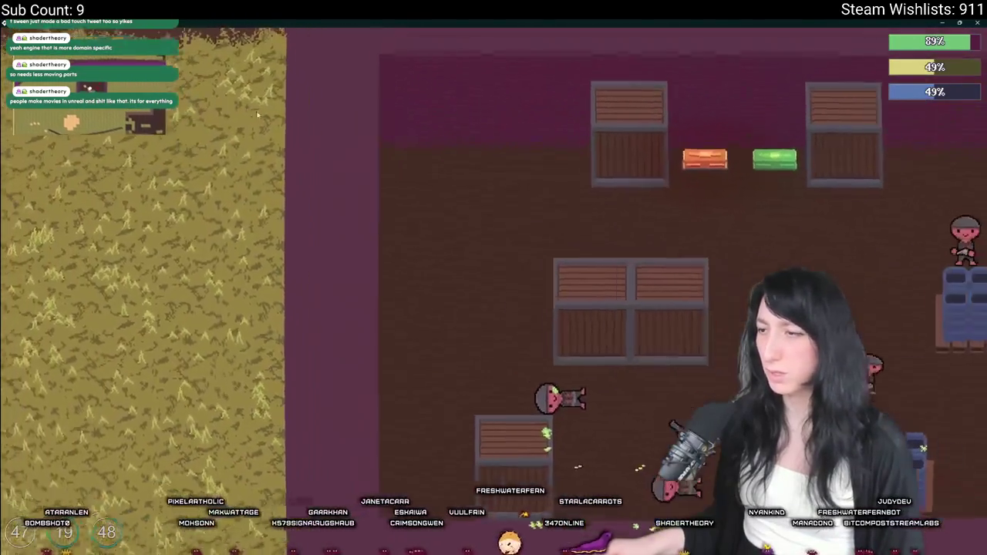
key("Escape")
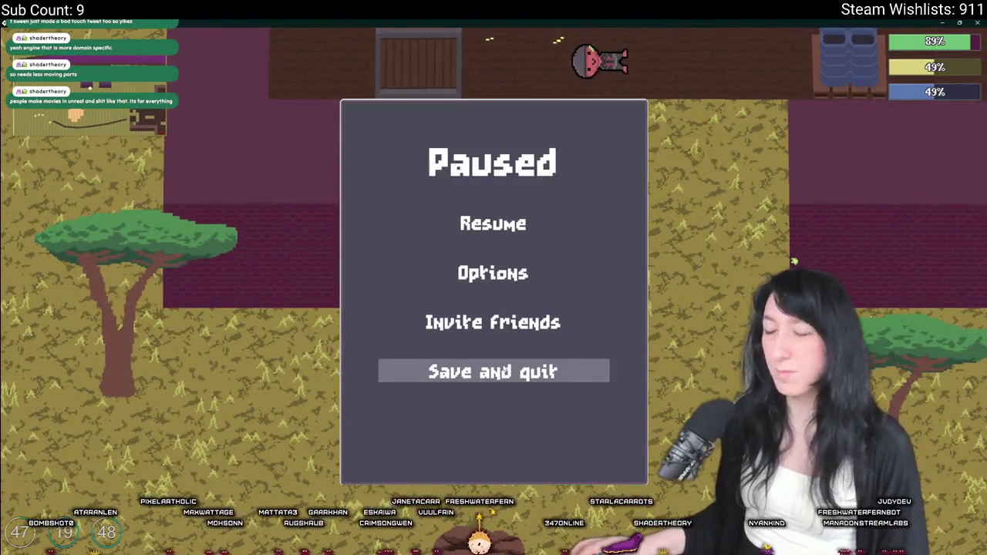
key("alt+Return")
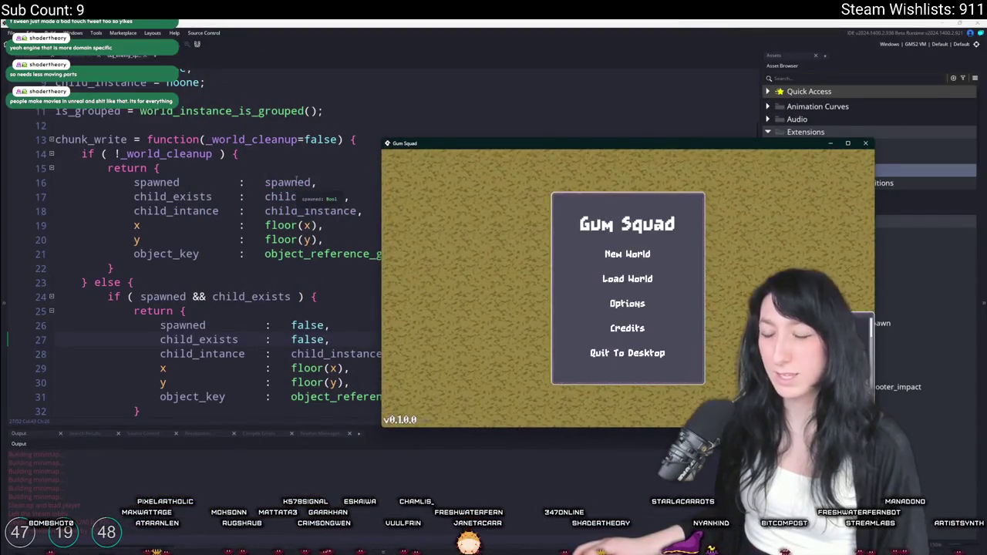
key("alt+Return")
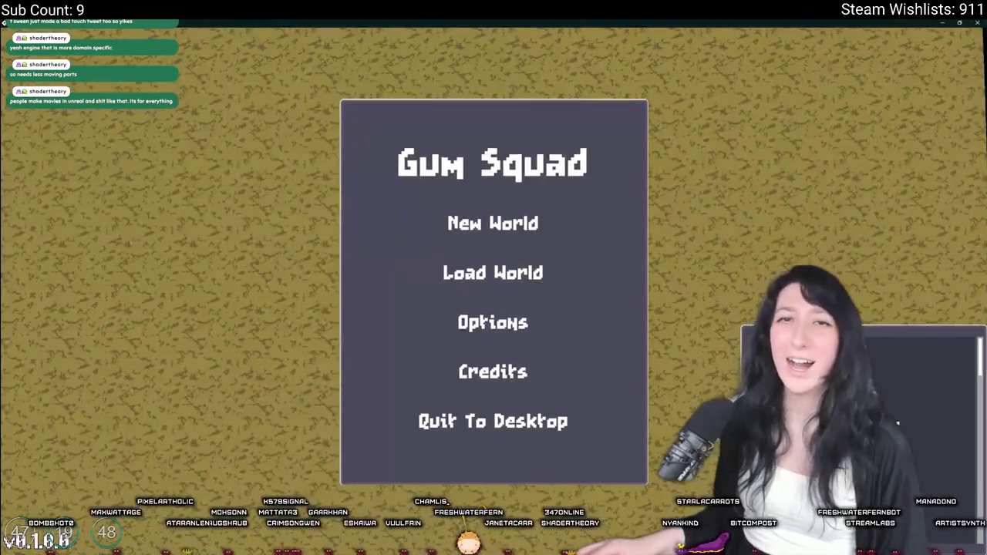
Step: Load the saved NewShore world in a Friends Only lobby
left_click(533, 279)
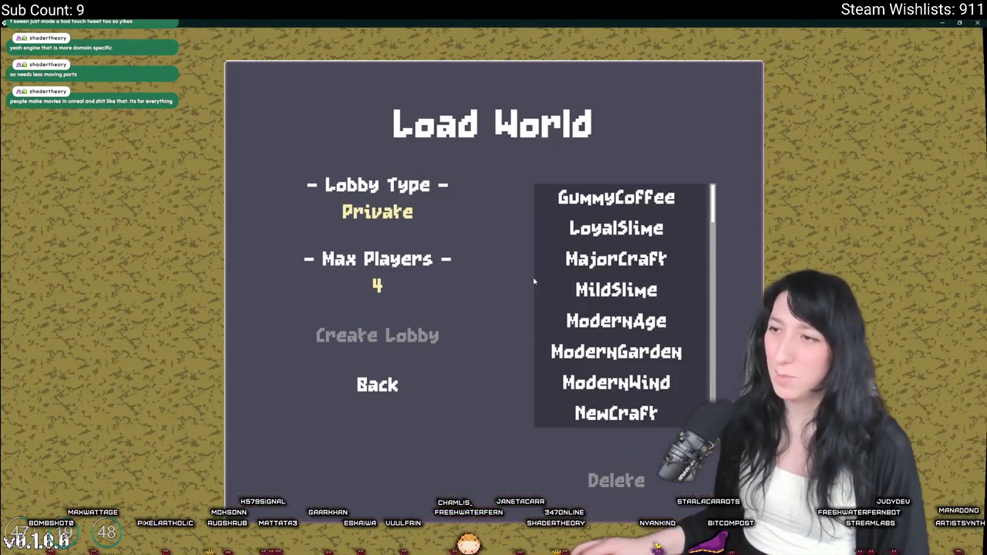
left_click(377, 211)
scroll(617, 320, "down", 6)
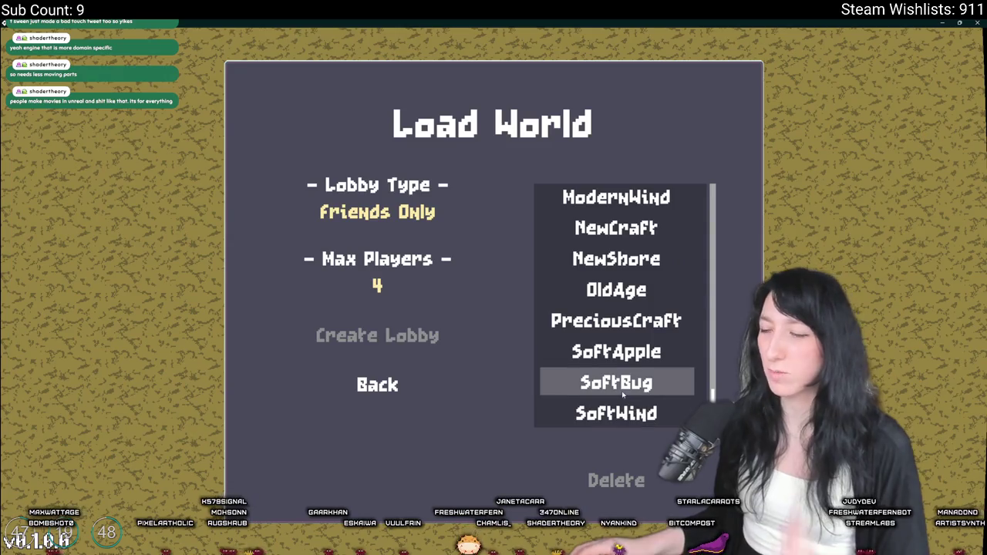
scroll(616, 320, "up", 1)
left_click(616, 290)
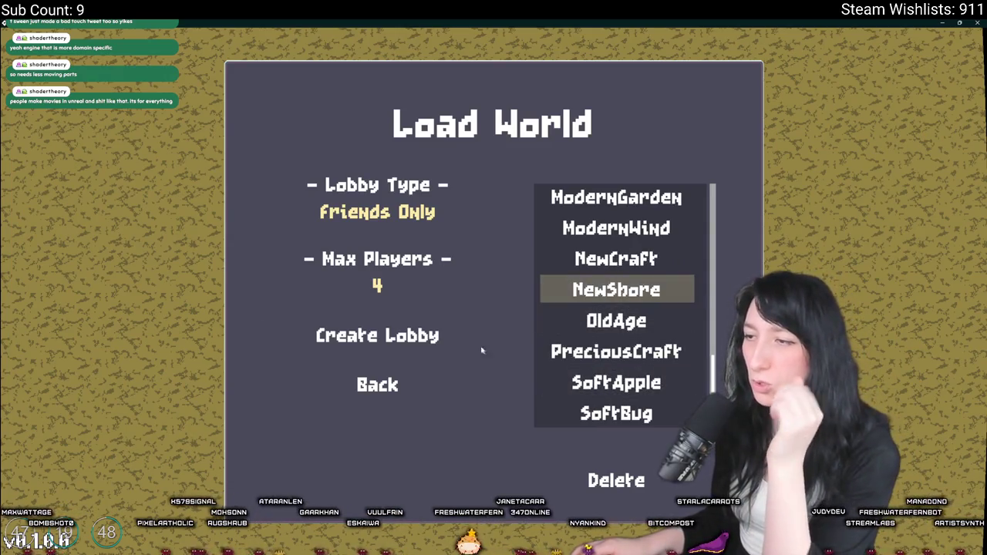
left_click(429, 344)
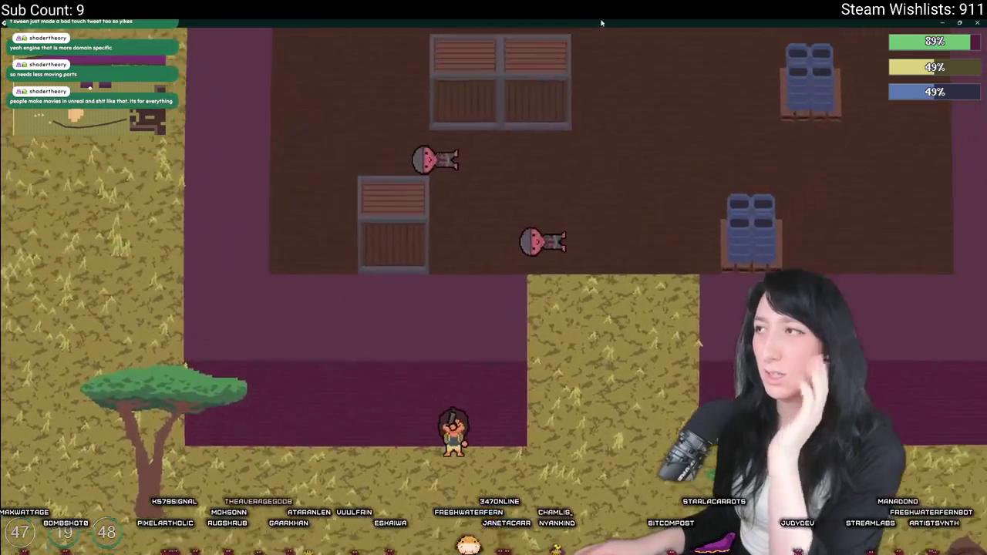
Step: Walk through the crate room and orange room to confirm the enemies stay down, then return to GameMaker
key("w")
key("d")
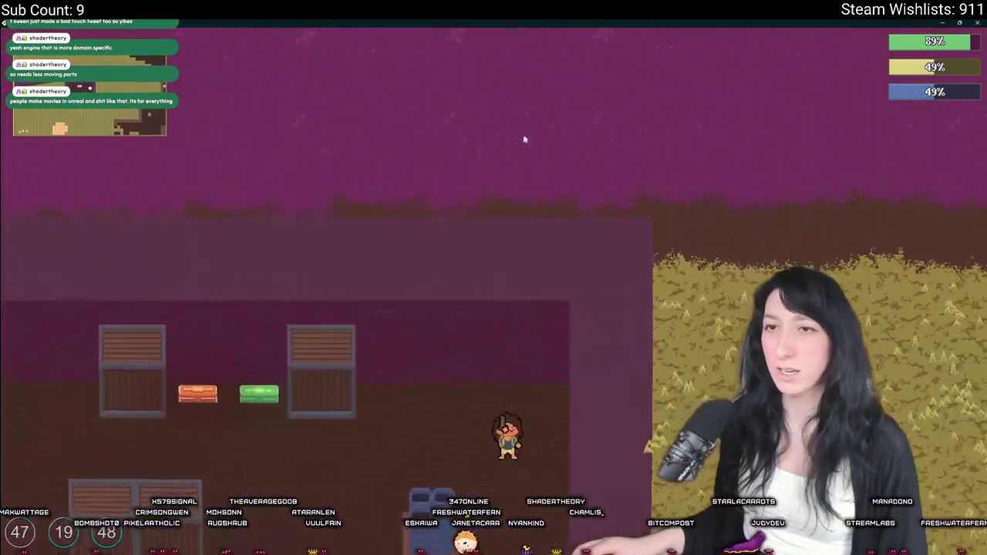
key("s")
key("w")
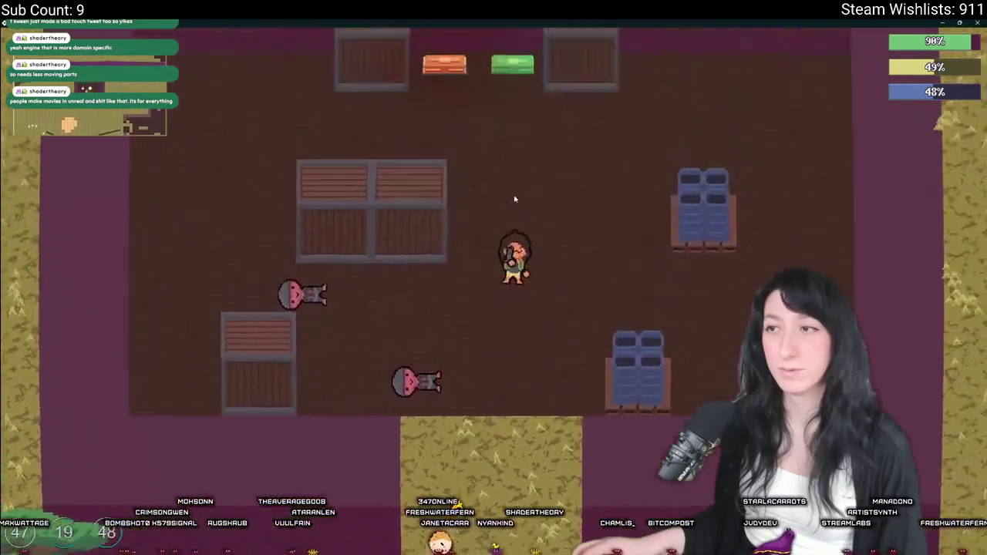
key("s")
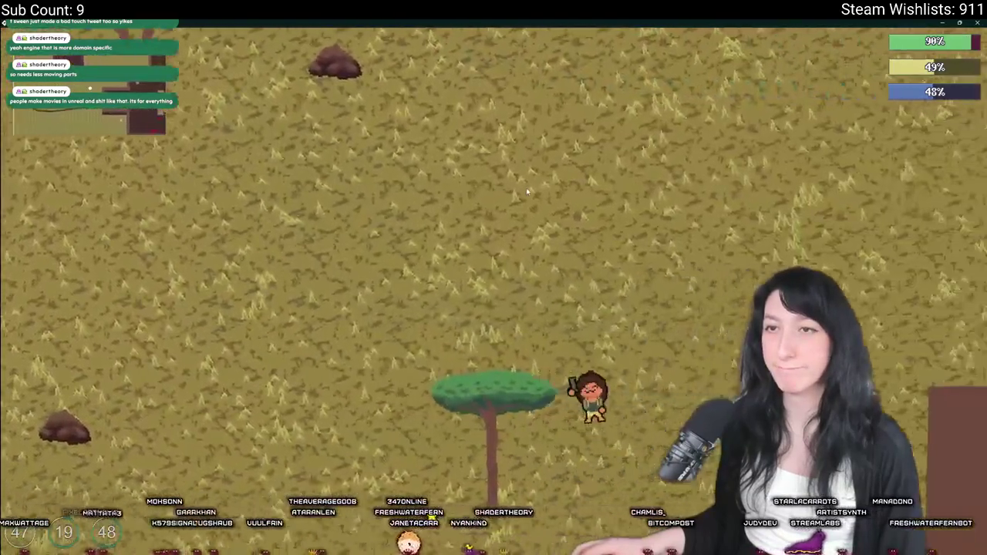
key("w")
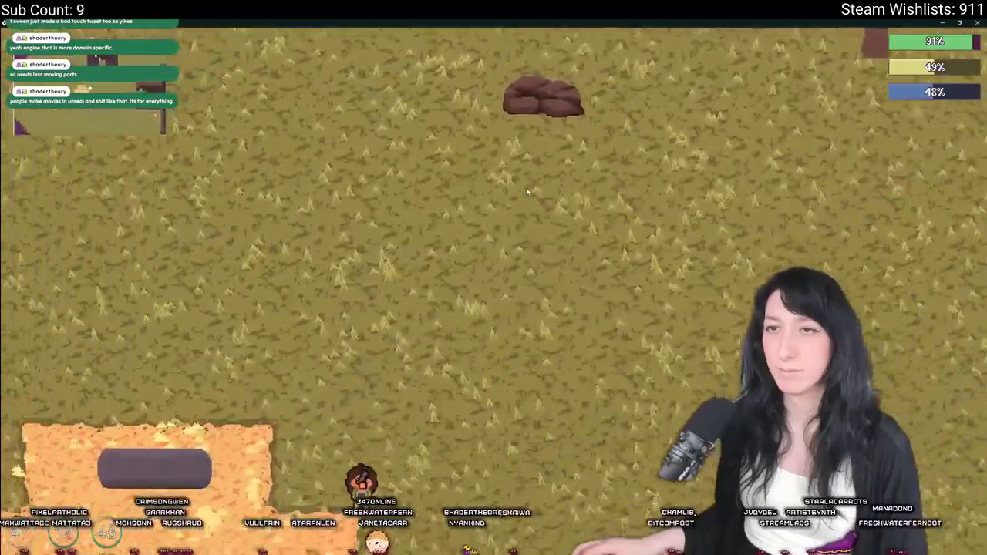
key("s")
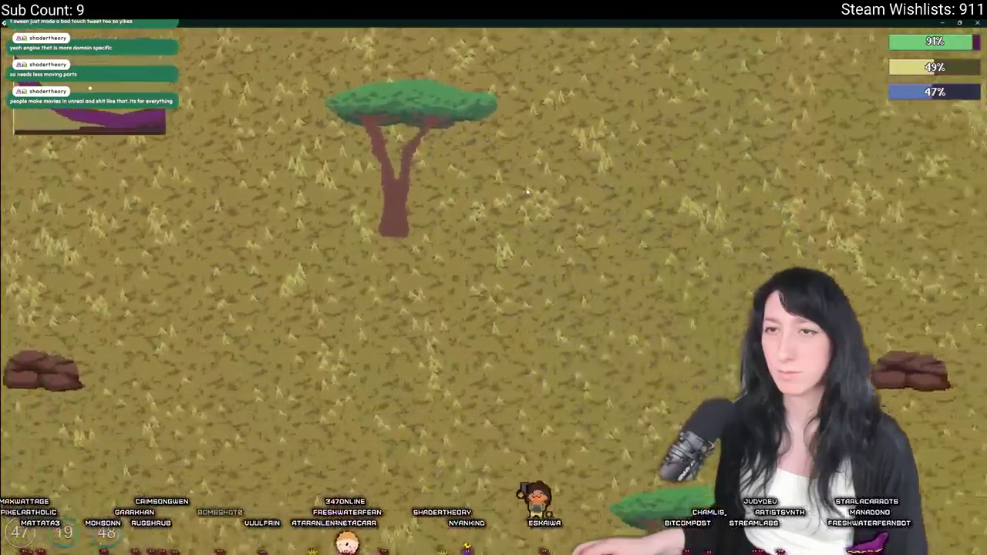
key("w")
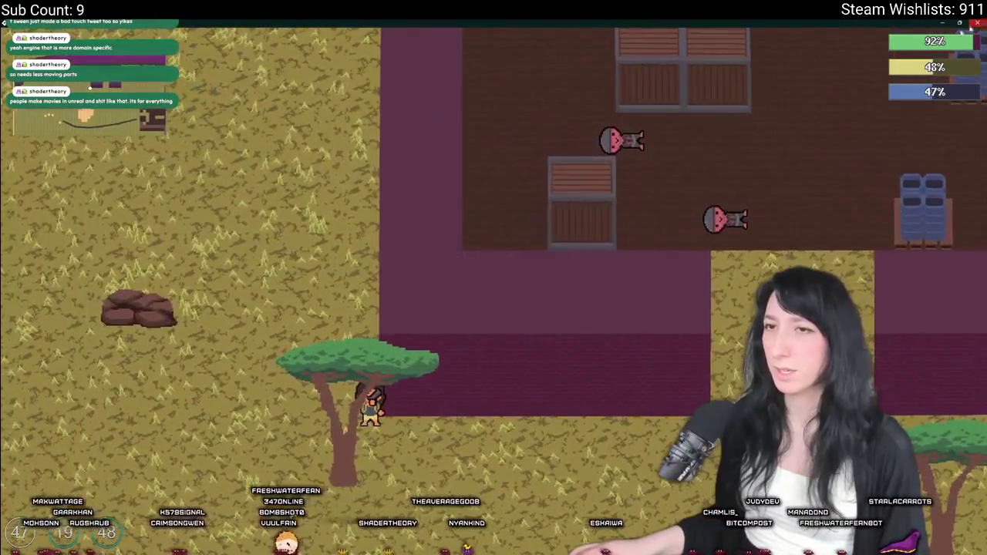
key("alt+Tab")
scroll(380, 267, "down", 1)
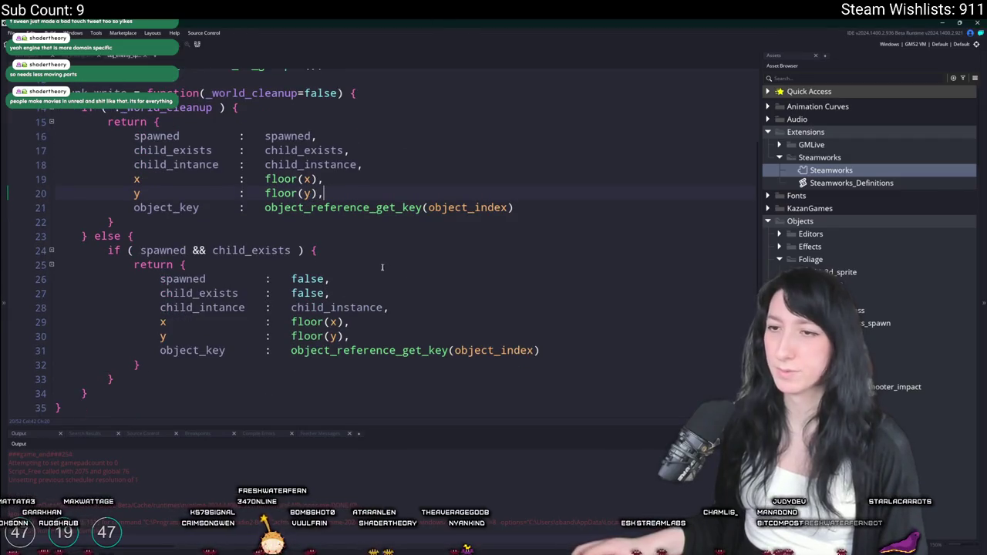
key("Return")
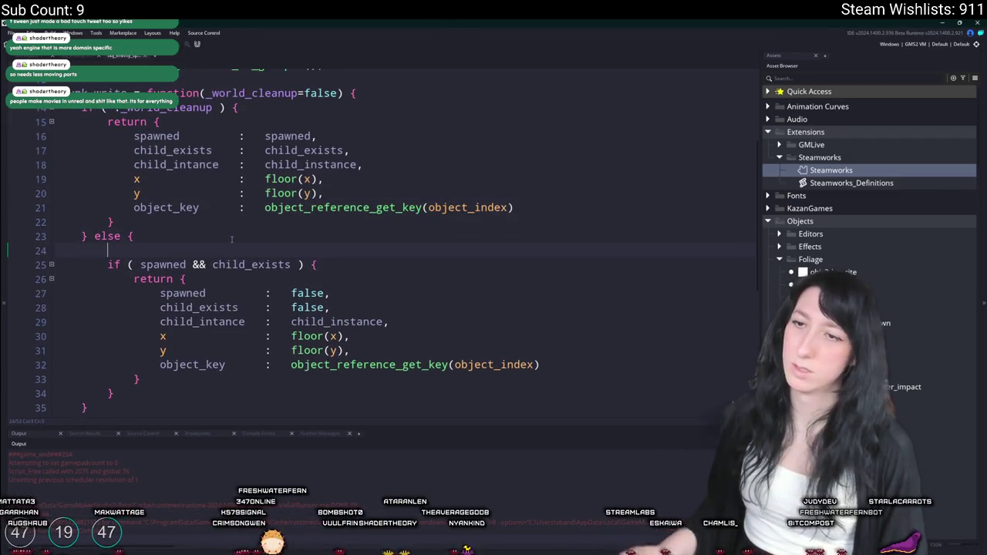
type("show_messagei")
type("pawned,child_exists")
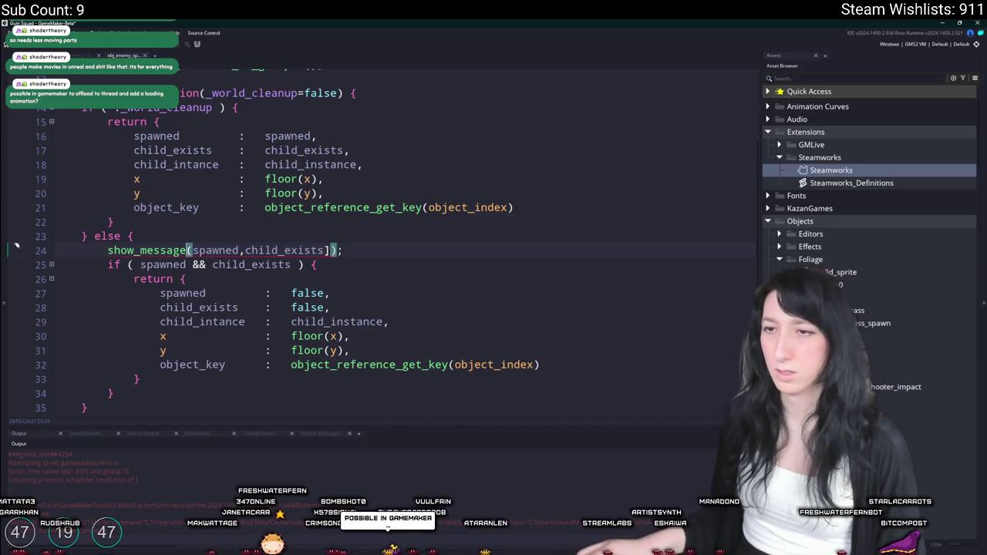
type("[")
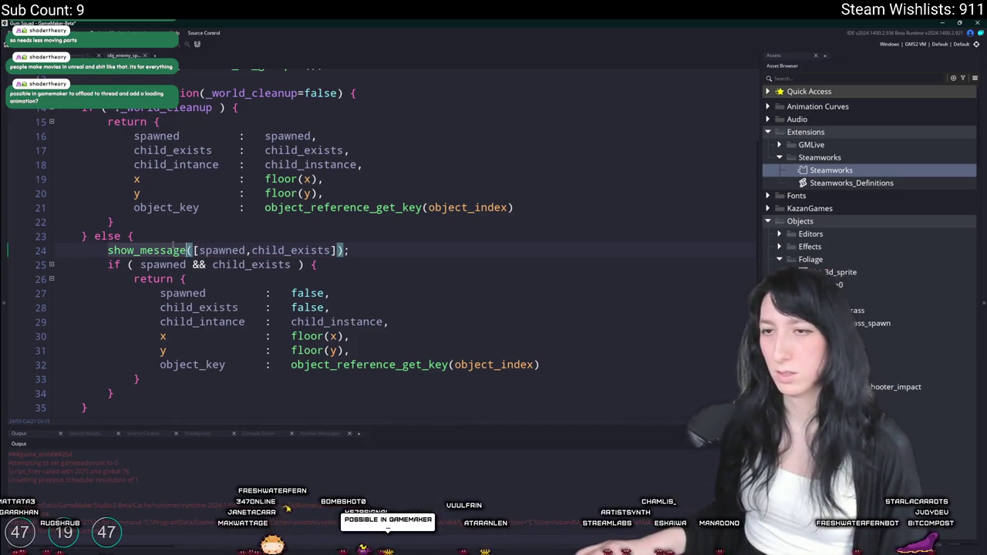
mouse_move(160, 245)
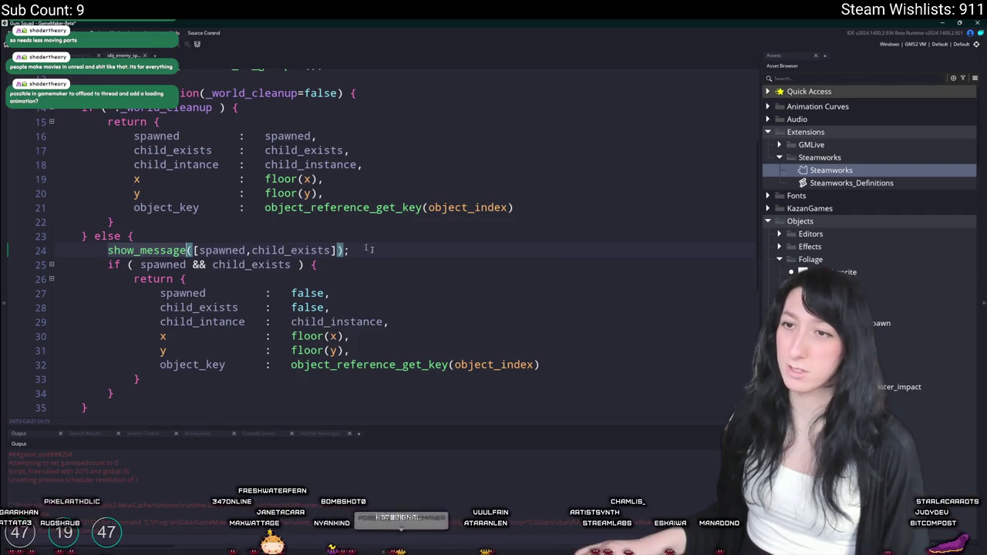
left_click(449, 256)
left_click_drag(442, 255, 10, 255)
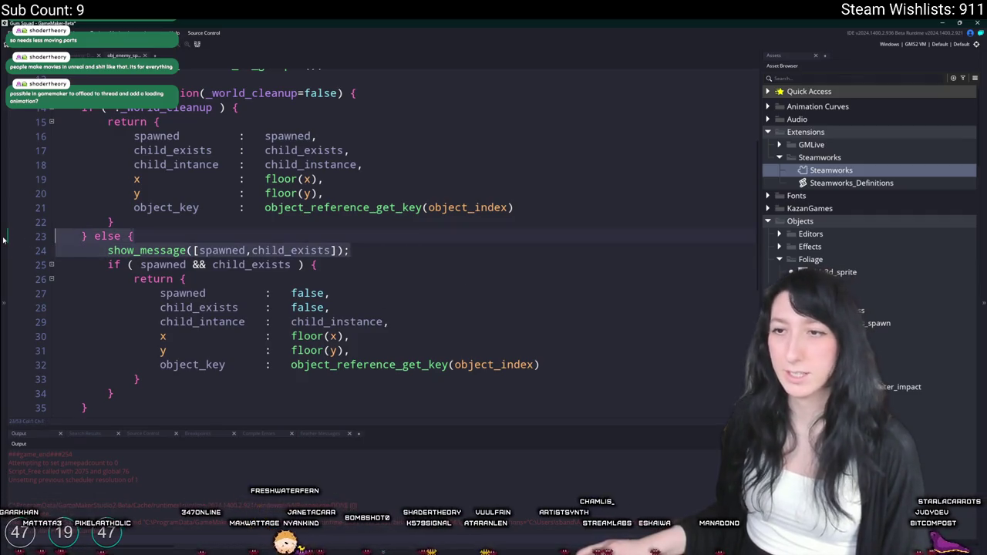
key("BackSpace")
key("BackSpace")
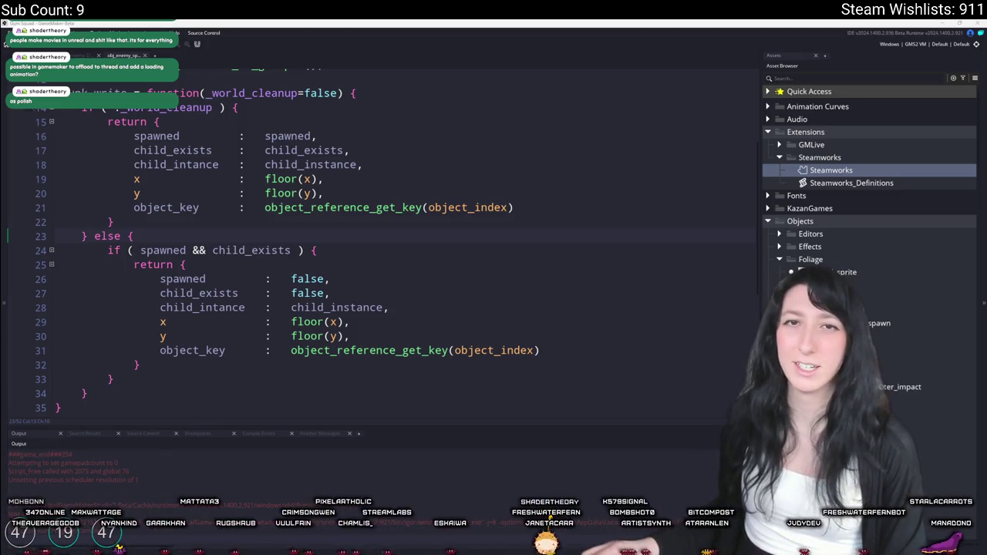
key("alt+Tab")
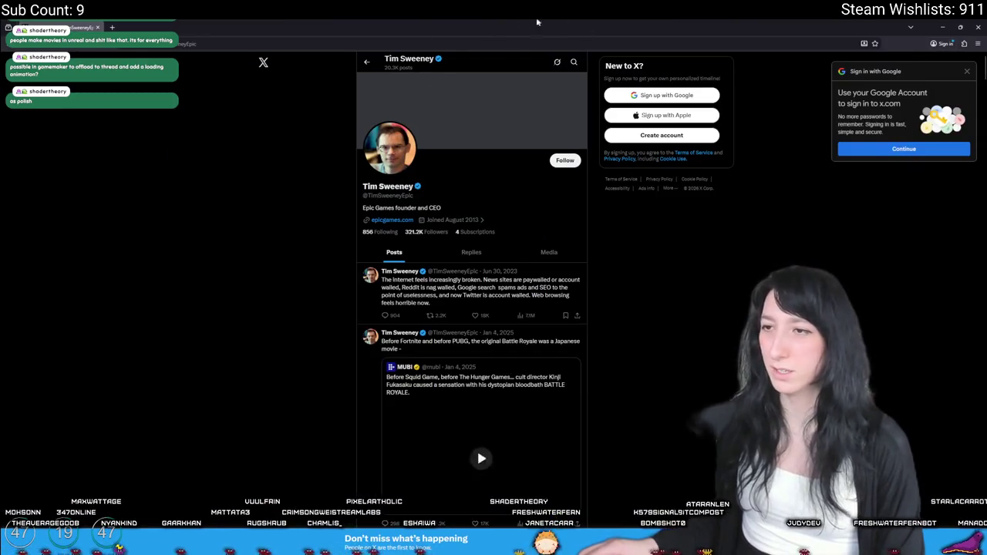
Step: Scroll through the posts on the founder's X profile
scroll(462, 231, "down", 1)
left_click_drag(462, 217, 398, 219)
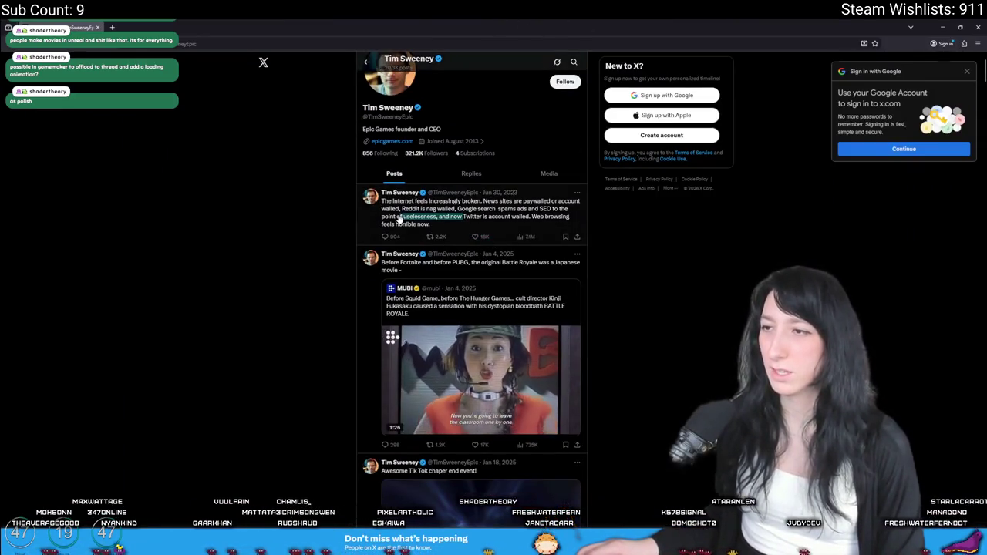
scroll(277, 213, "down", 1)
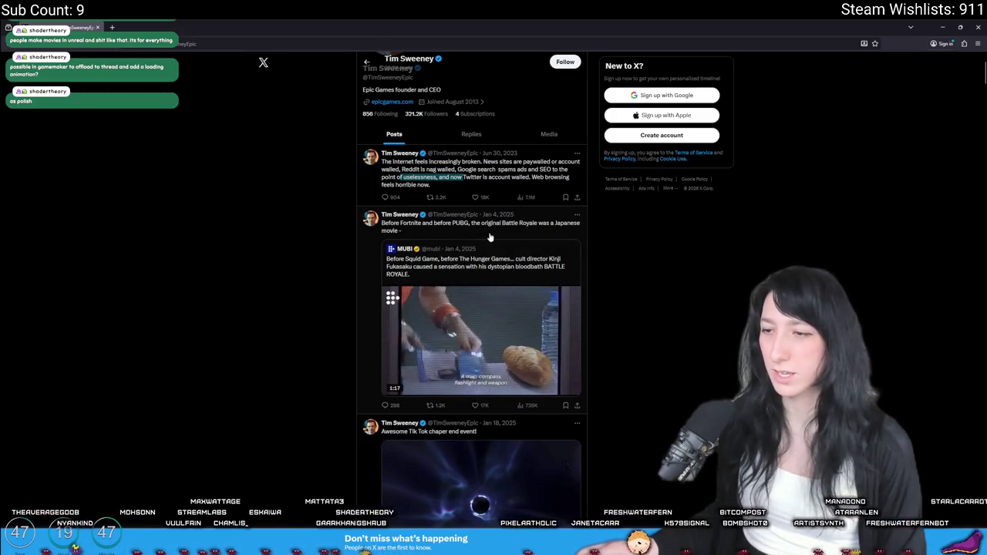
scroll(478, 239, "down", 1)
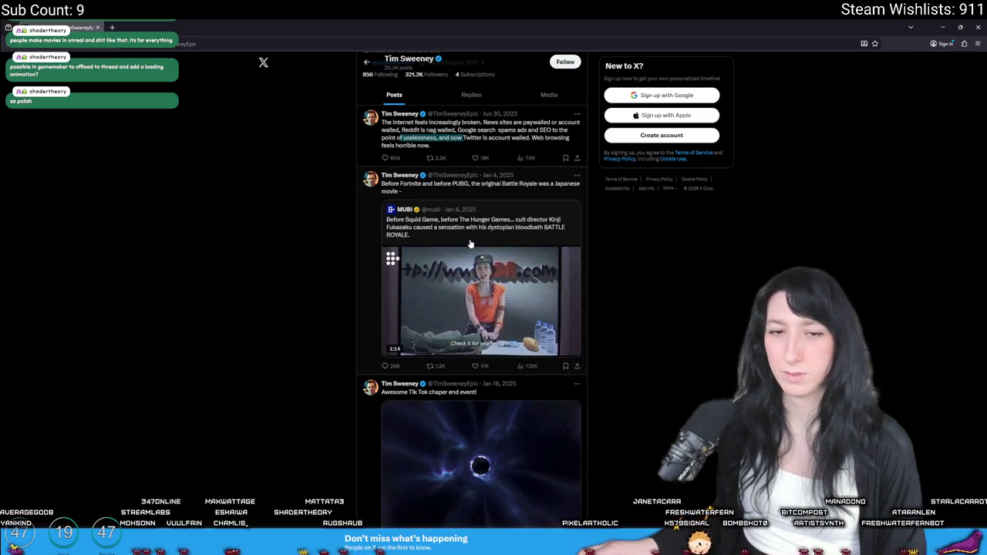
scroll(471, 243, "down", 1)
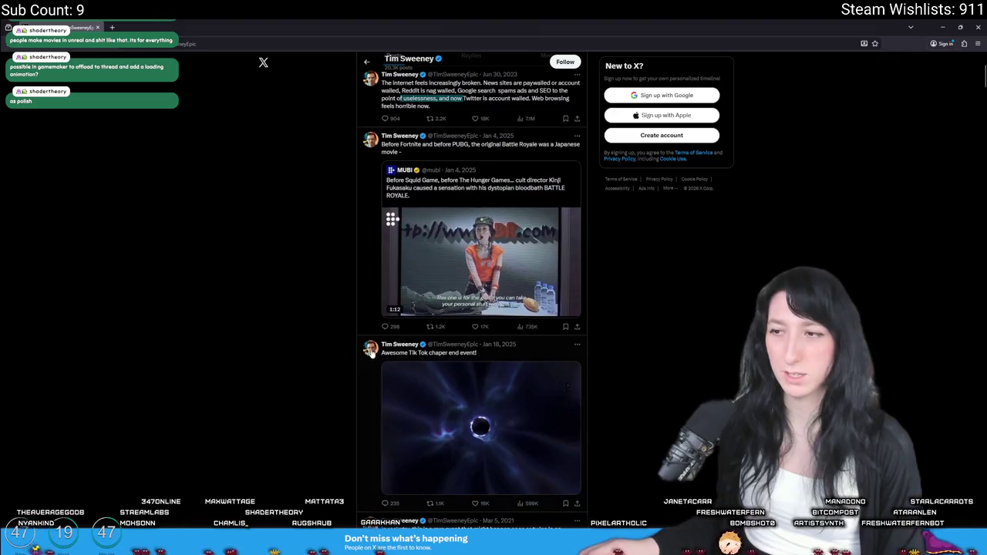
scroll(481, 283, "down", 4)
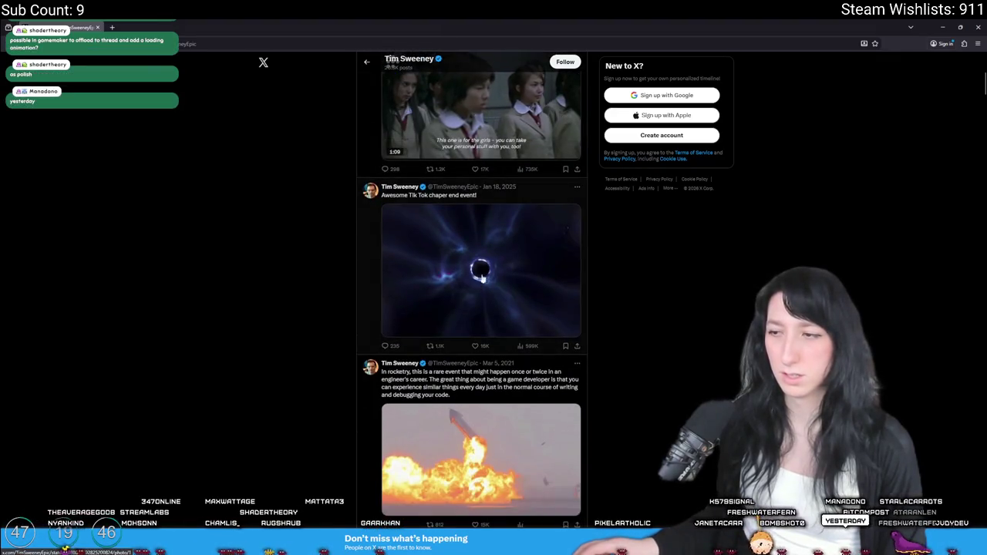
mouse_move(502, 103)
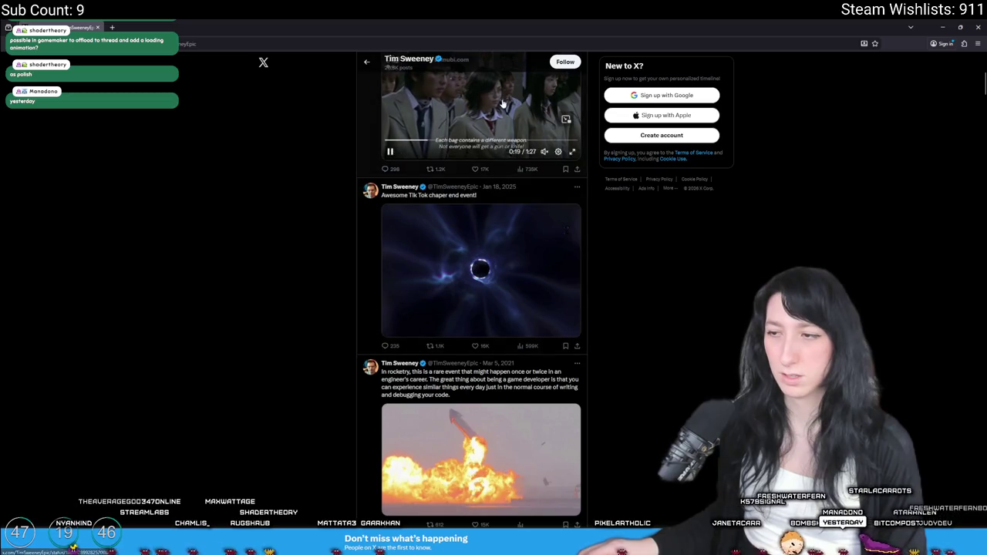
scroll(478, 232, "down", 3)
scroll(468, 294, "up", 5)
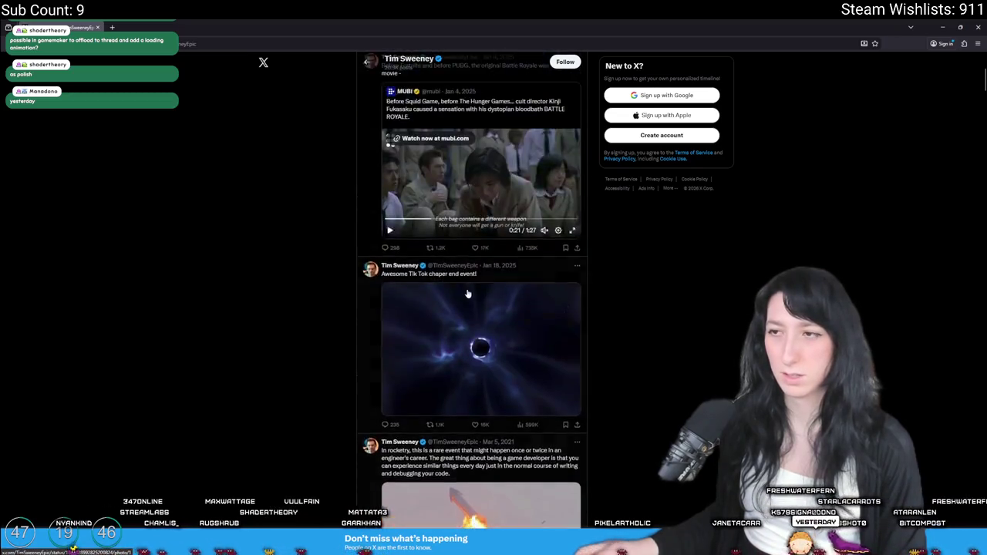
scroll(468, 294, "up", 5)
scroll(439, 374, "down", 4)
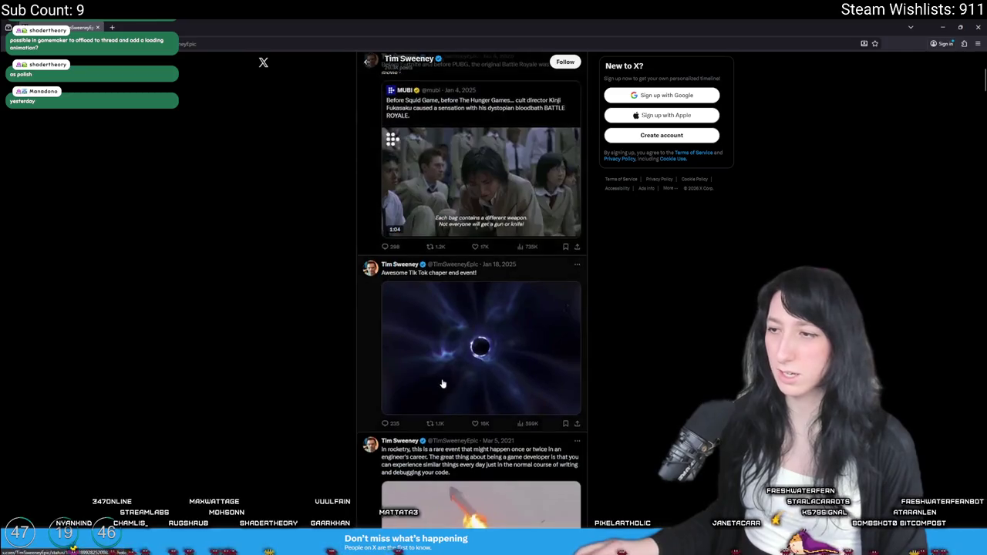
scroll(440, 373, "up", 1)
scroll(439, 374, "up", 1)
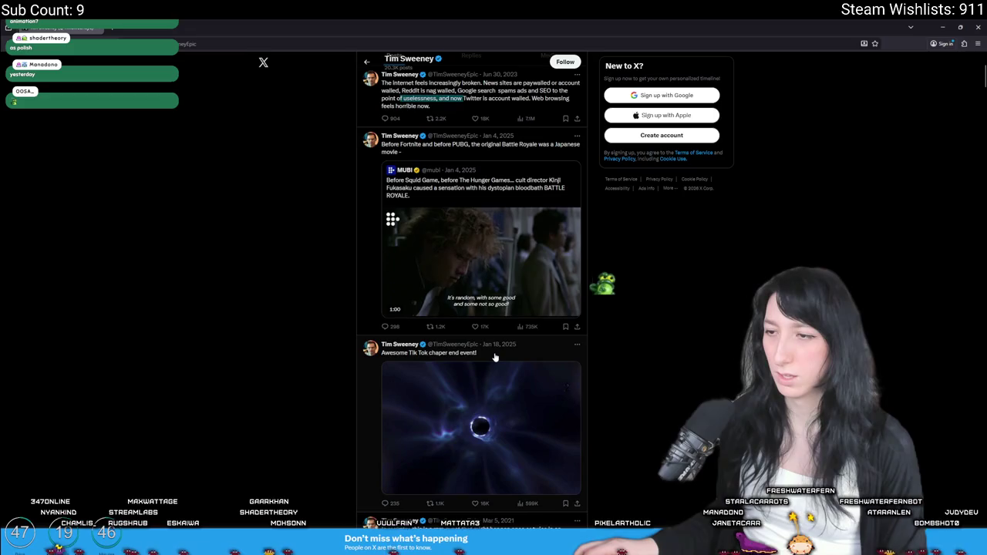
scroll(492, 363, "down", 1)
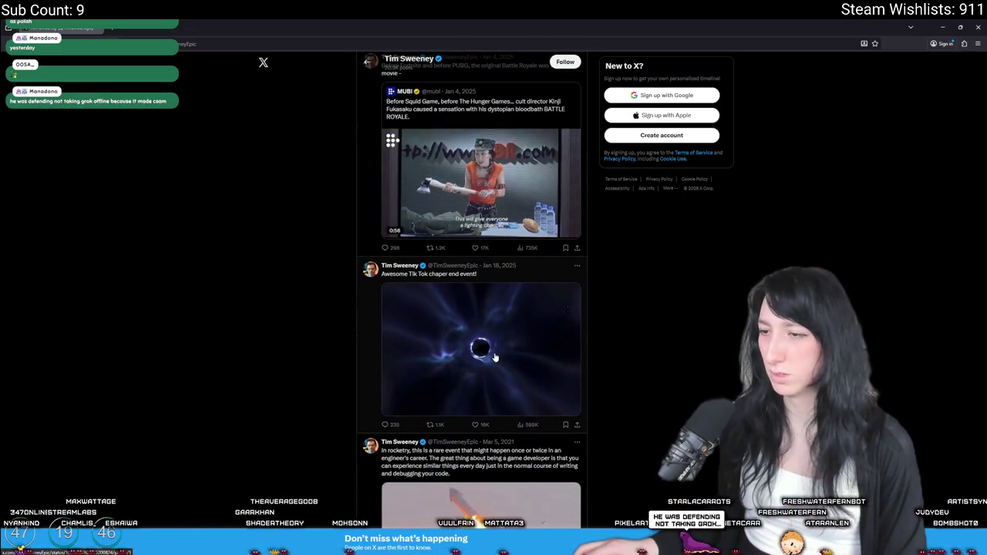
scroll(492, 351, "up", 2)
scroll(490, 345, "up", 2)
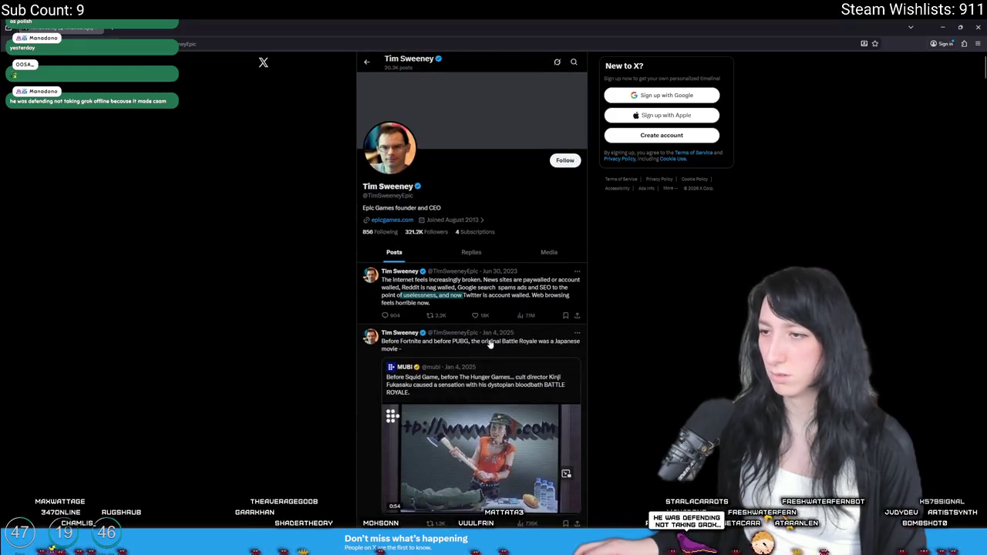
scroll(489, 345, "down", 5)
scroll(519, 394, "down", 4)
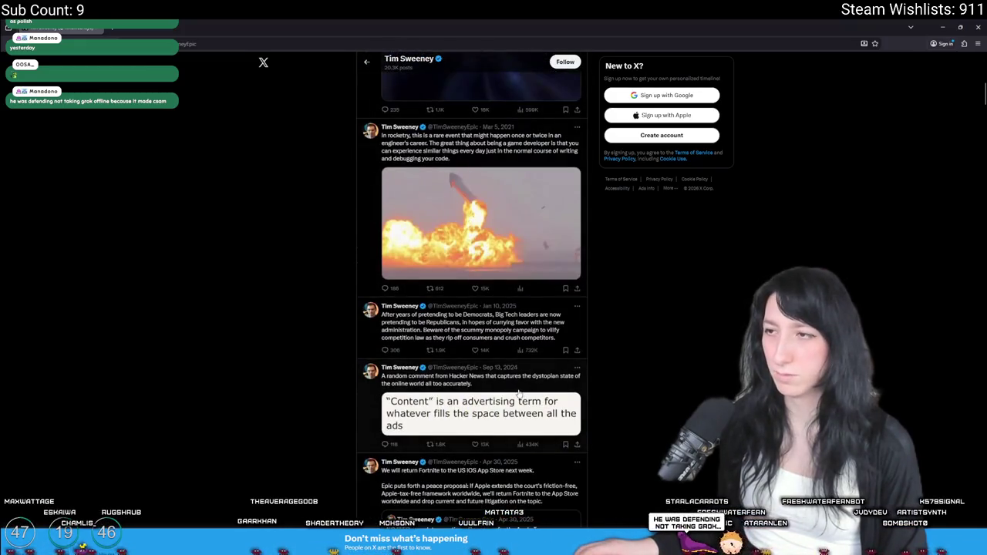
scroll(519, 394, "up", 8)
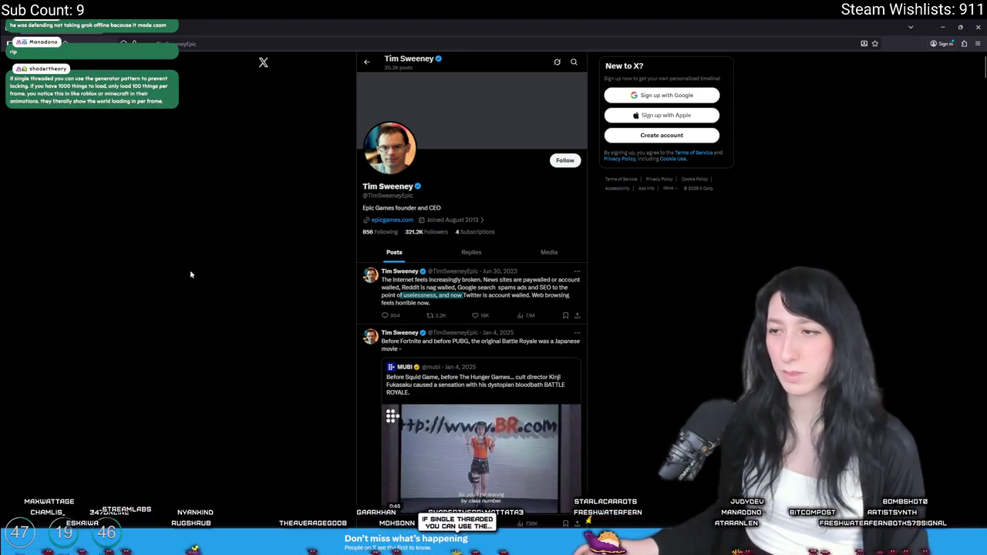
Step: Clear the text selection in the first post and switch back to GameMaker
left_click(653, 275)
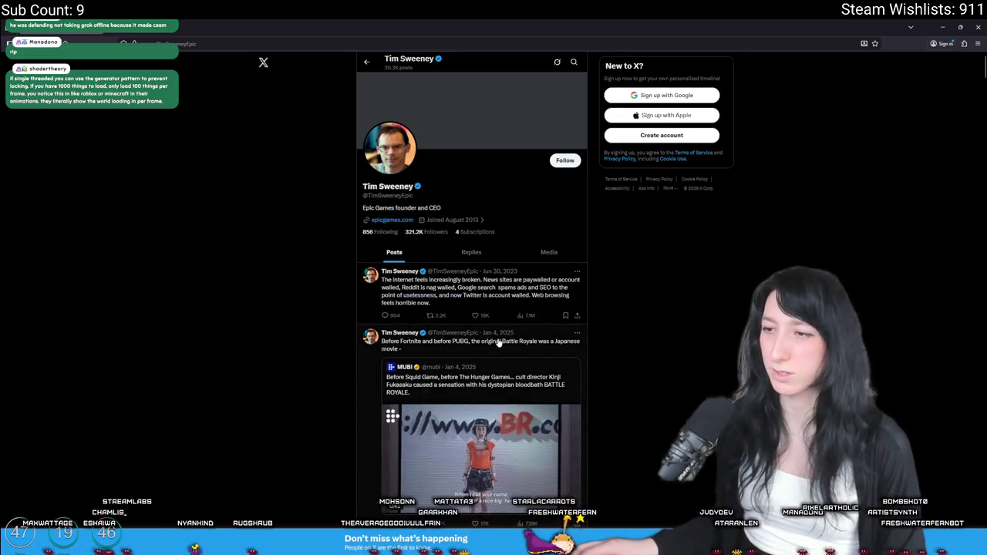
scroll(499, 343, "down", 3)
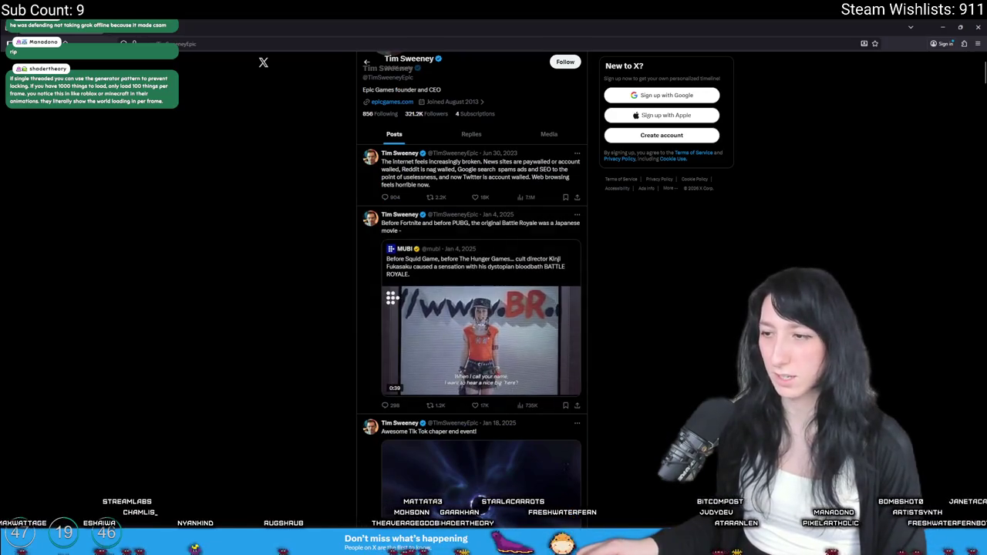
key("alt+Tab")
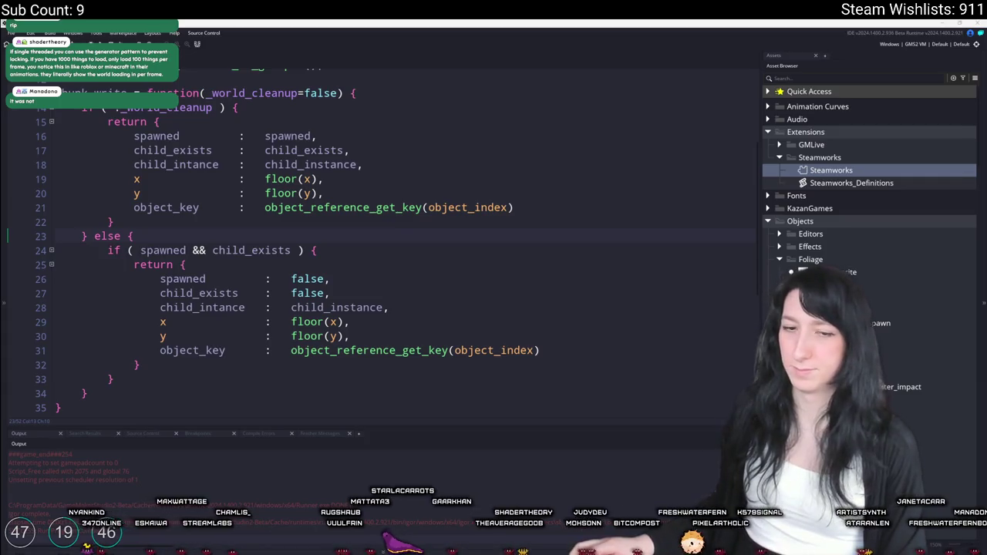
key("alt+Tab")
left_click(327, 37)
type("tim sweeney")
key("Return")
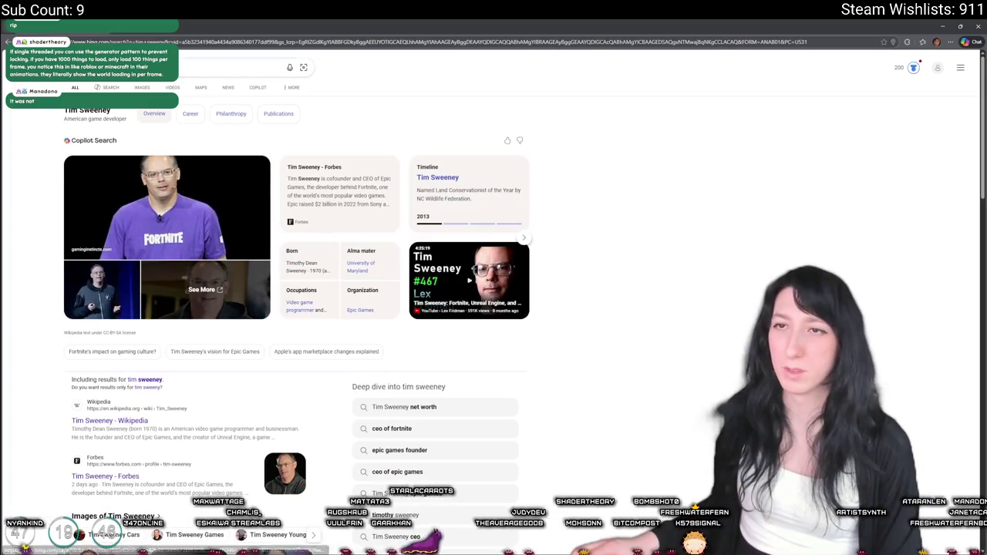
left_click(192, 67)
type("twitter")
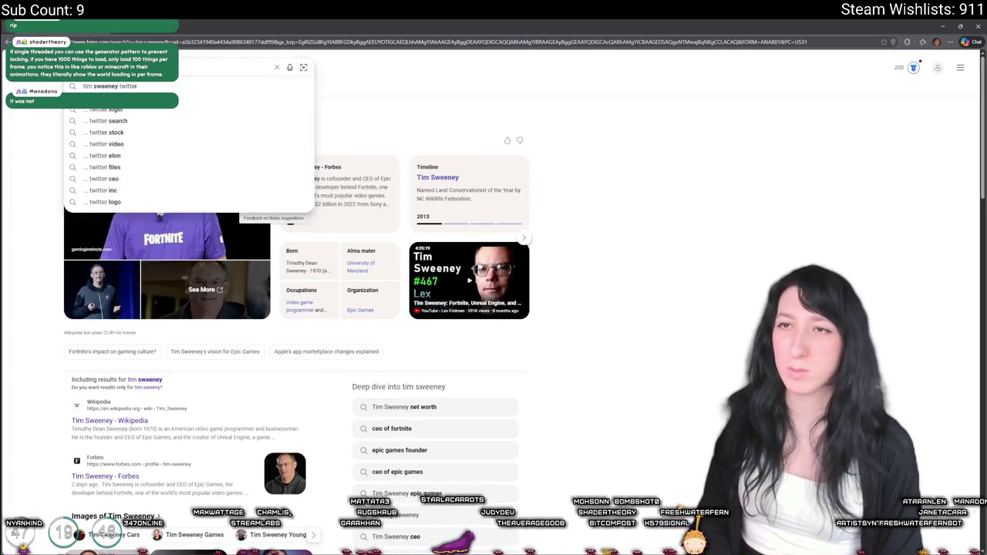
key("Return")
left_click(116, 188)
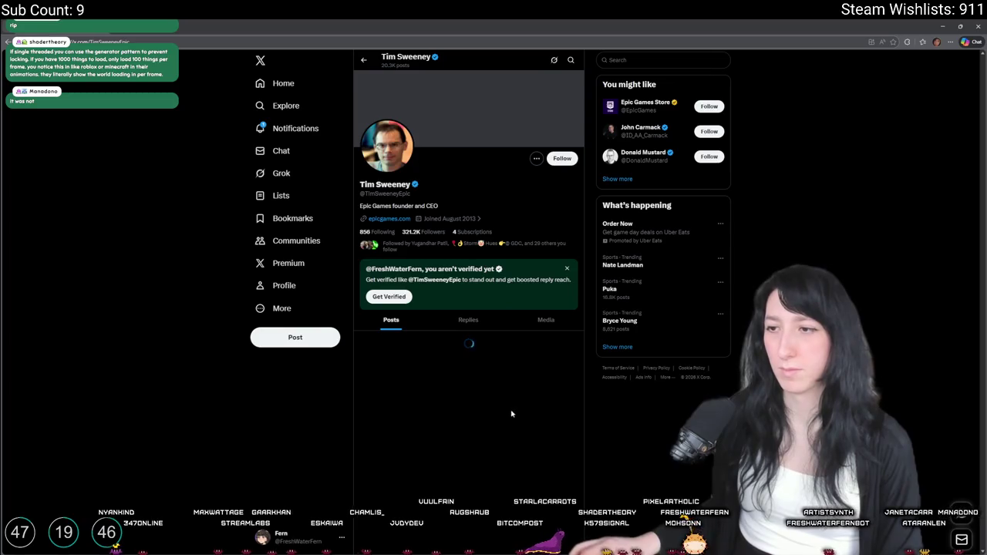
scroll(312, 440, "down", 4)
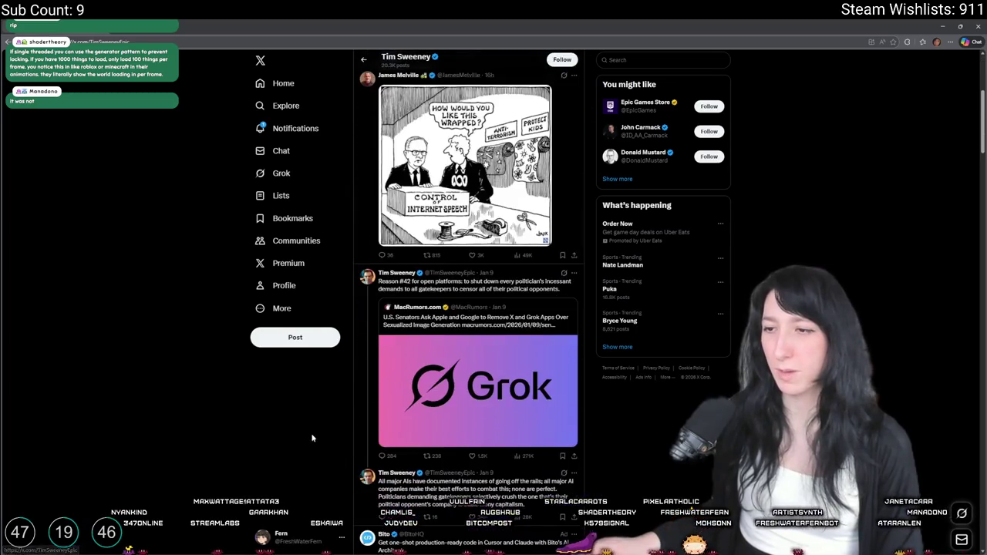
scroll(313, 428, "down", 3)
scroll(314, 417, "up", 3)
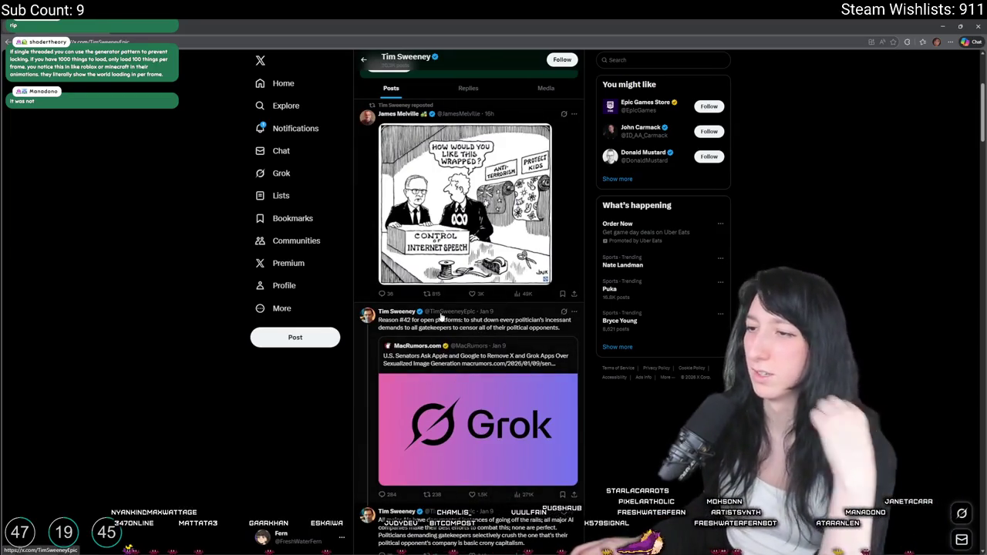
scroll(269, 433, "down", 1)
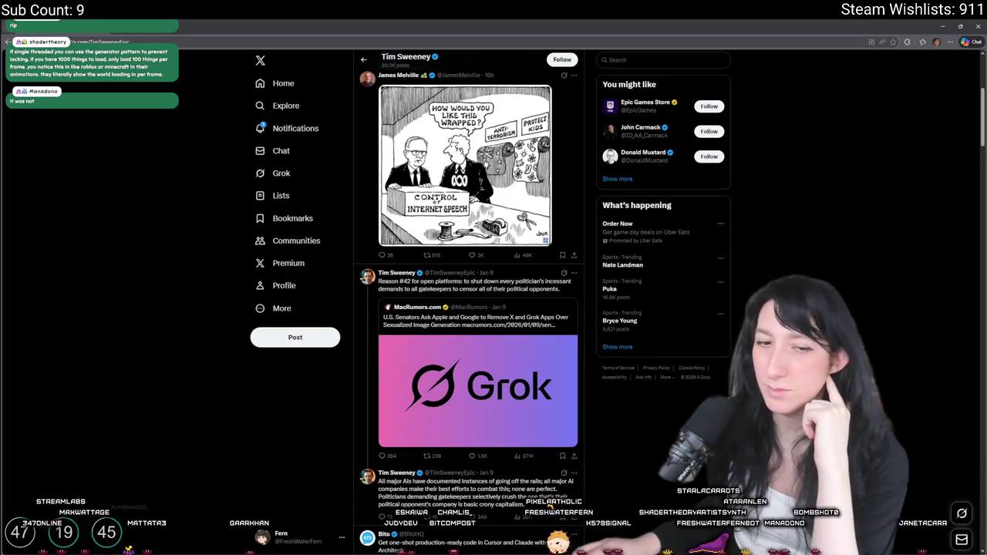
key("alt+Tab")
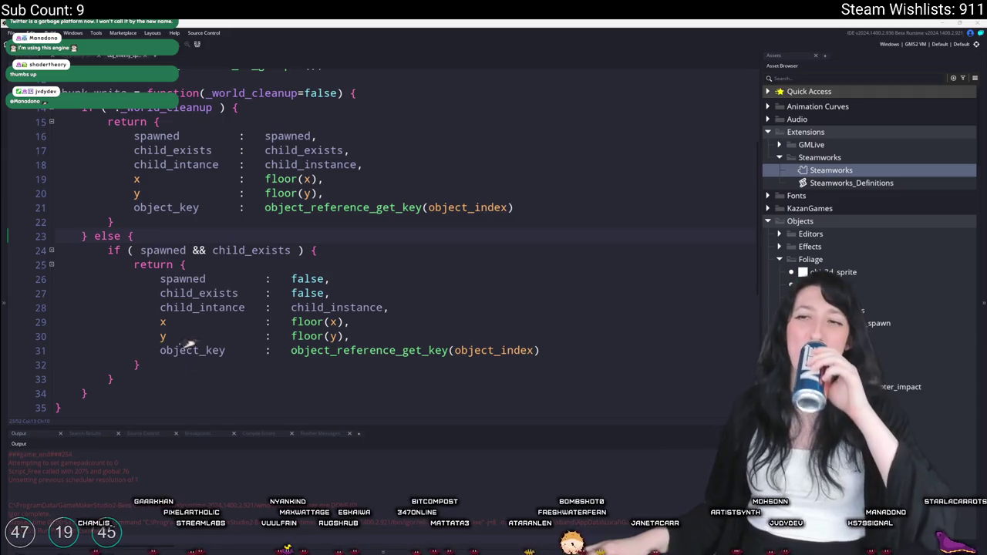
left_click(246, 224)
Step: Open obj_enemy_glummer via an 'enemy' asset search and review the spawned = other.killed map entity code
key("ctrl+t")
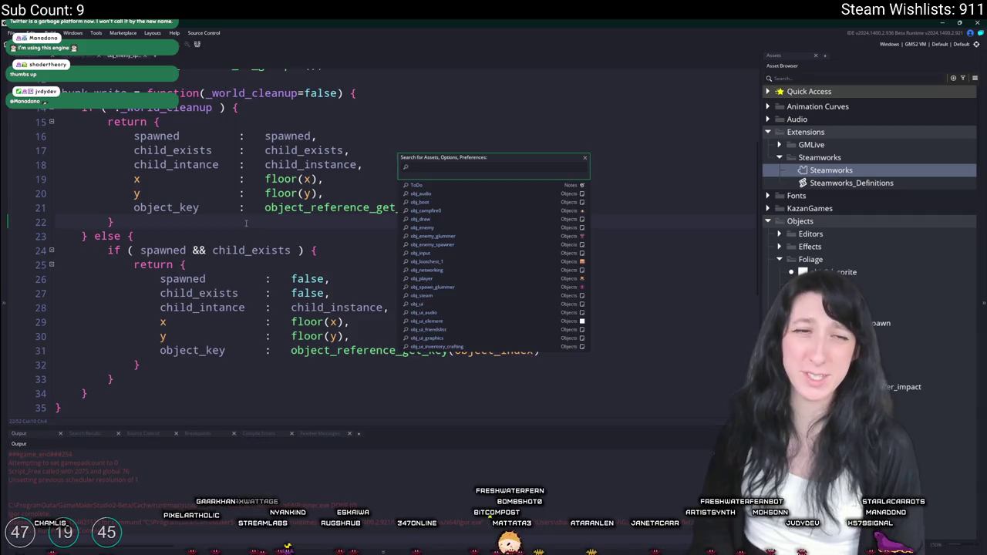
type("obj")
key("BackSpace")
key("BackSpace")
key("BackSpace")
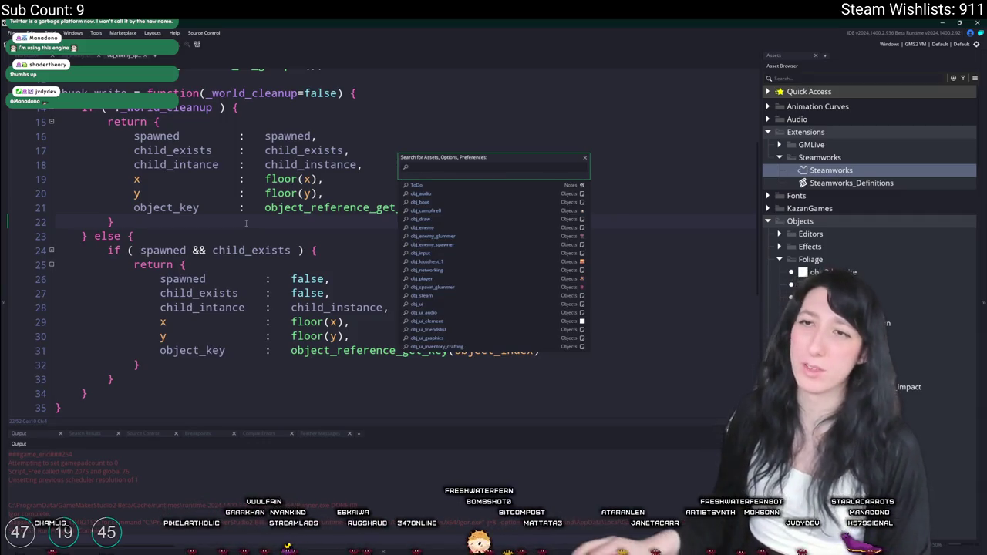
type("enemy")
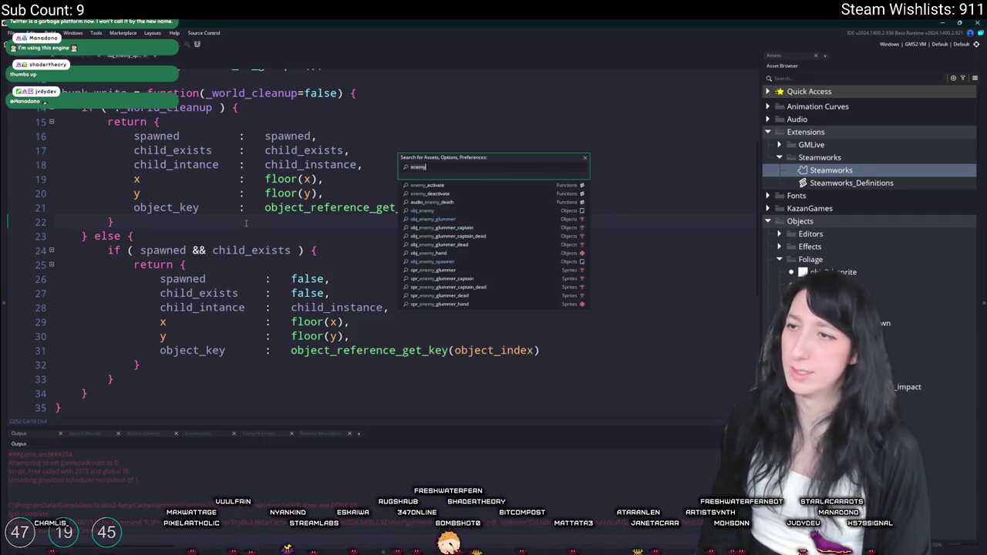
key("Return")
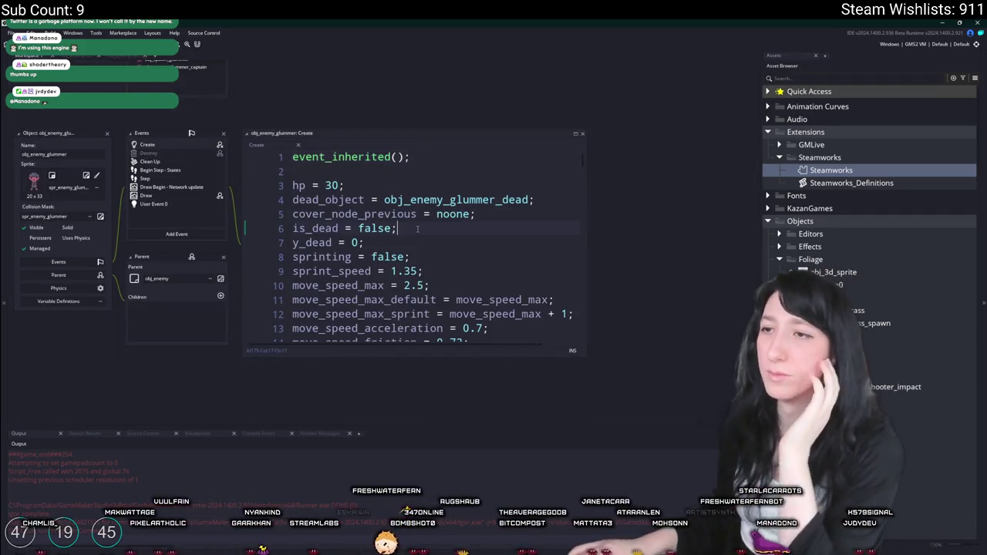
scroll(417, 228, "down", 4)
left_click(165, 153)
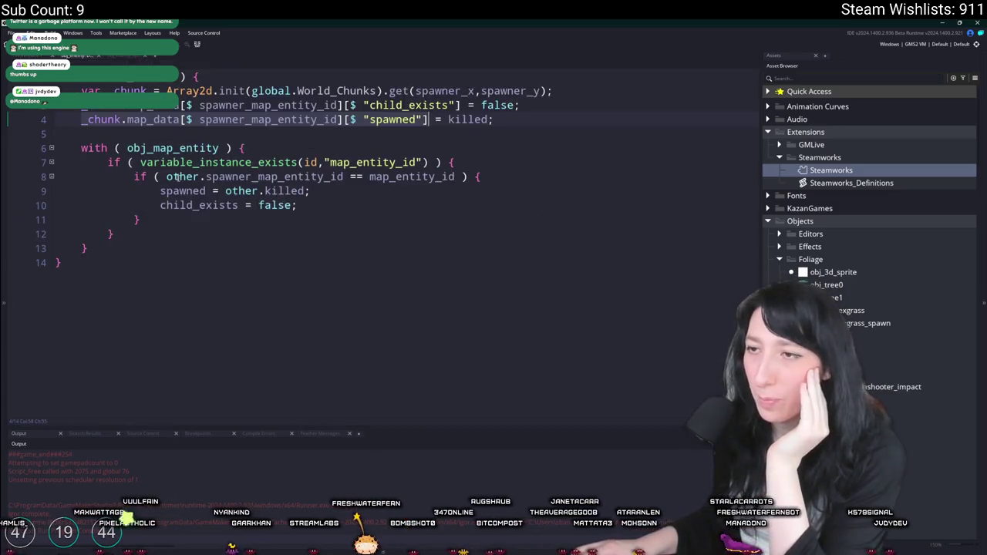
left_click_drag(310, 190, 162, 190)
left_click(505, 121)
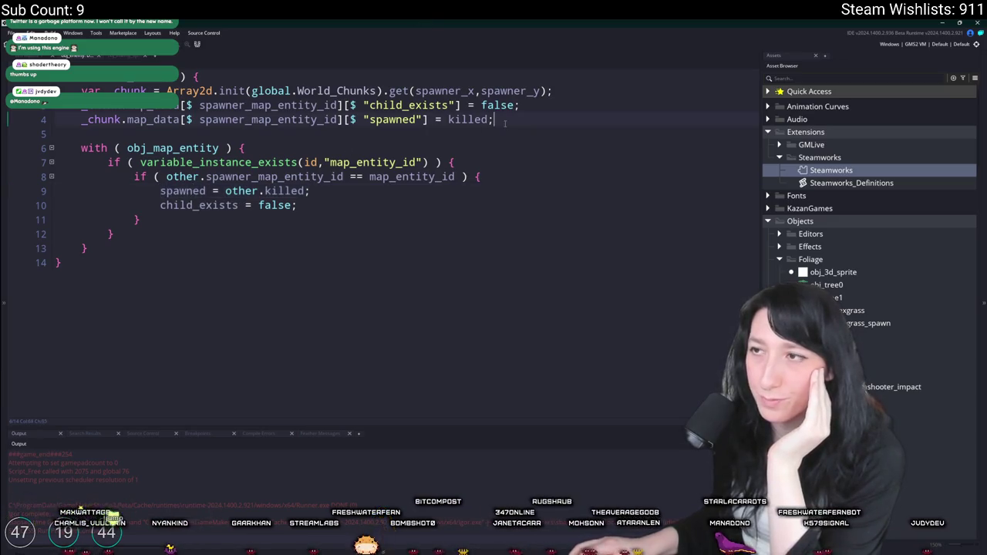
double_click(482, 105)
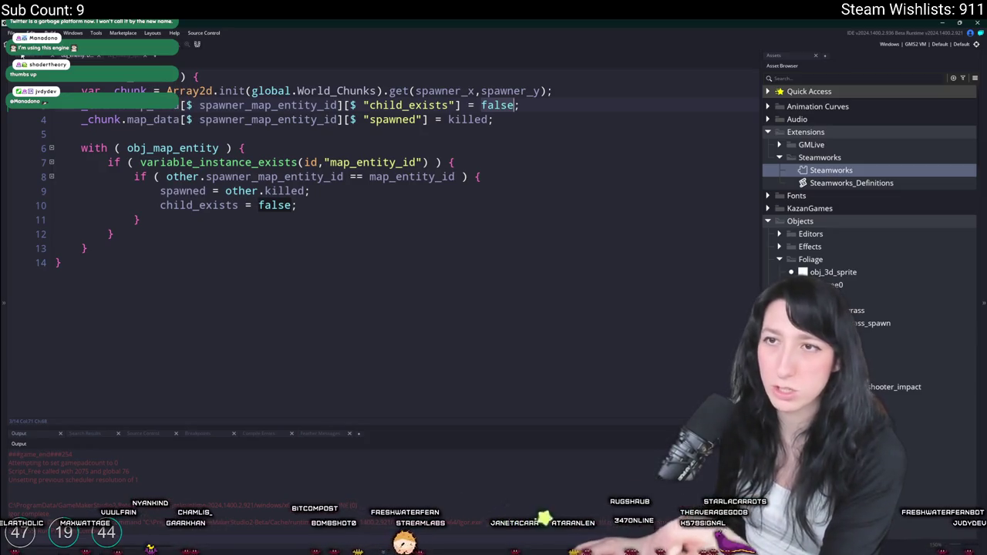
Step: Open obj_enemy_spawner's Step event through an 'en' asset search
key("ctrl+Tab")
key("ctrl+Tab")
key("ctrl+t")
type("en")
key("Escape")
key("ctrl+Tab")
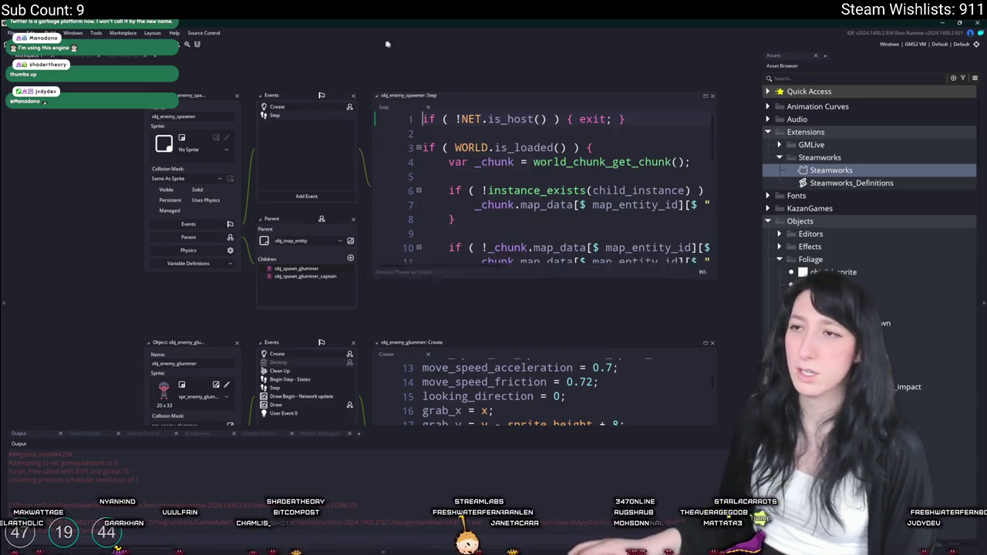
Step: Widen the spawner Step code window and jump to the chunk write function's definition
scroll(472, 155, "down", 5)
left_click(452, 127)
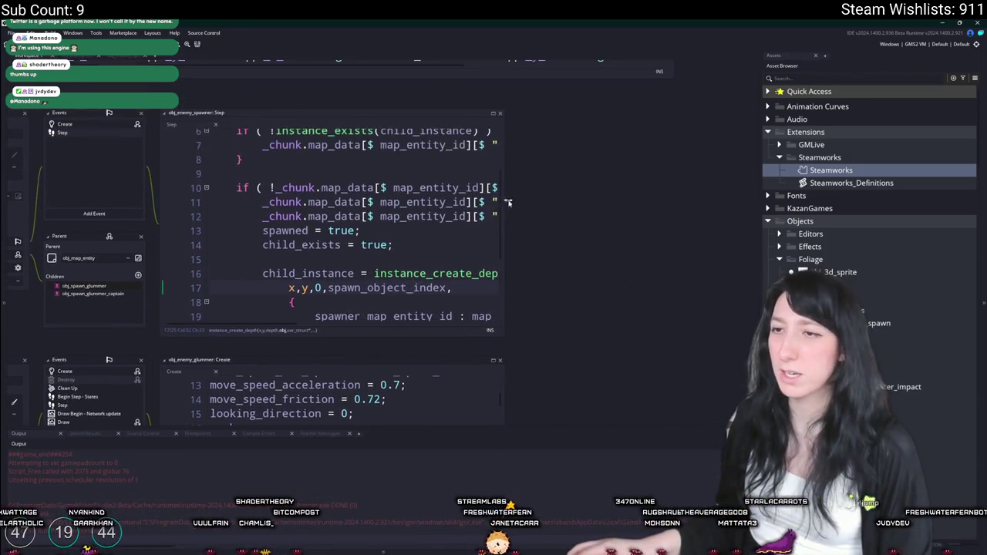
left_click_drag(503, 165, 721, 185)
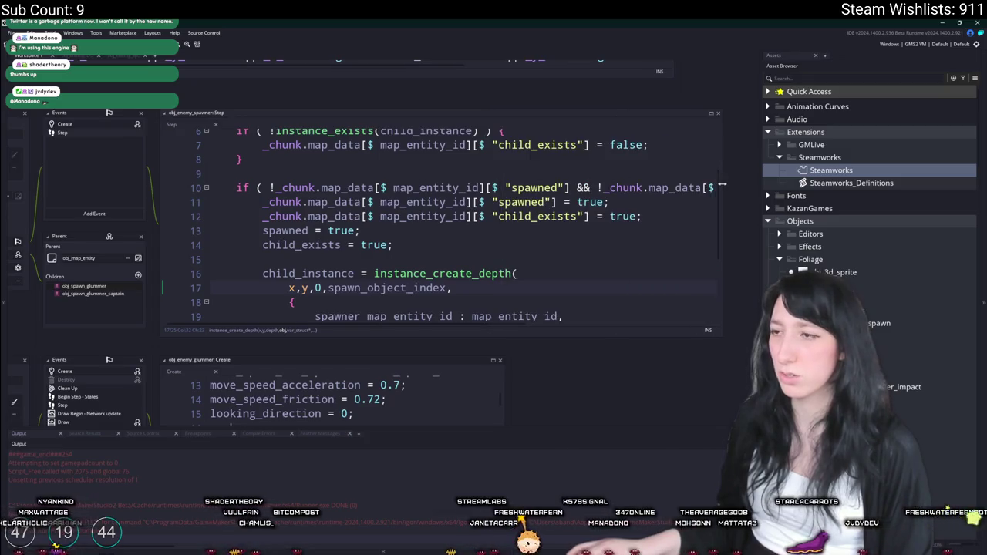
scroll(647, 203, "down", 3)
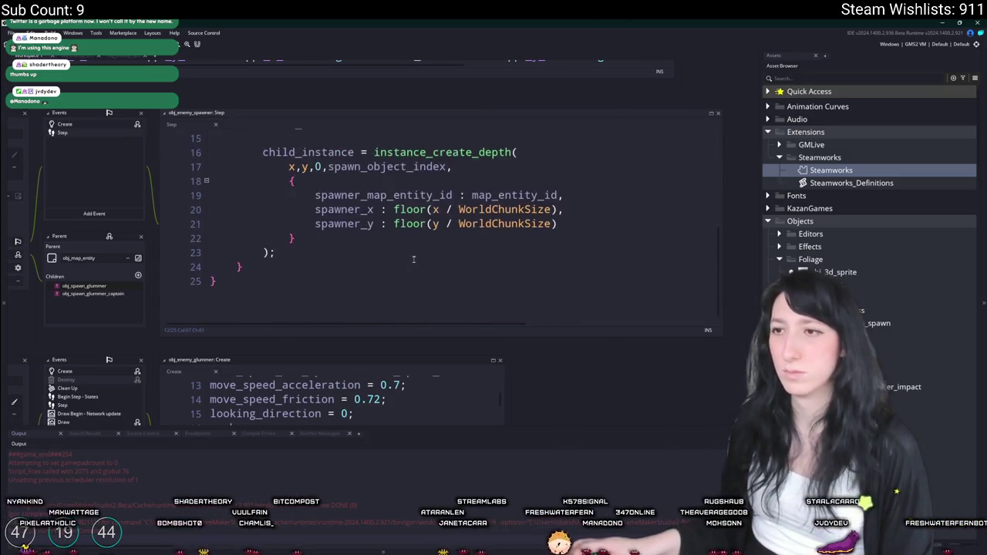
scroll(429, 186, "up", 3)
left_click(428, 188)
middle_click(330, 189)
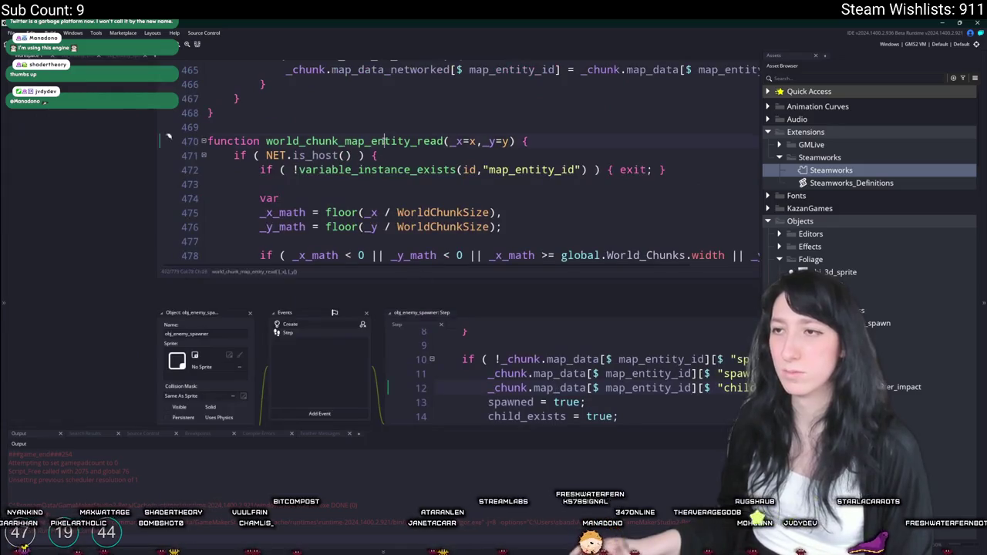
Step: Search the project for world_chunk_map_entity_write and review where it is called
double_click(350, 95)
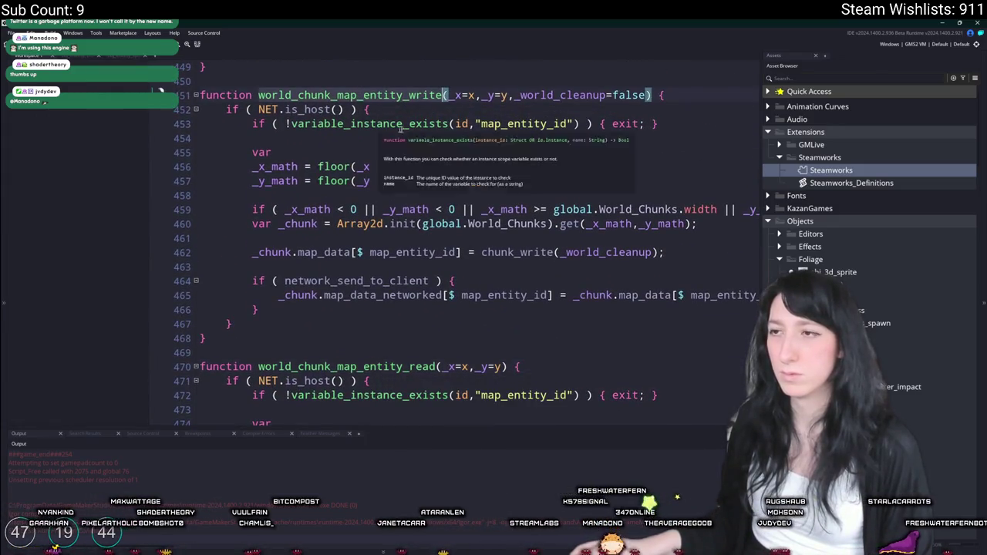
key("ctrl+shift+f")
left_click(351, 152)
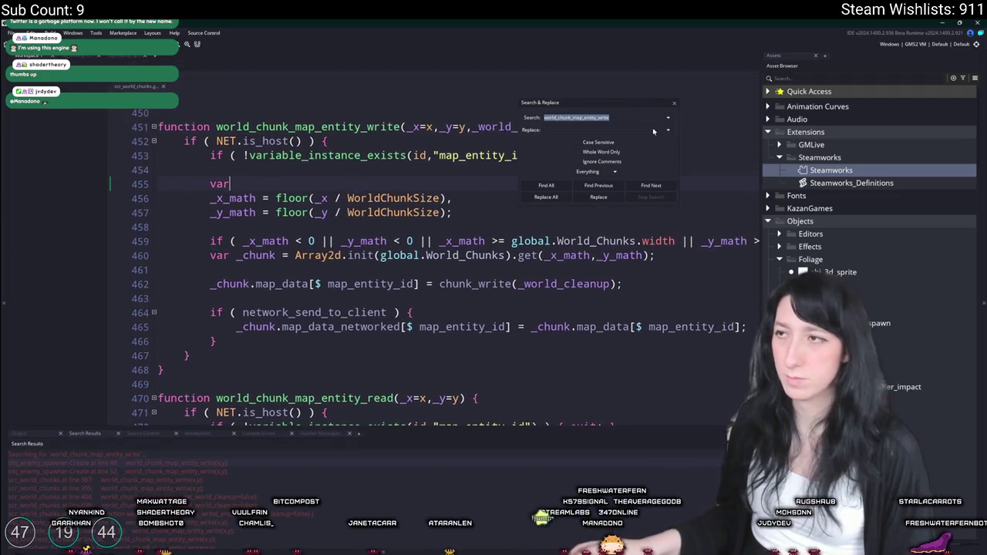
left_click(675, 103)
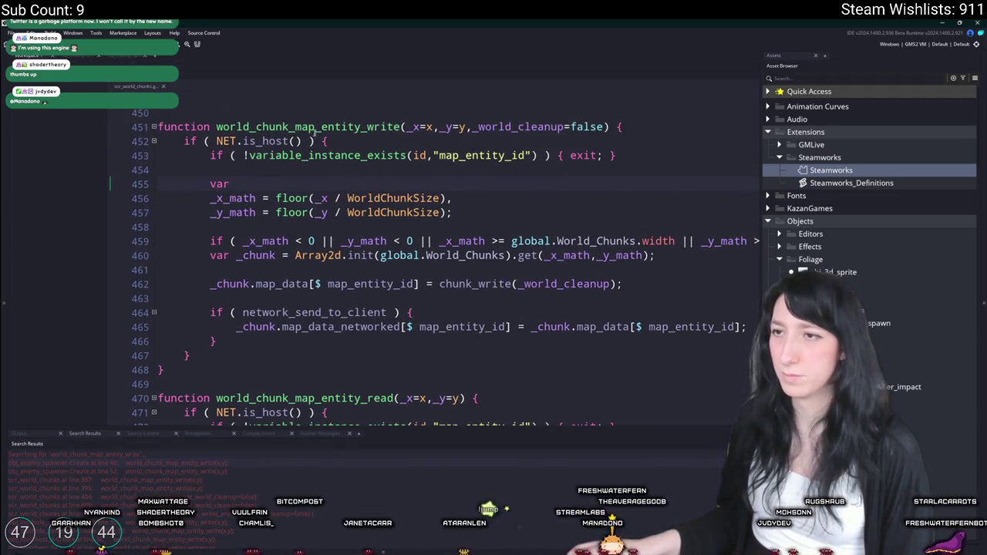
left_click(311, 125)
scroll(69, 289, "up", 3)
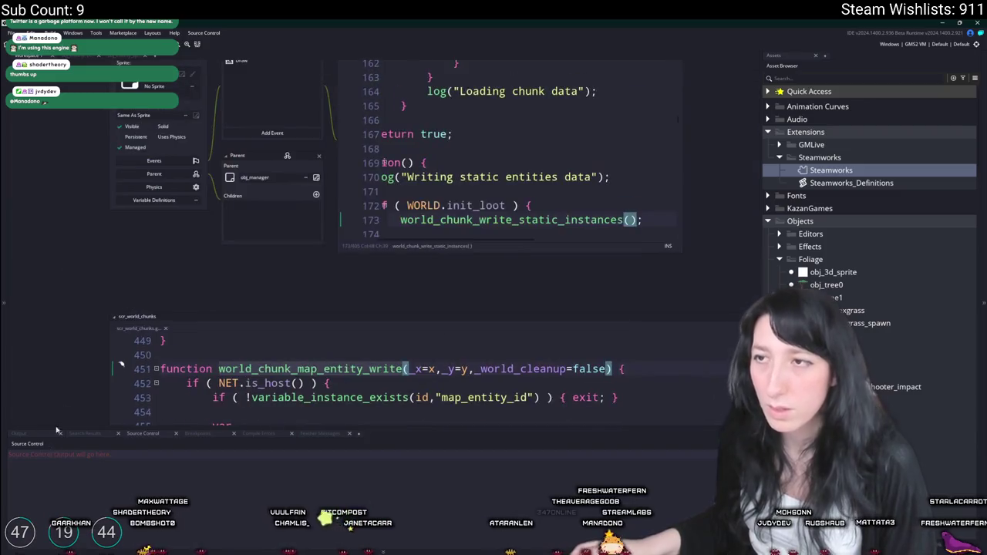
scroll(149, 147, "down", 2)
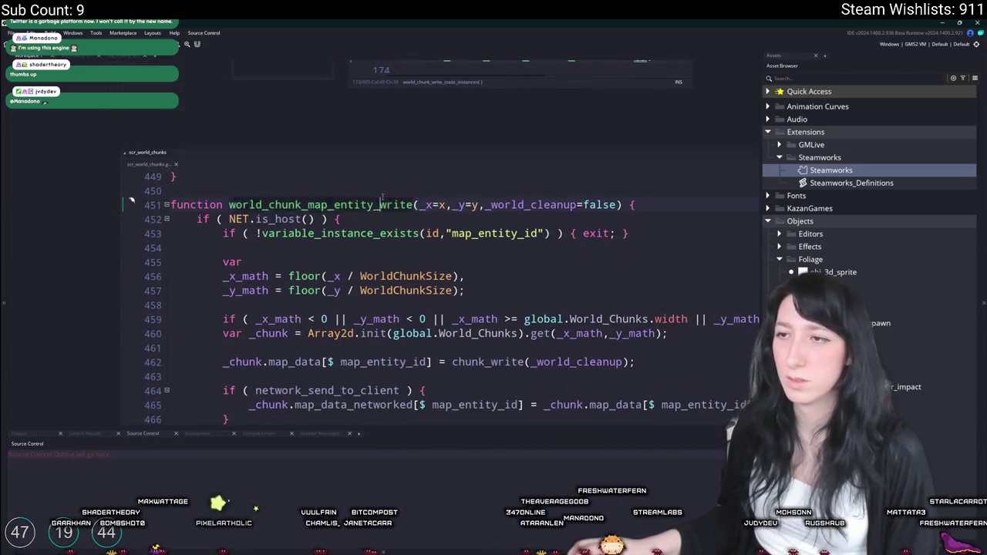
scroll(227, 342, "up", 3)
scroll(228, 342, "up", 1)
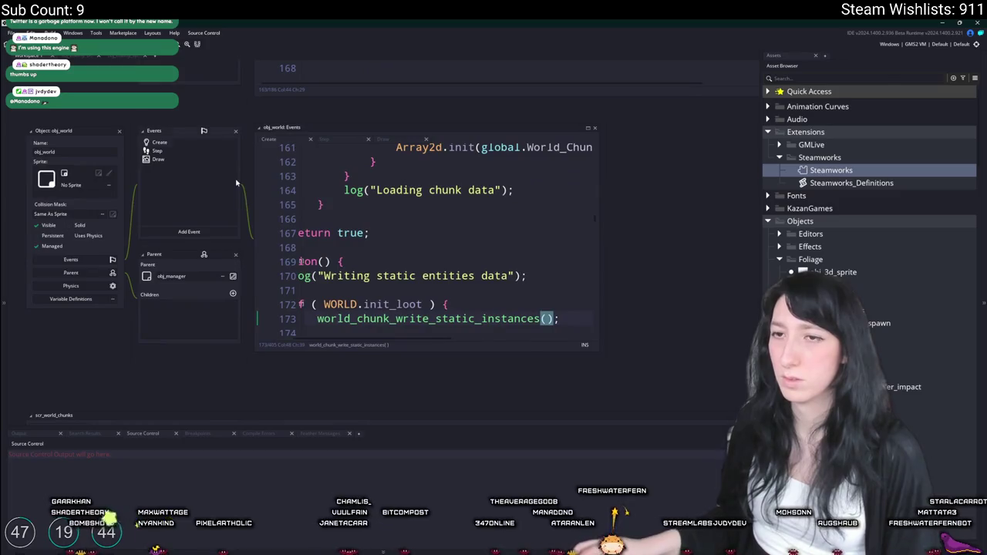
scroll(236, 183, "up", 3)
Step: Select the world_chunk_write_static_instances call on line 173 and open its definition
left_click(466, 308)
key("Down")
key("Down")
key("Down")
key("End")
key("Left")
key("Left")
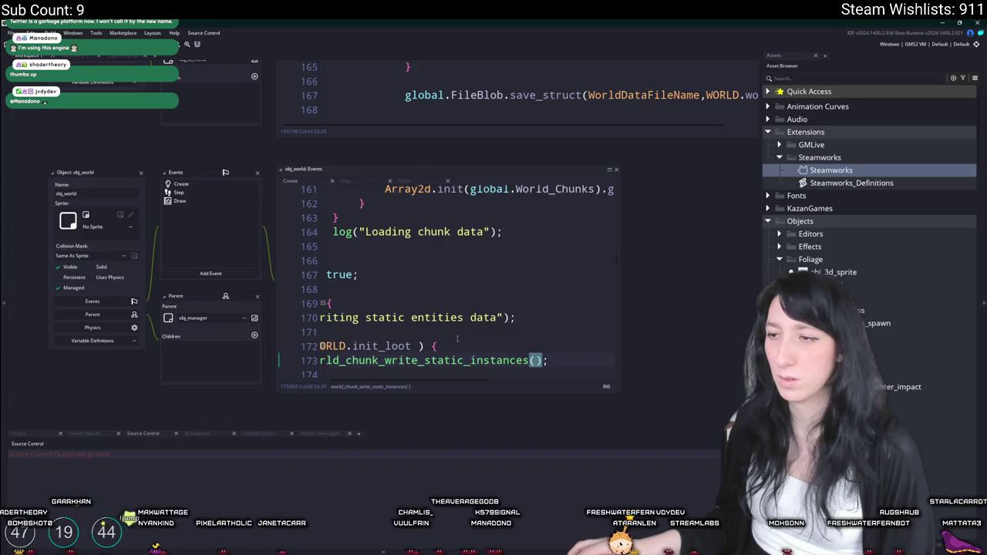
key("Down")
key("shift+Up")
key("shift+Home")
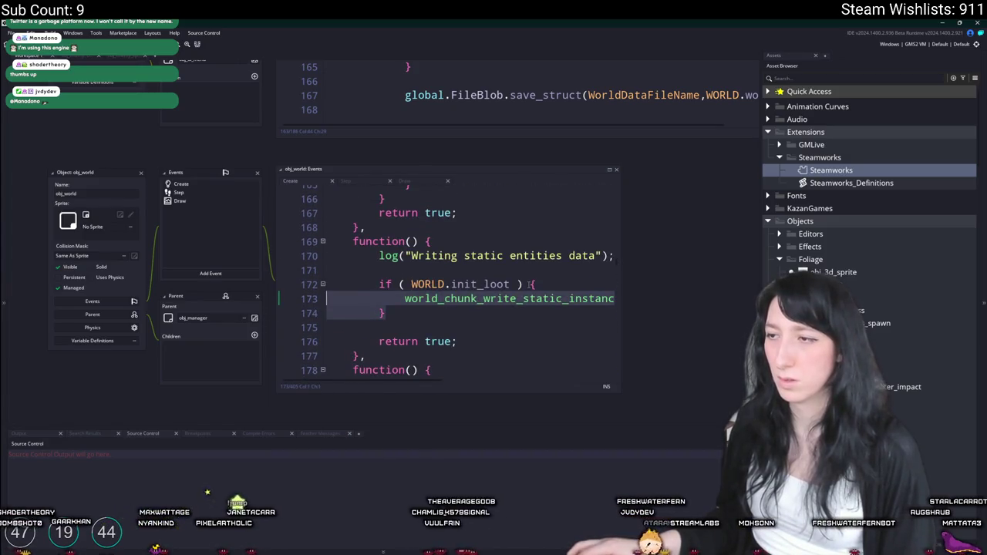
middle_click(605, 298)
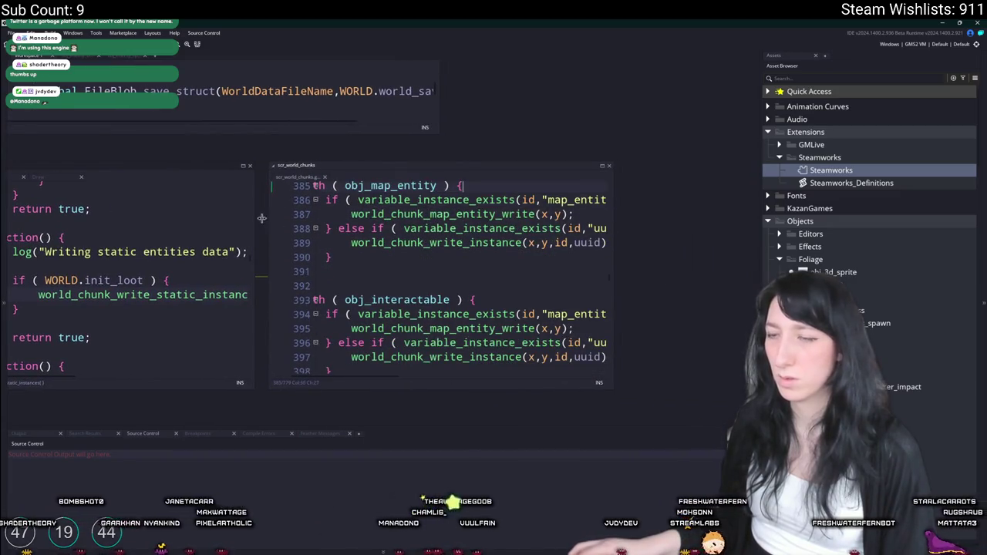
key("ctrl+w")
Step: Search the project for 'save' and open the Save and quit match in obj_ui_mainmenu
key("ctrl+f")
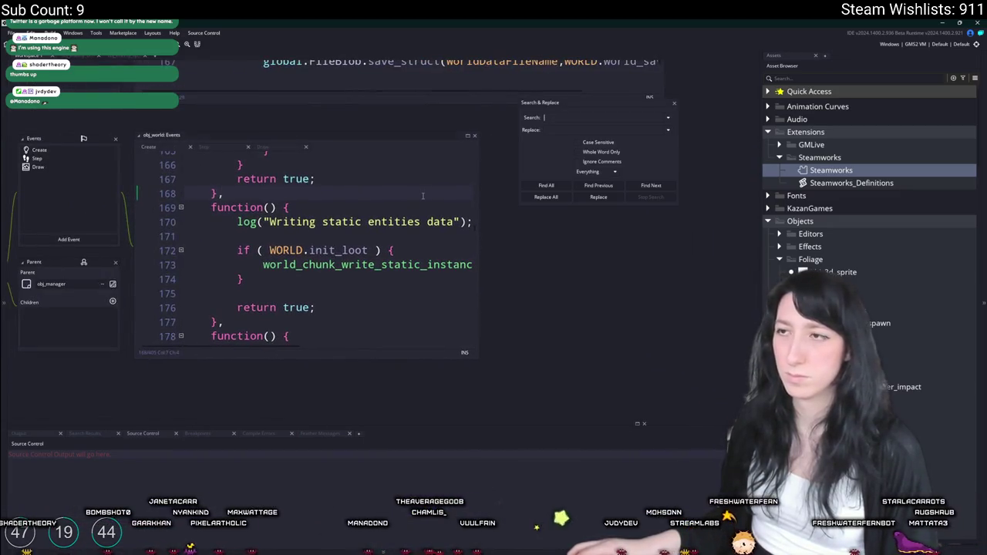
type("save")
key("Return")
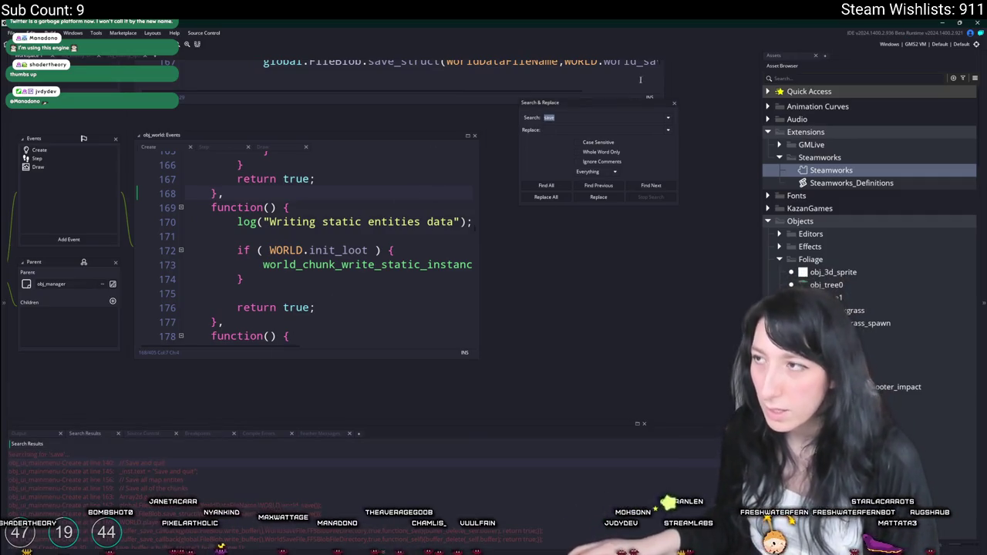
double_click(157, 463)
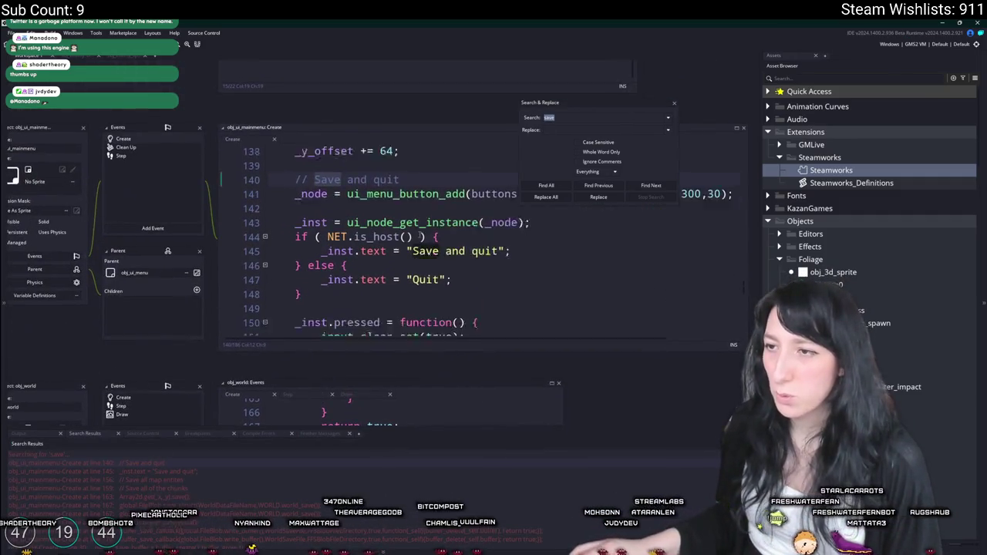
scroll(436, 235, "down", 5)
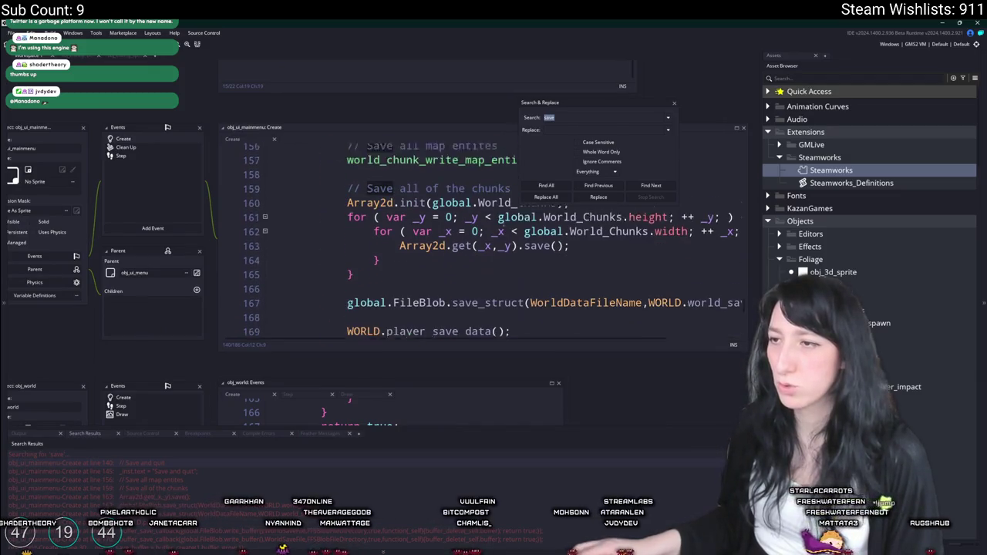
scroll(580, 271, "up", 2)
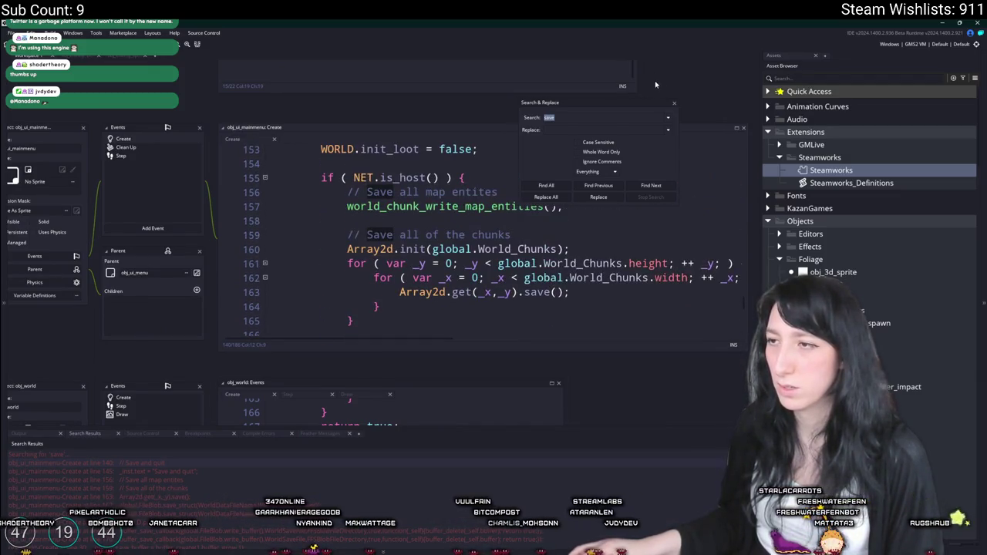
left_click(674, 103)
Step: Pass true to the world_chunk_write_map_entities() call on line 157
left_click(564, 206)
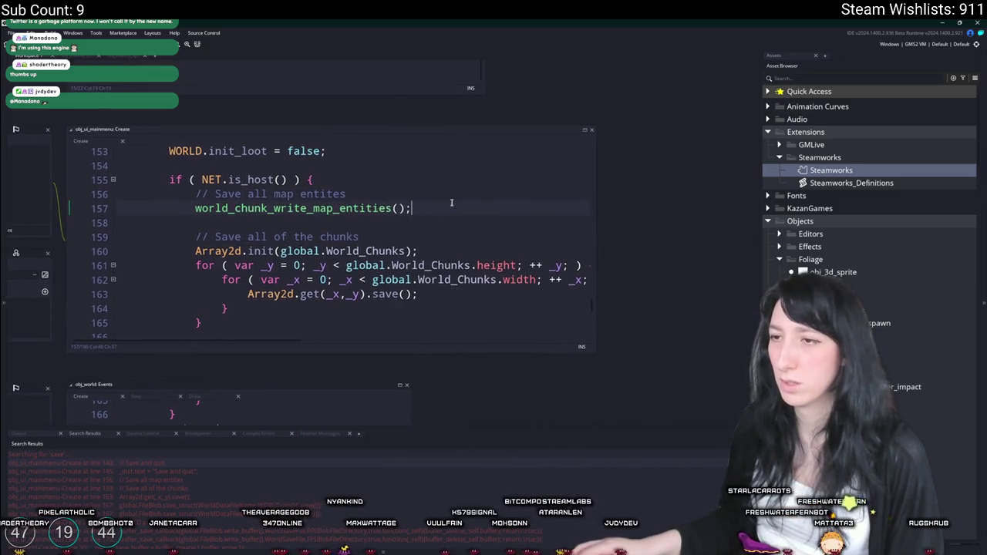
double_click(339, 208)
key("ctrl+f")
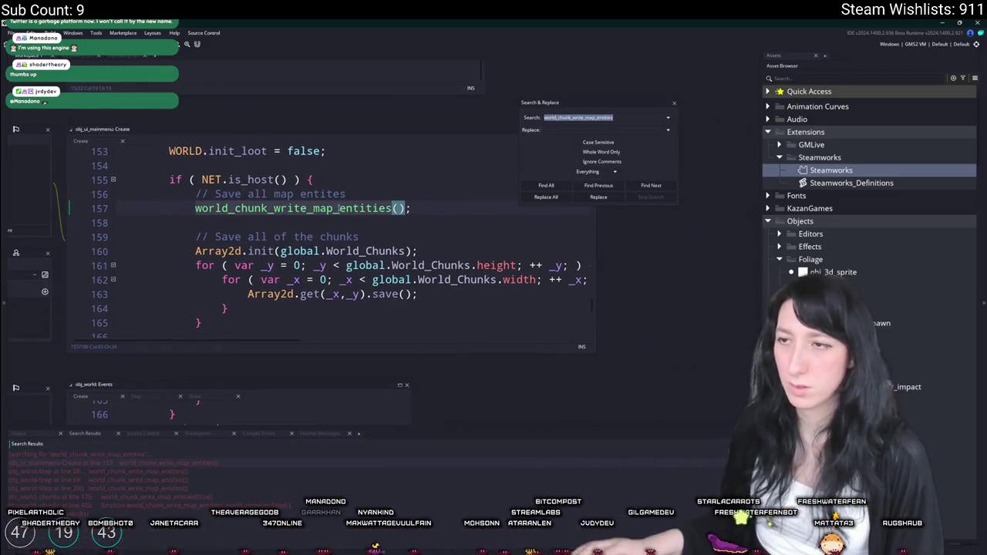
left_click(397, 208)
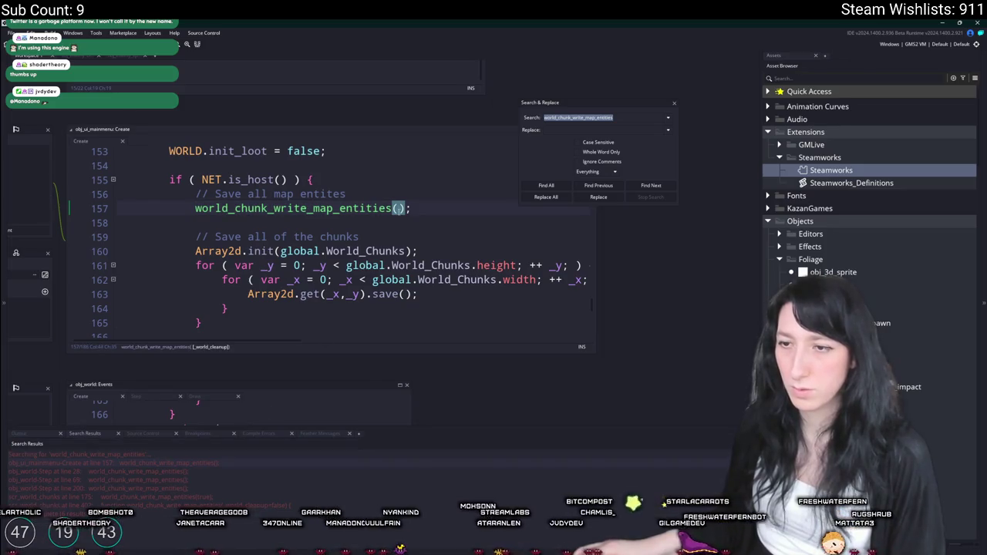
type("true")
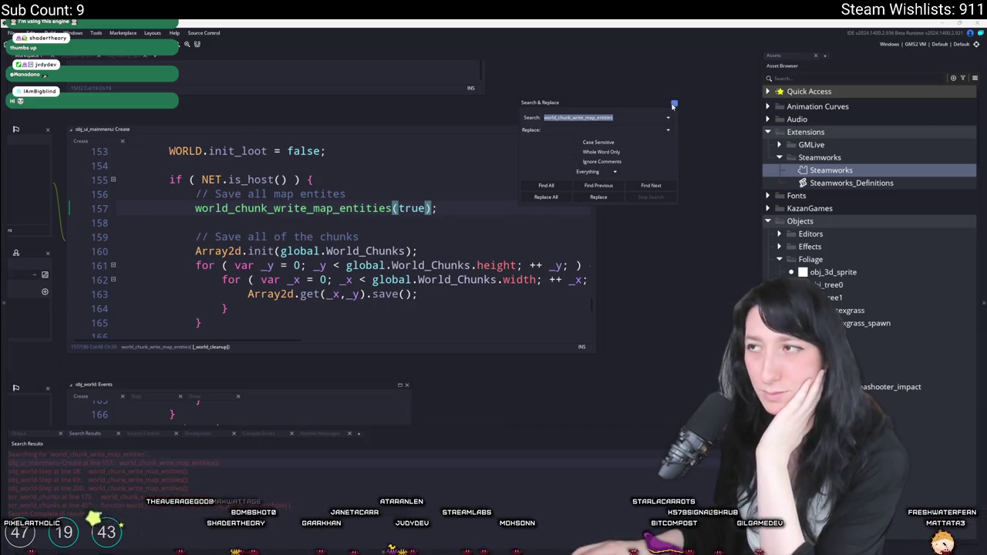
left_click(674, 105)
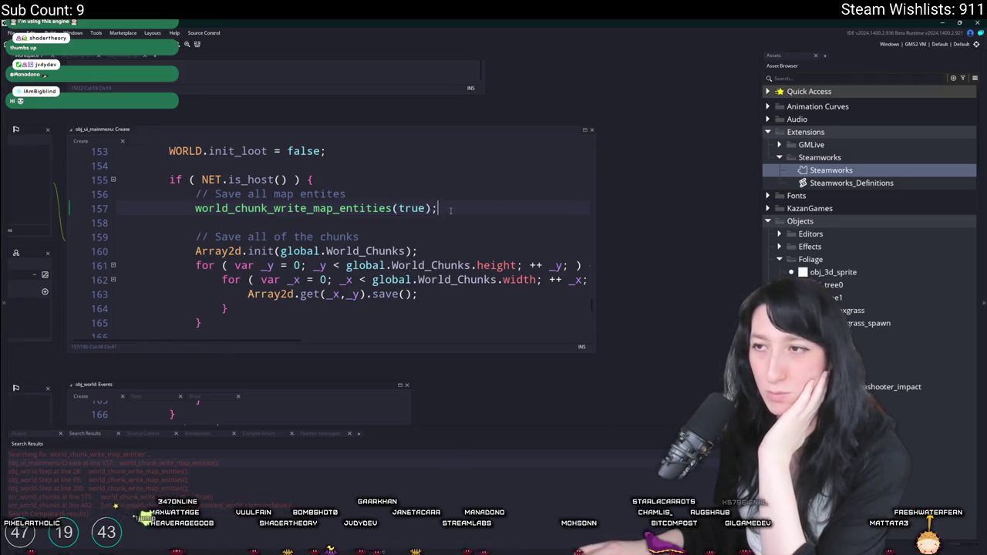
Step: Open the map-entity write call in scr_world_chunks and look through the open code files
left_click_drag(450, 211, 531, 245)
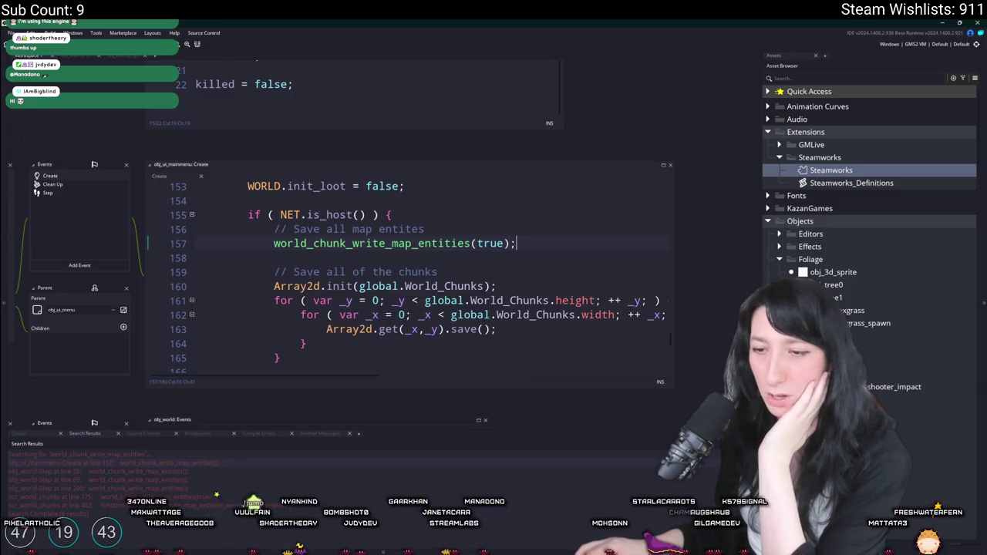
double_click(154, 498)
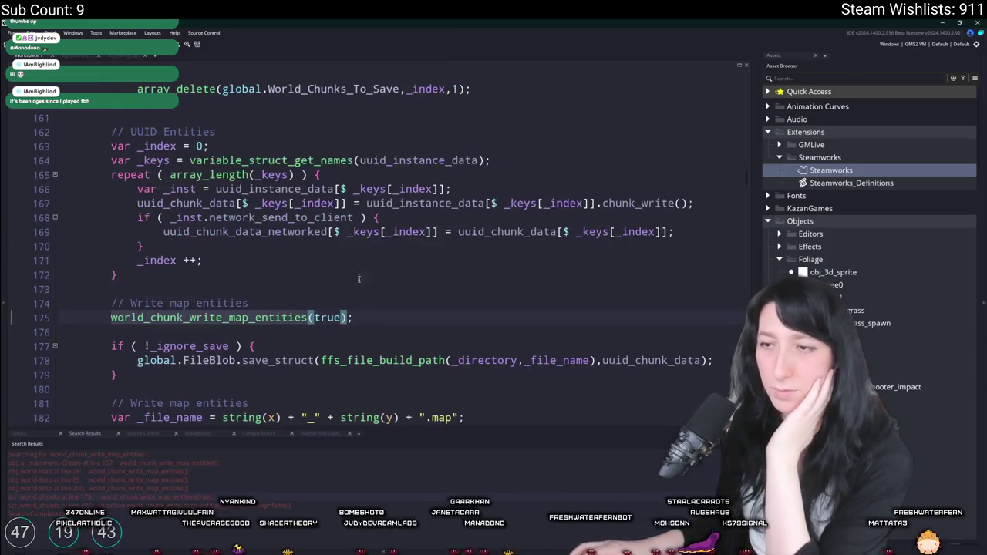
key("ctrl+End")
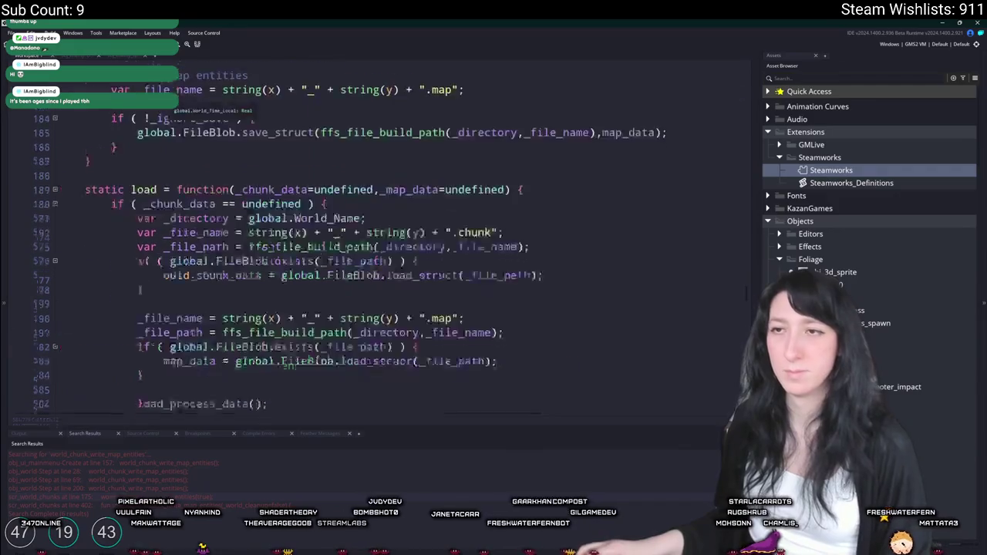
scroll(190, 186, "up", 10)
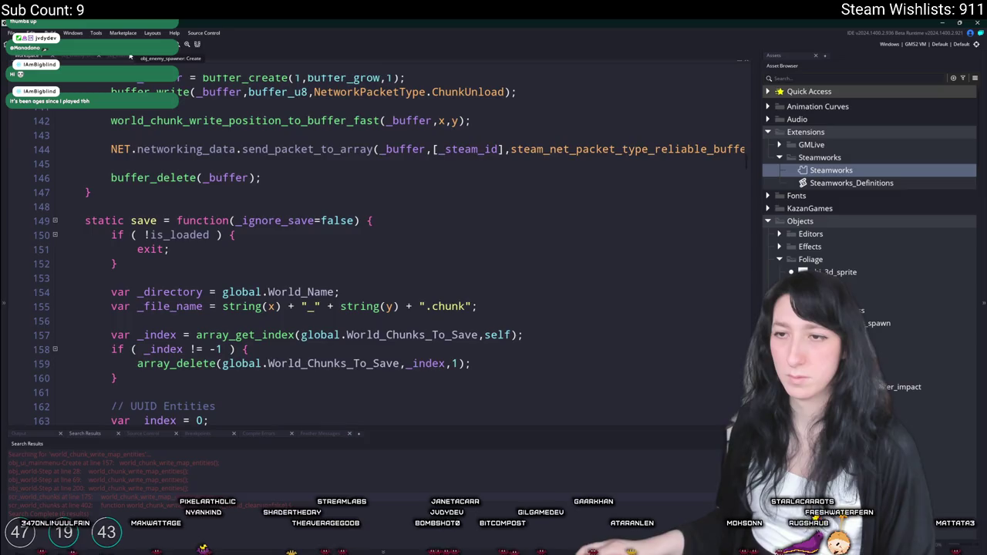
left_click(92, 55)
left_click(74, 56)
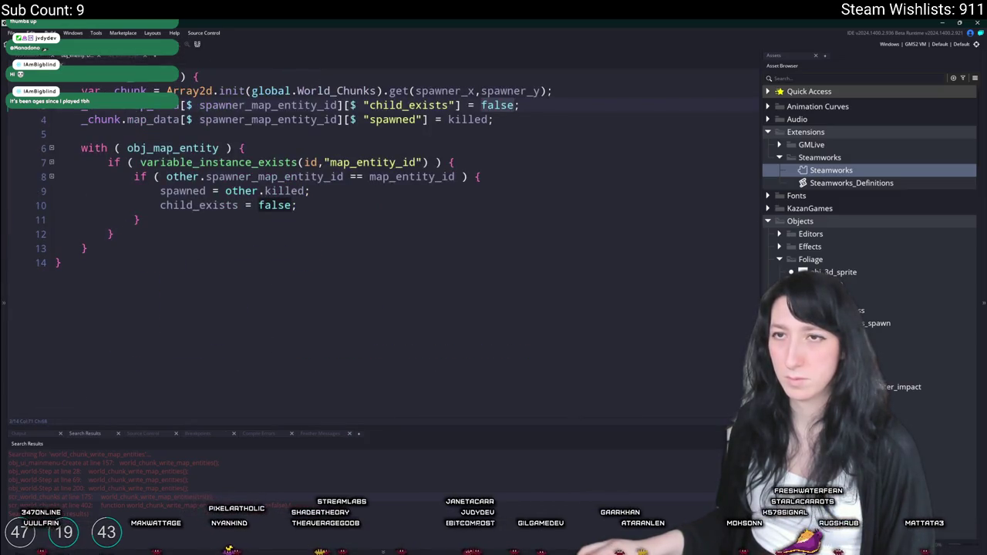
left_click(98, 55)
Step: Find the Save and quit code in obj_ui_mainmenu and enlarge its code window
key("ctrl+f")
type("t")
key("Return")
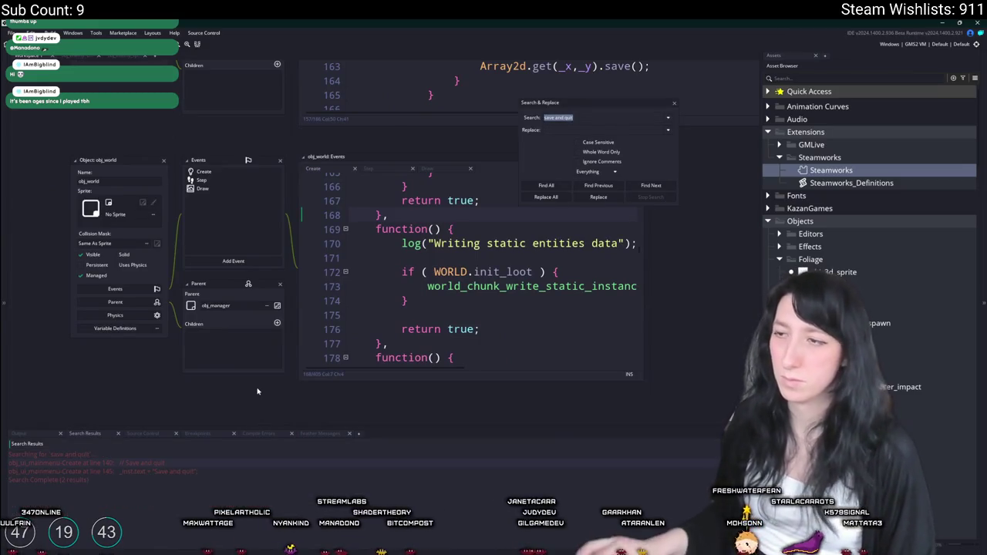
double_click(213, 472)
scroll(478, 255, "down", 3)
scroll(478, 254, "down", 3)
scroll(478, 255, "up", 3)
left_click(295, 273)
left_click(673, 102)
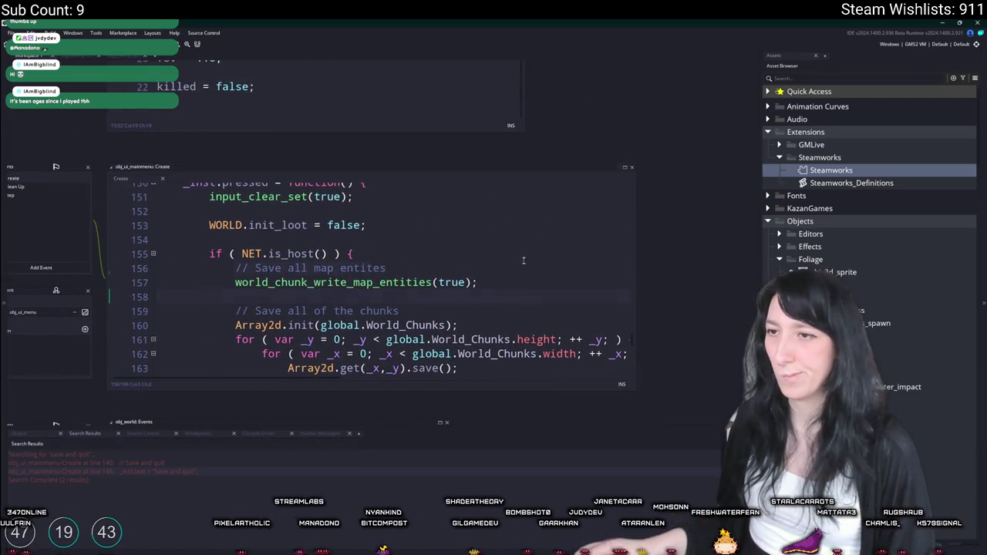
left_click(387, 267)
scroll(430, 257, "down", 3)
left_click_drag(428, 244, 434, 383)
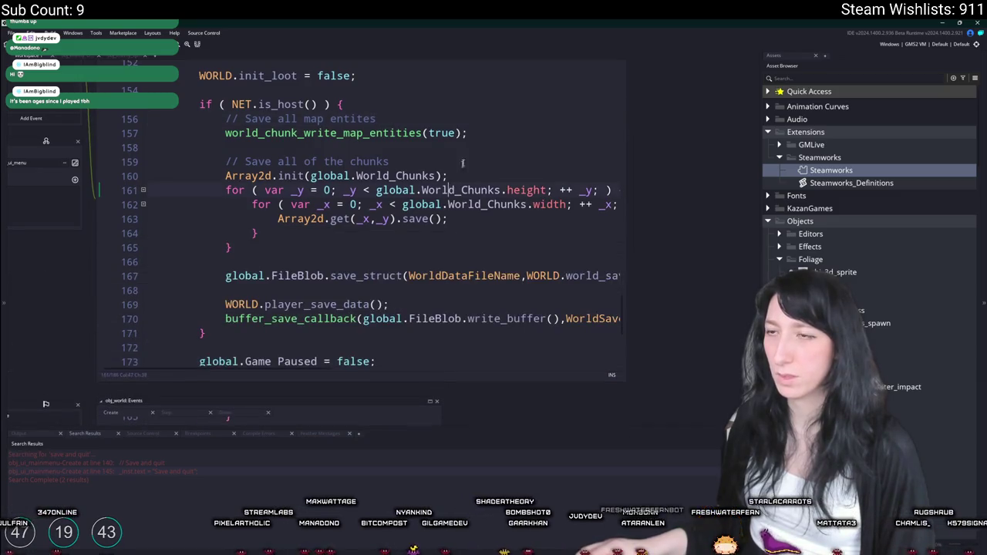
Step: Search for 'save = func' and open the chunk save function in scr_world_chunks
double_click(412, 219)
key("ctrl+f")
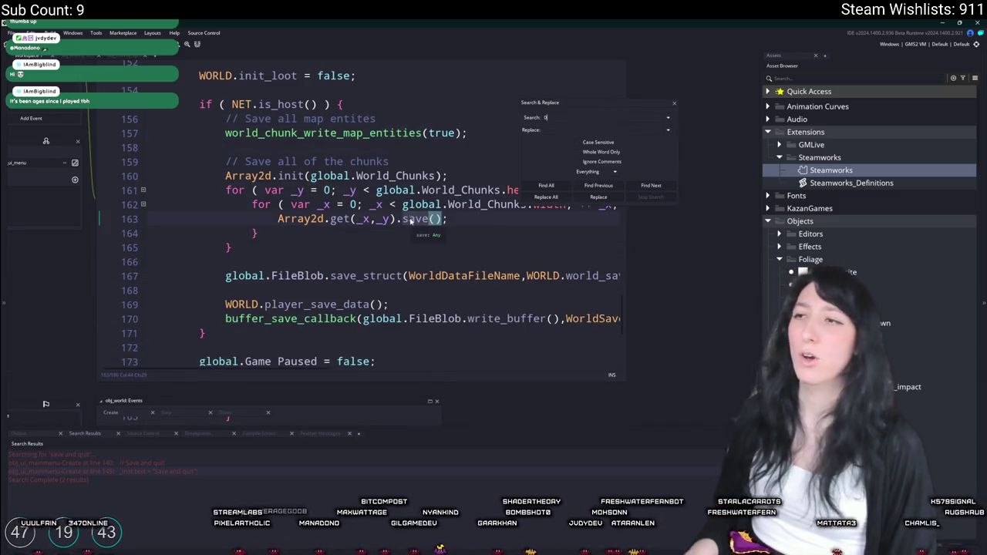
type("save = func")
key("Return")
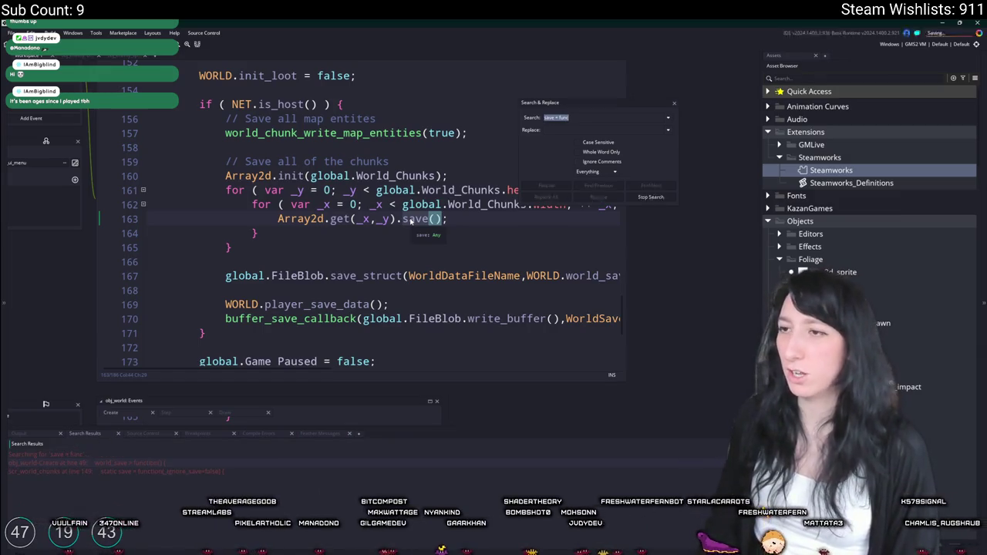
double_click(227, 463)
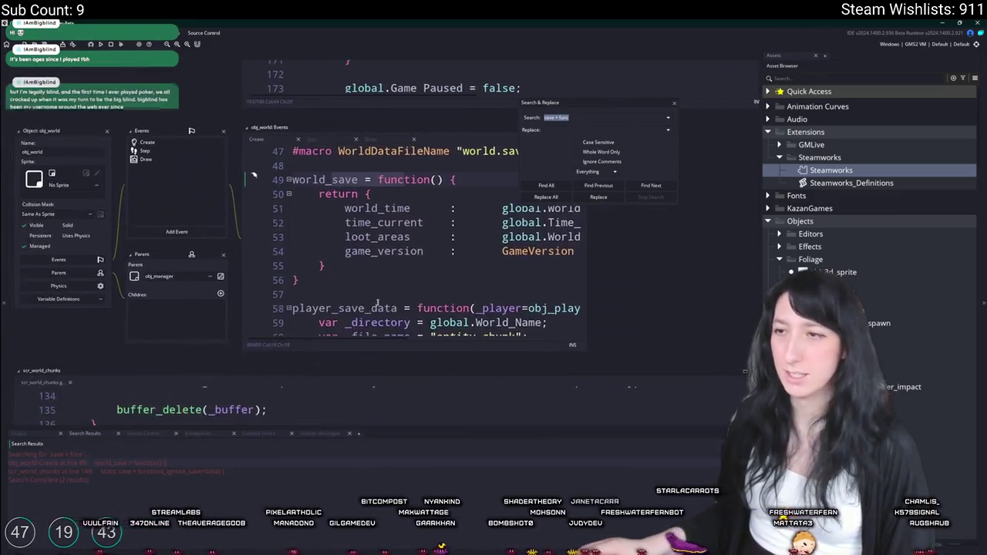
double_click(231, 470)
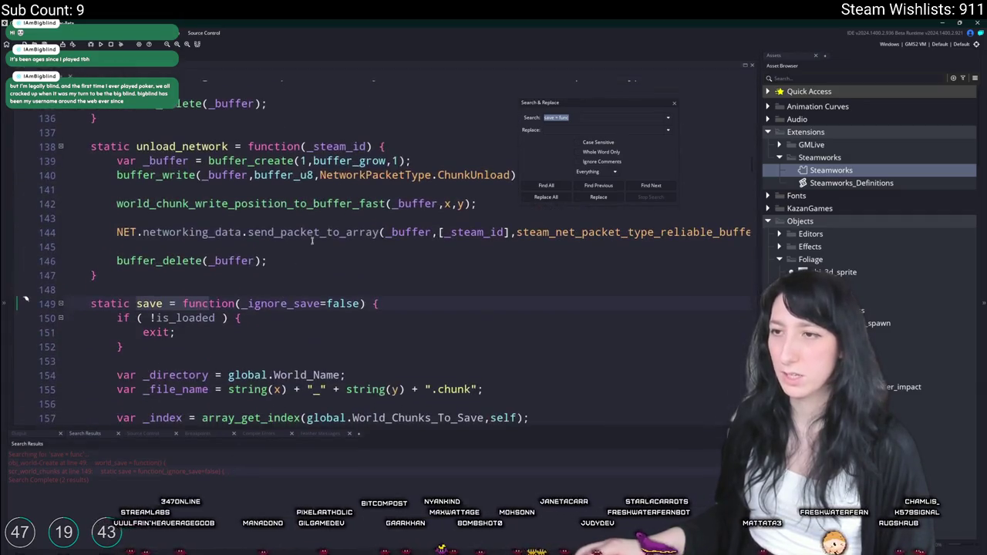
Step: Delete the map-entity write lines 173–175 from chunk save, then build and run with F5
scroll(404, 303, "down", 5)
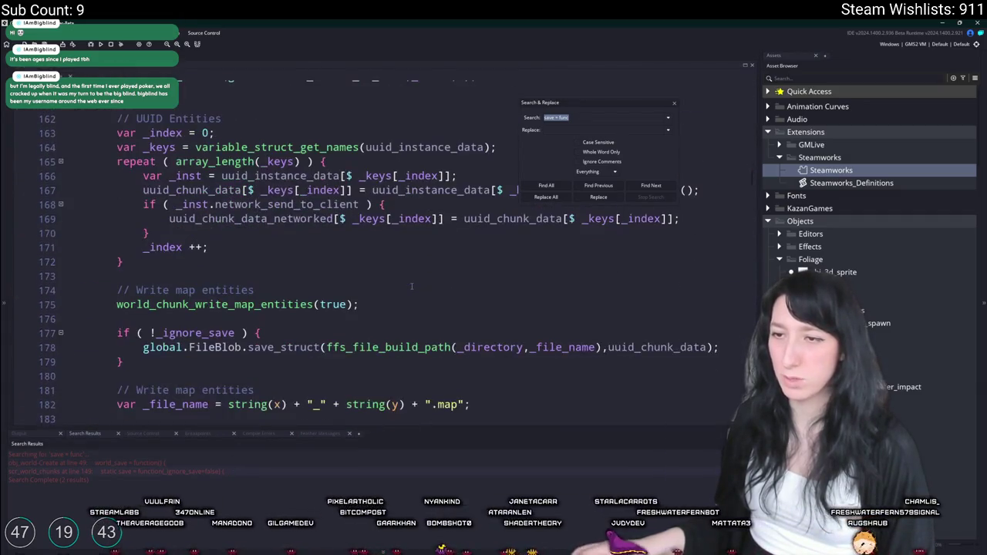
left_click_drag(403, 301, 71, 277)
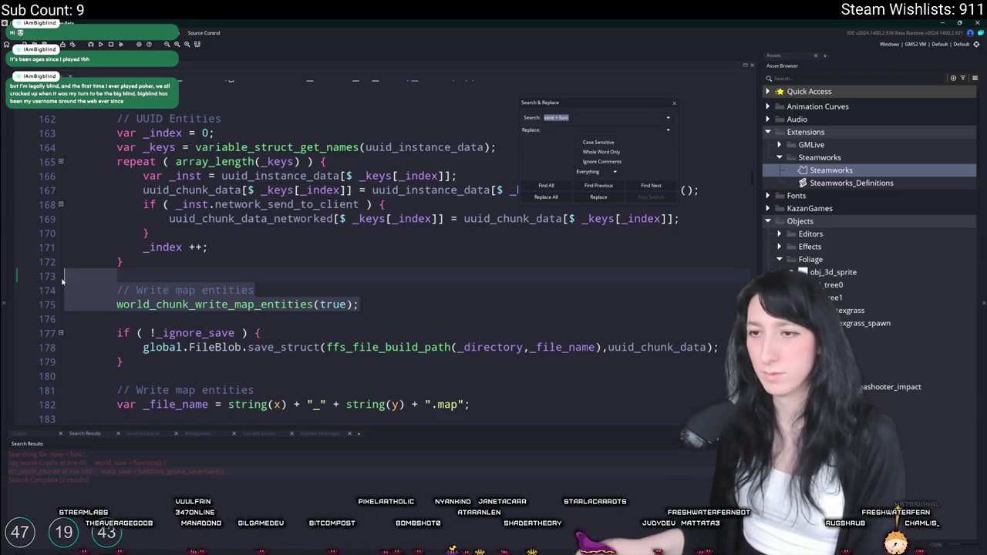
left_click(63, 281)
left_click_drag(383, 301, 88, 279)
key("BackSpace")
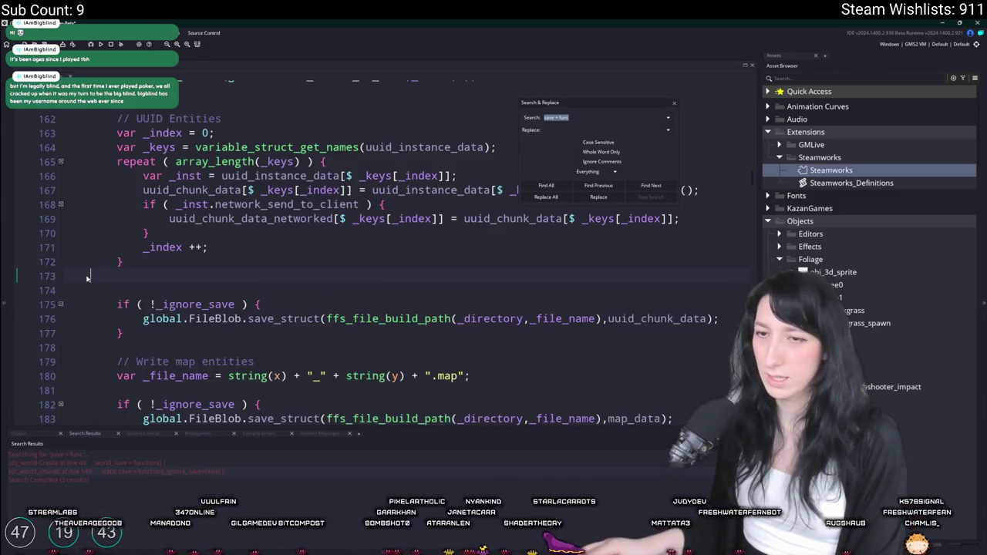
key("F5")
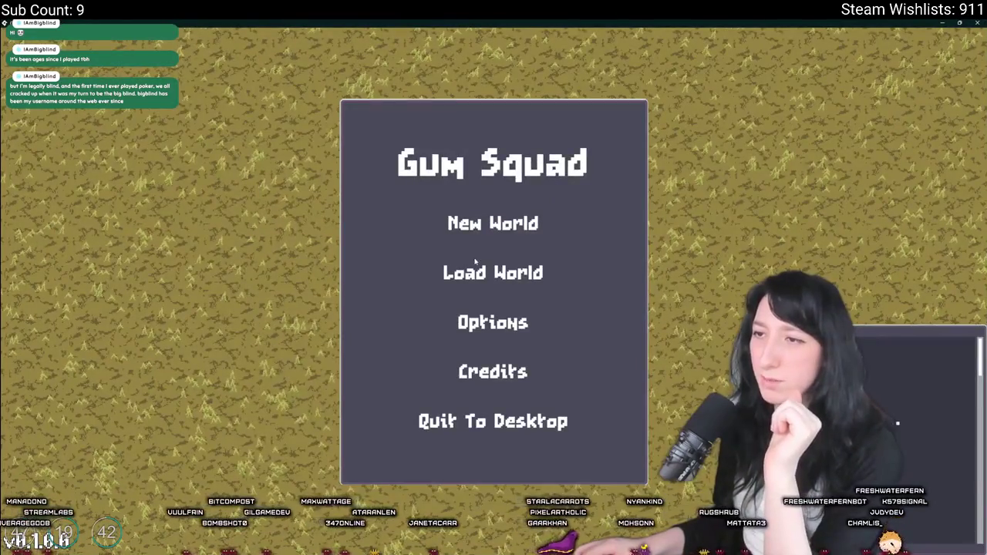
Step: Create the new world AdorableHeart as a Friends Only lobby
left_click(455, 263)
left_click(389, 220)
left_click(377, 384)
left_click(493, 223)
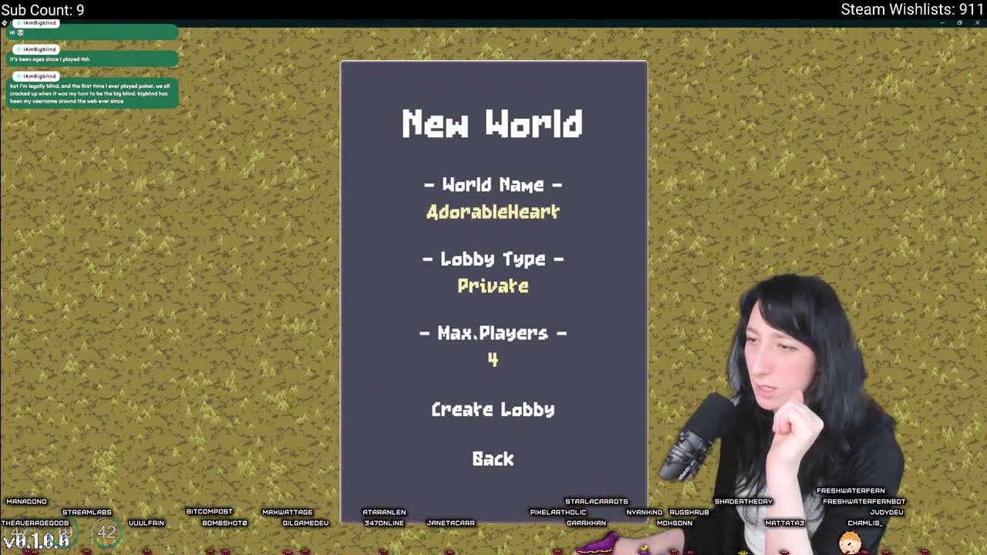
left_click(493, 286)
left_click(493, 409)
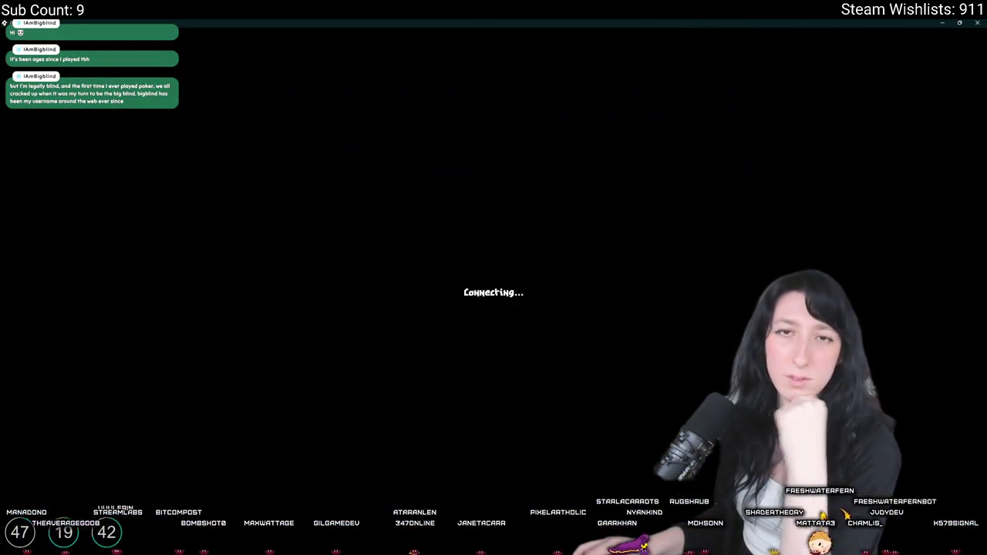
Step: Walk into the crate building, fight the enemies, then save and quit to the title menu
key("w")
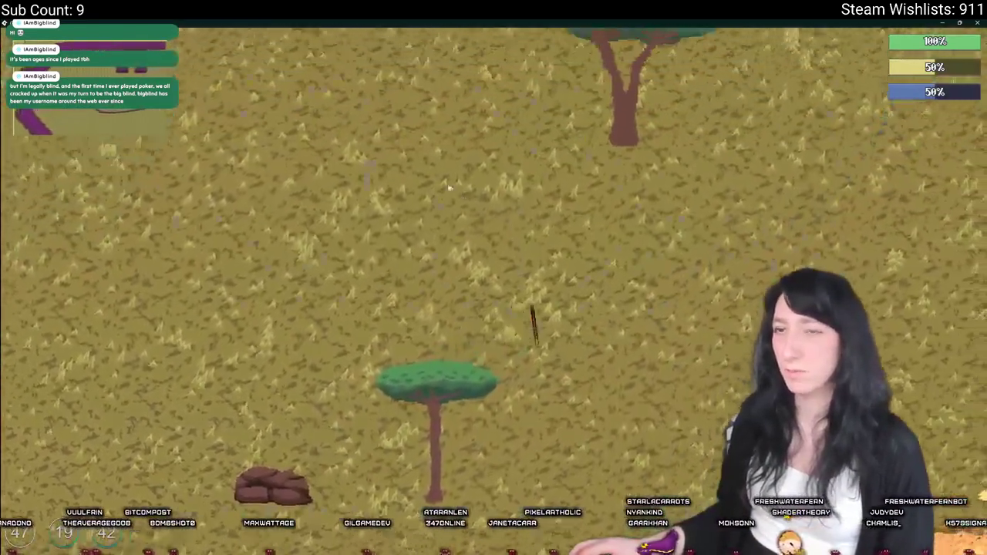
key("Tab")
key("Tab")
key("w")
key("d")
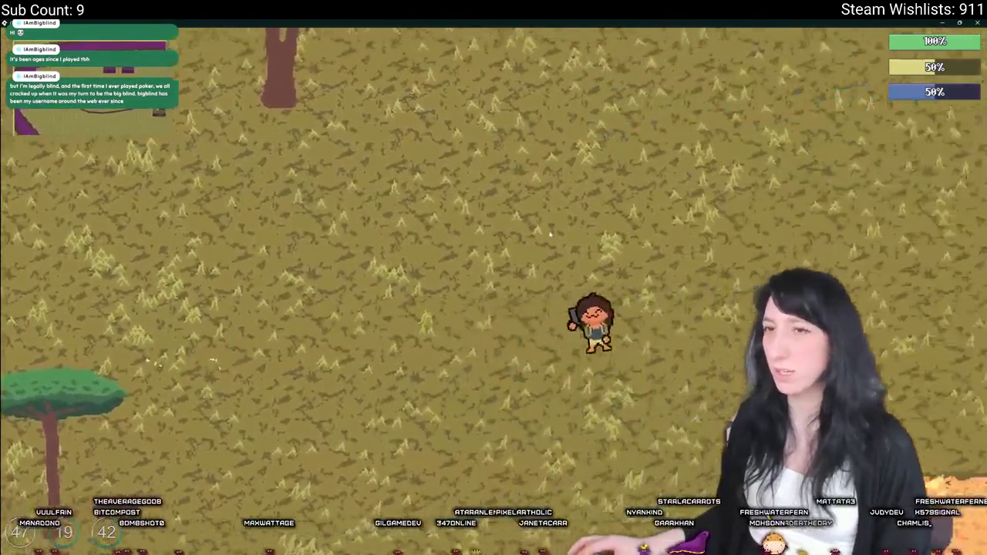
key("w")
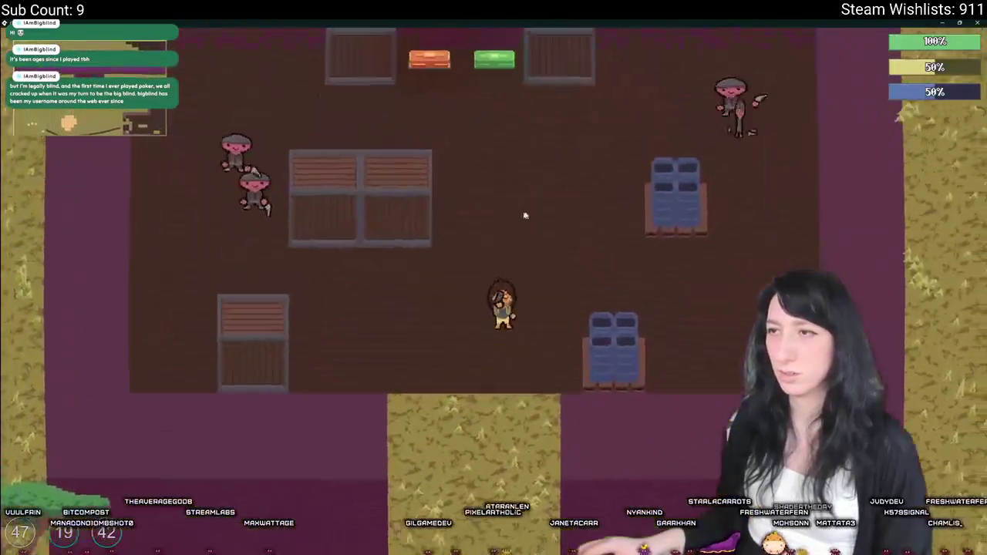
key("a")
left_click(425, 257)
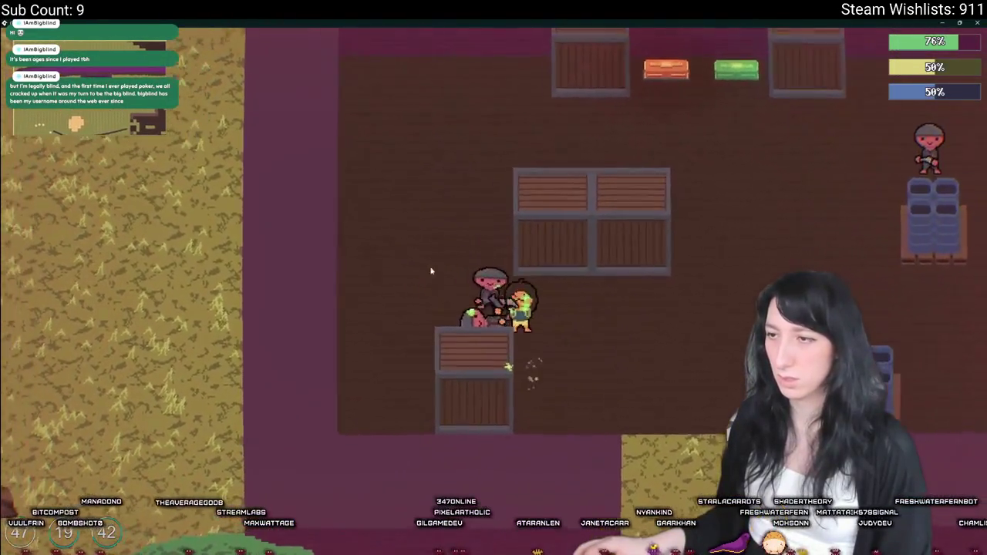
key("d")
key("s")
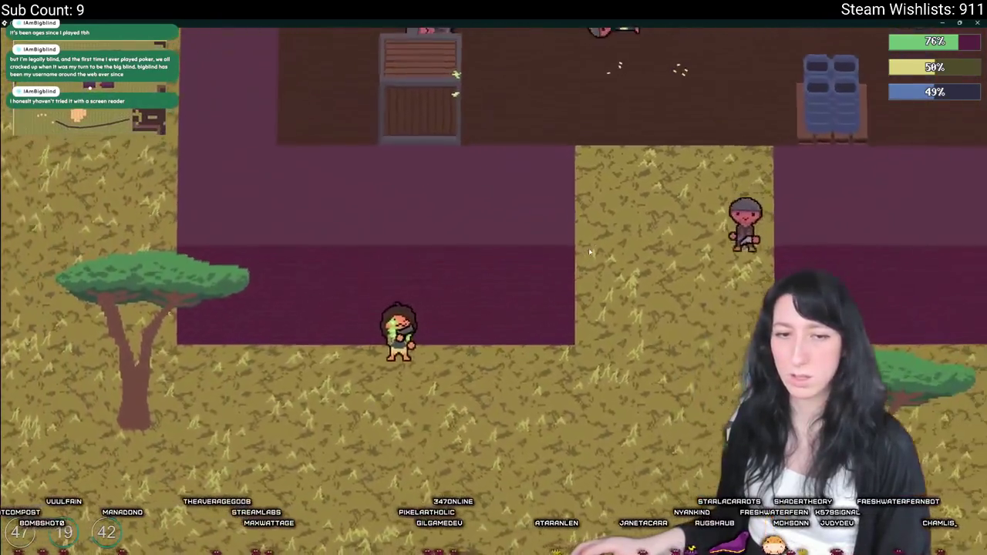
key("Escape")
left_click(550, 363)
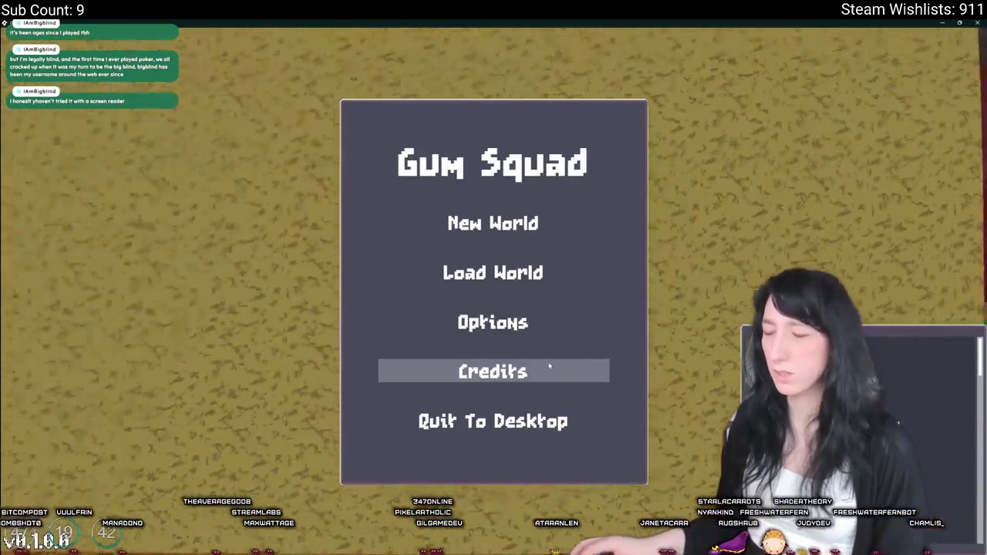
Step: Load the saved world in a Friends Only lobby
left_click(520, 276)
left_click(482, 210)
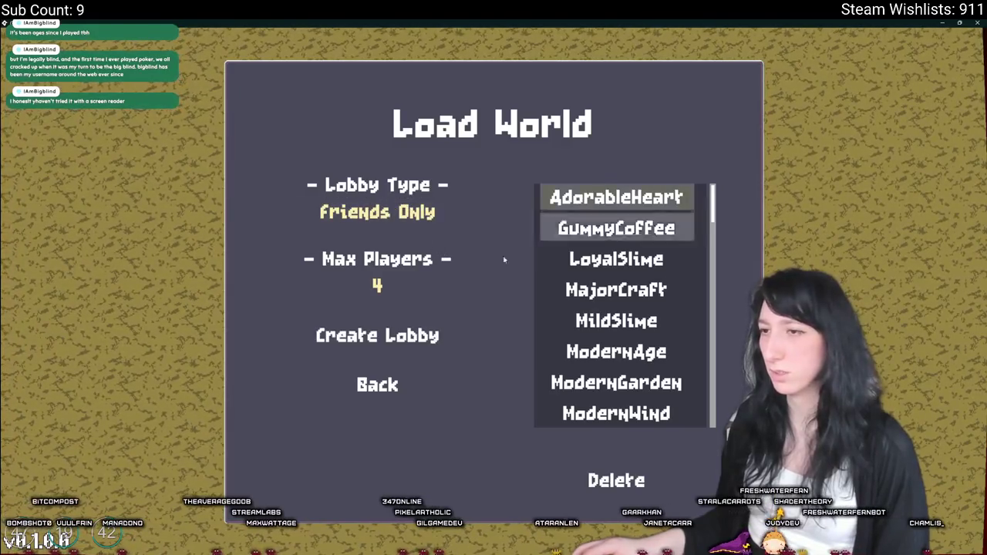
left_click(378, 339)
Step: Take the jars from both crate-house containers, walk out, and close the game window
key("w")
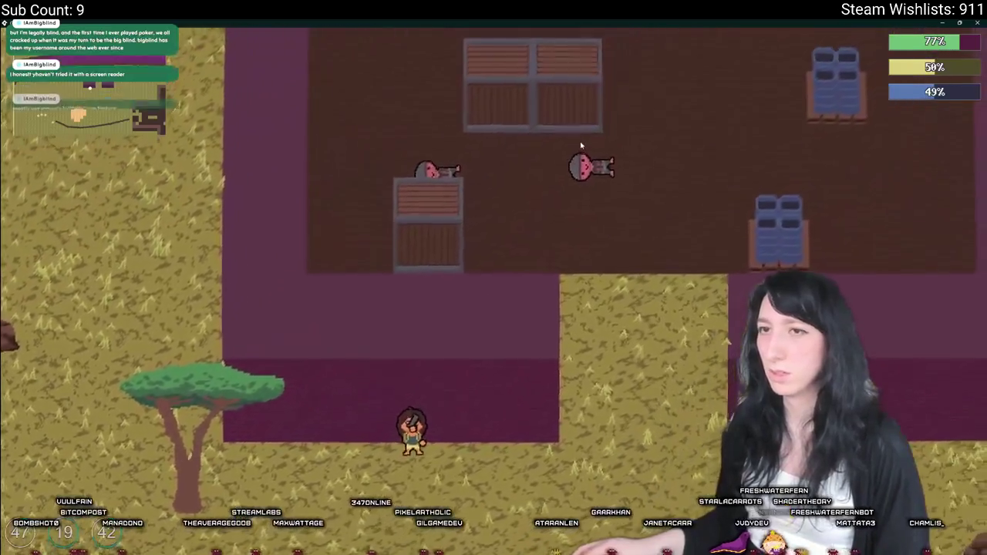
key("Tab")
left_click(180, 104)
key("Tab")
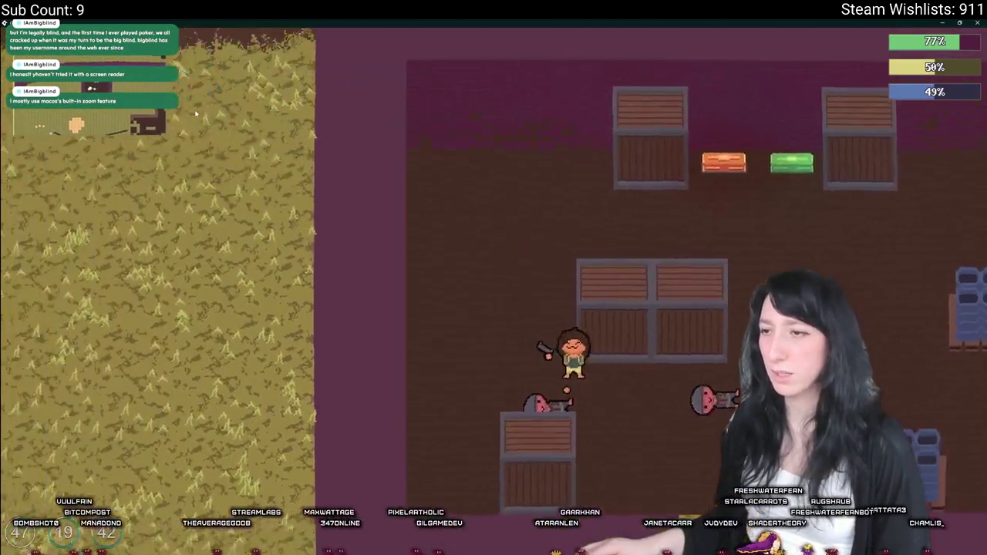
key("Tab")
left_click(180, 104)
left_click(180, 337)
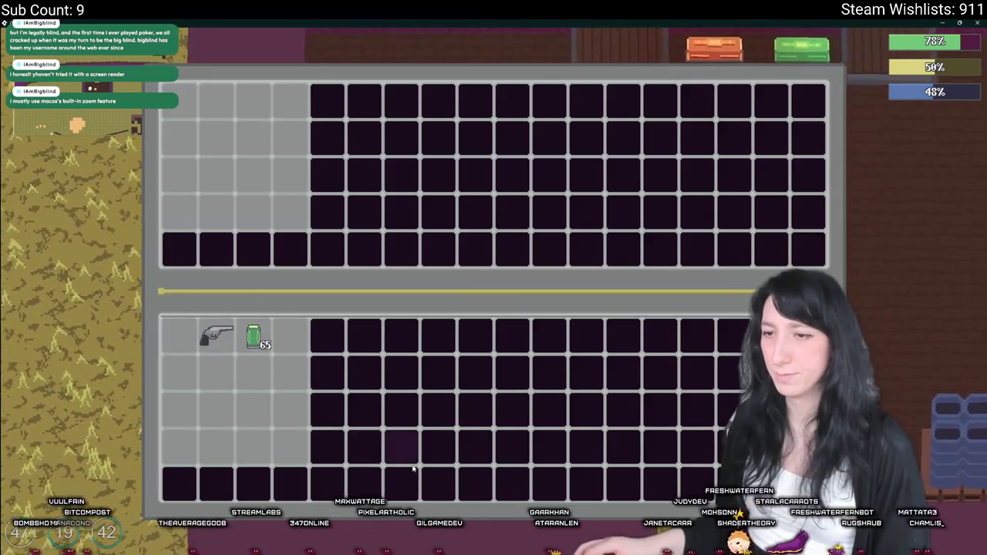
key("Tab")
key("s")
key("a")
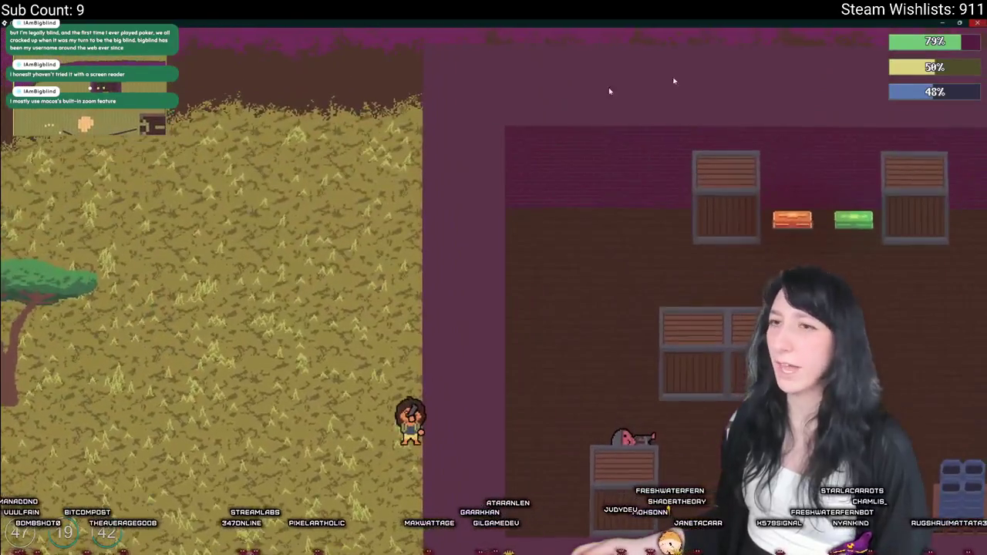
left_click(978, 23)
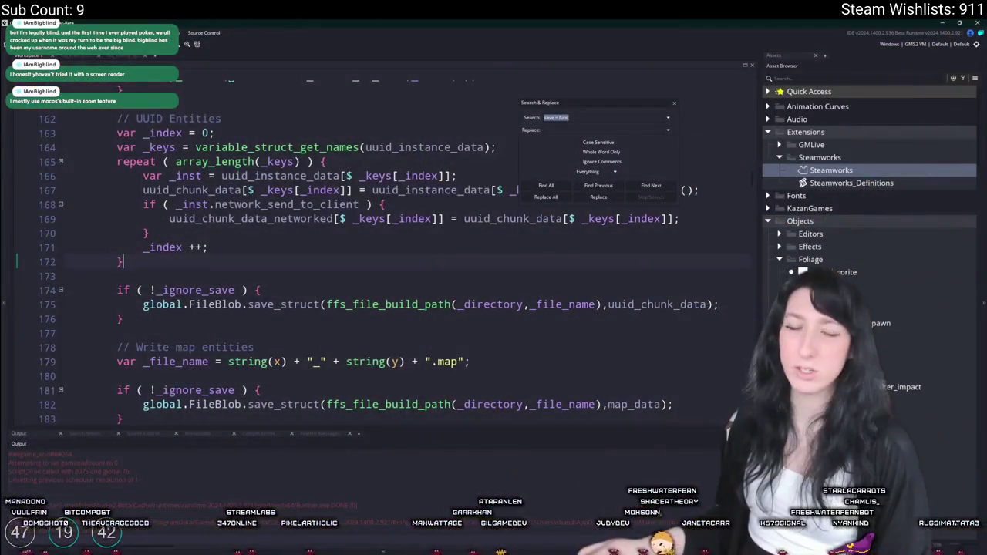
Step: Open File Explorer at %localappdata% and locate the Gum_Squad folder
left_click(433, 549)
left_click(682, 75)
type("%")
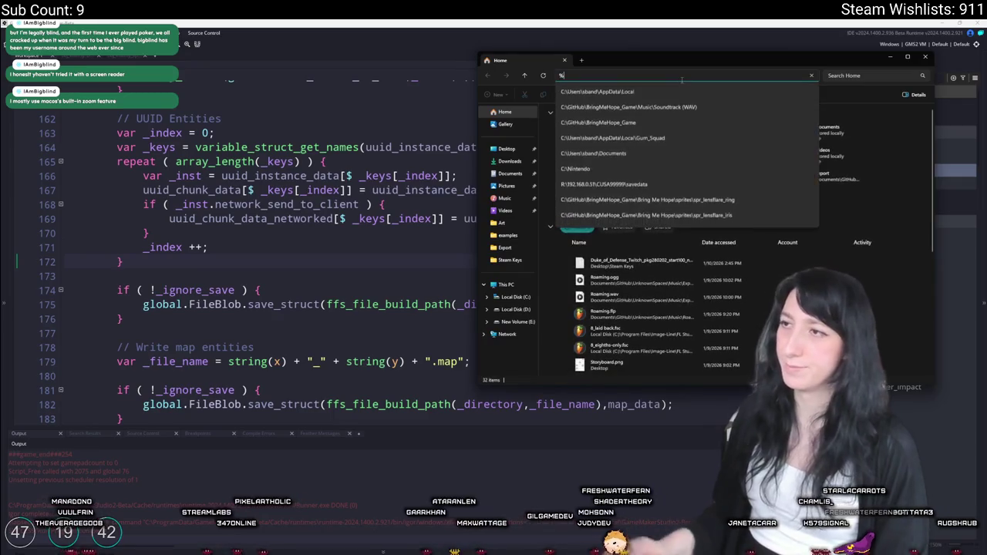
type("%")
key("Return")
left_click(652, 122)
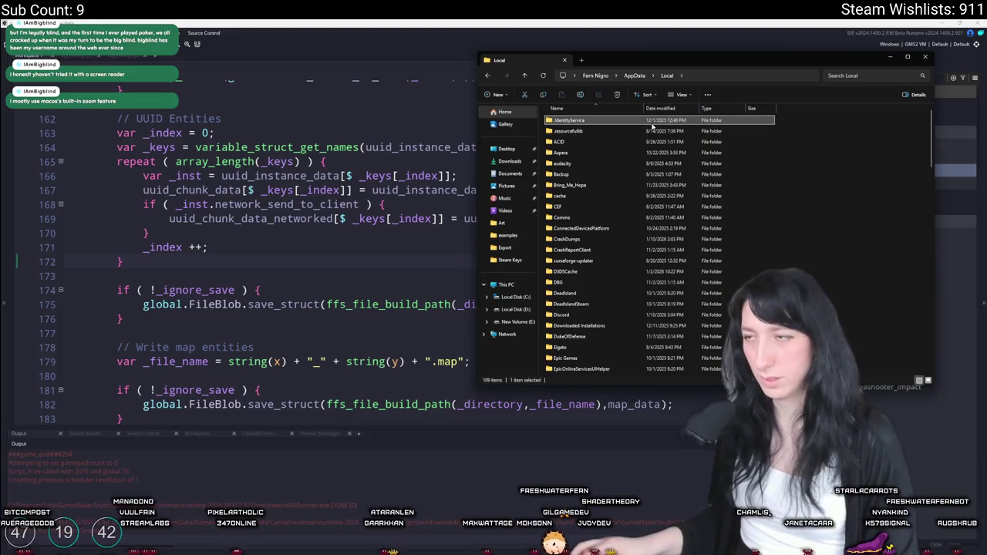
left_click(798, 201)
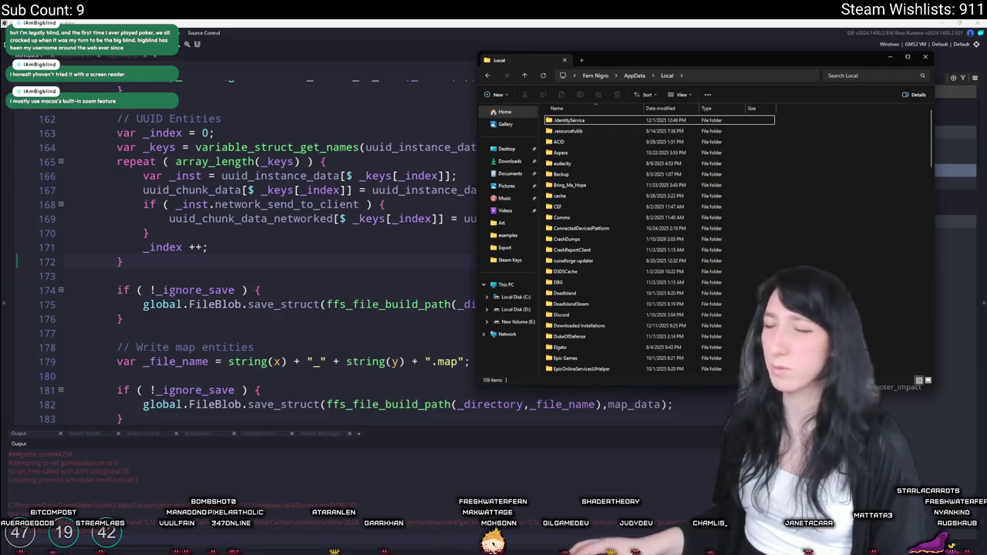
left_click(701, 219)
scroll(701, 221, "down", 3)
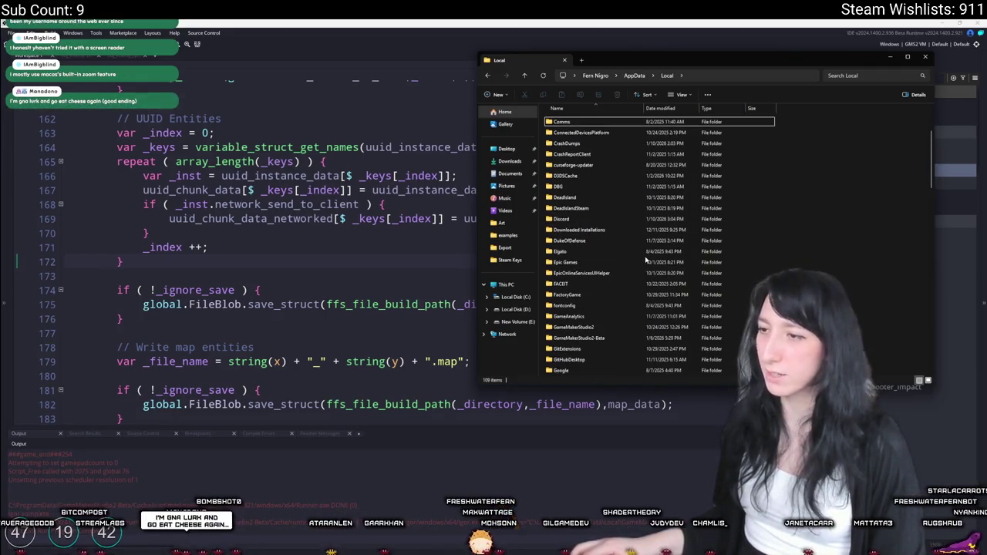
left_click(613, 283)
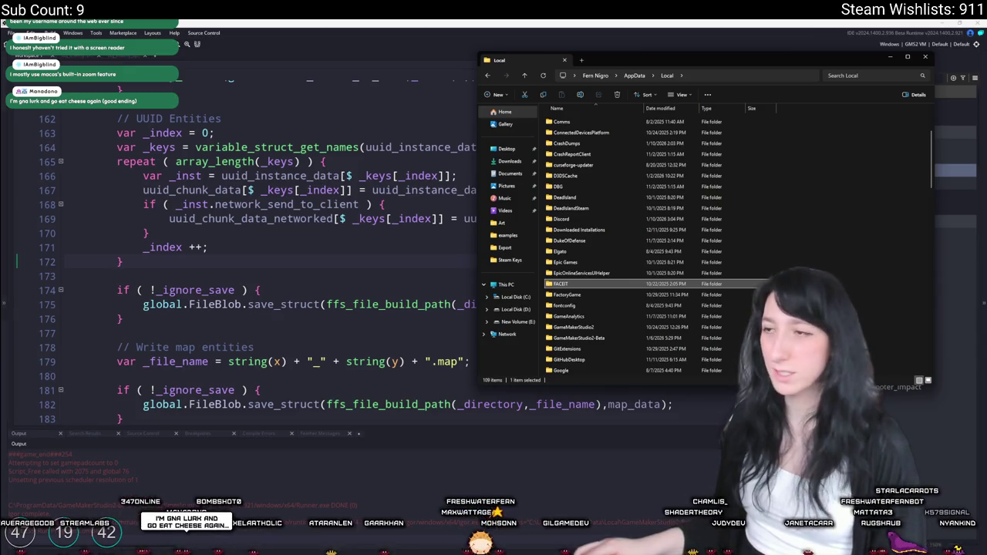
left_click(609, 274)
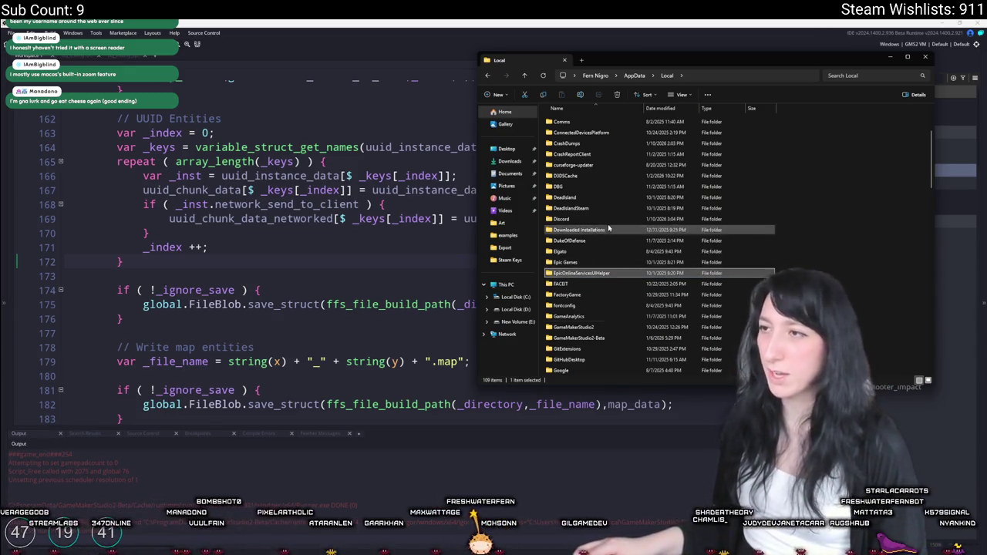
left_click(575, 316)
scroll(579, 349, "down", 2)
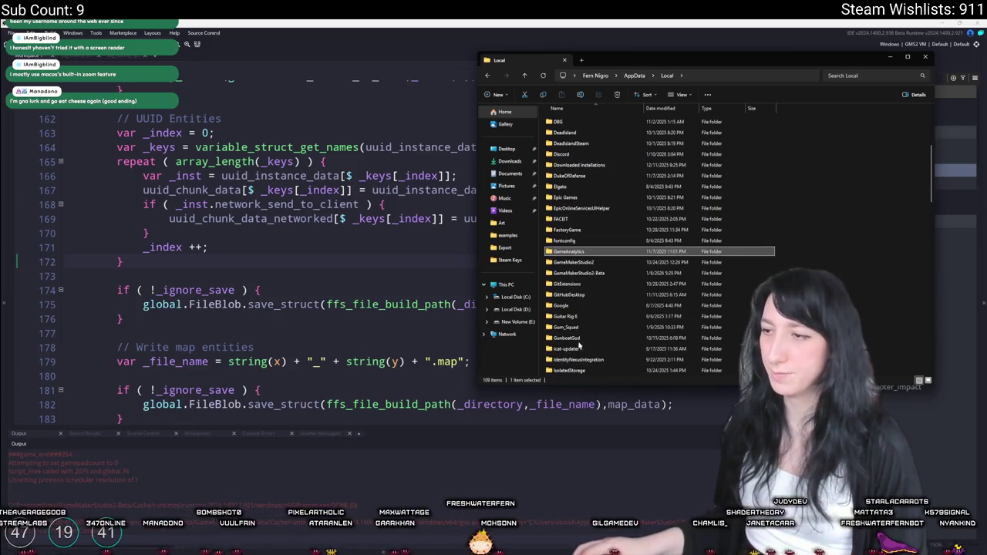
Step: Delete the user folder inside Gum_Squad and return to GameMaker
double_click(574, 327)
left_click_drag(626, 254, 592, 127)
left_click(591, 123)
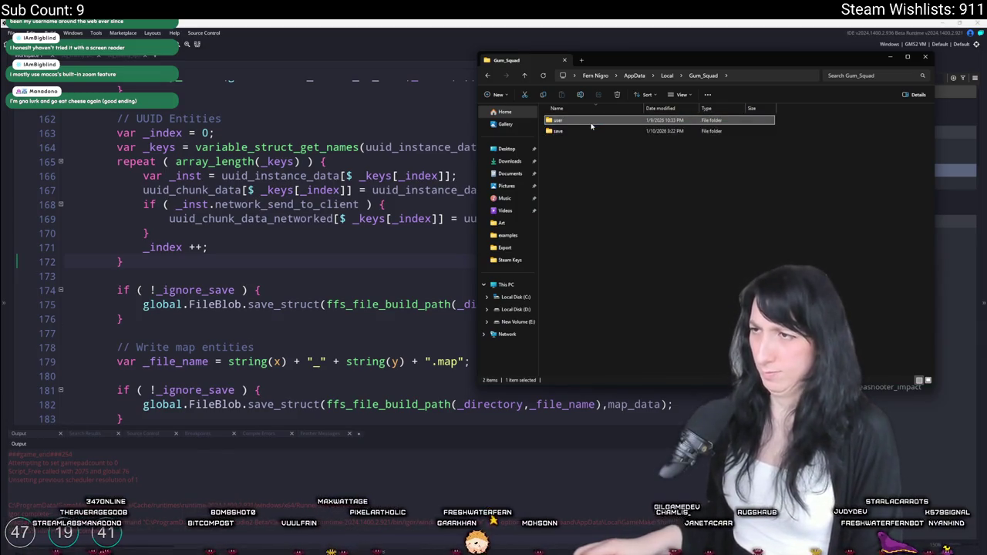
key("Delete")
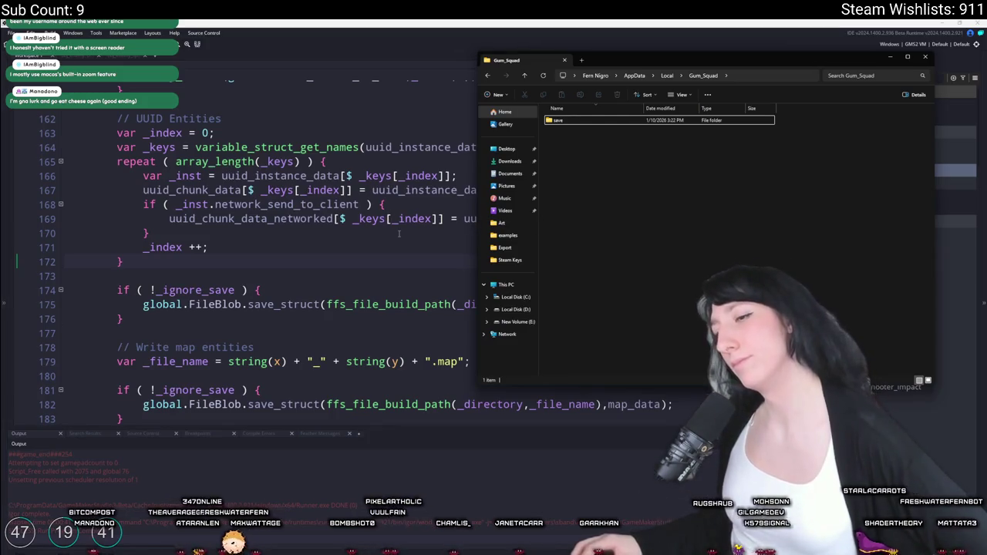
left_click(319, 283)
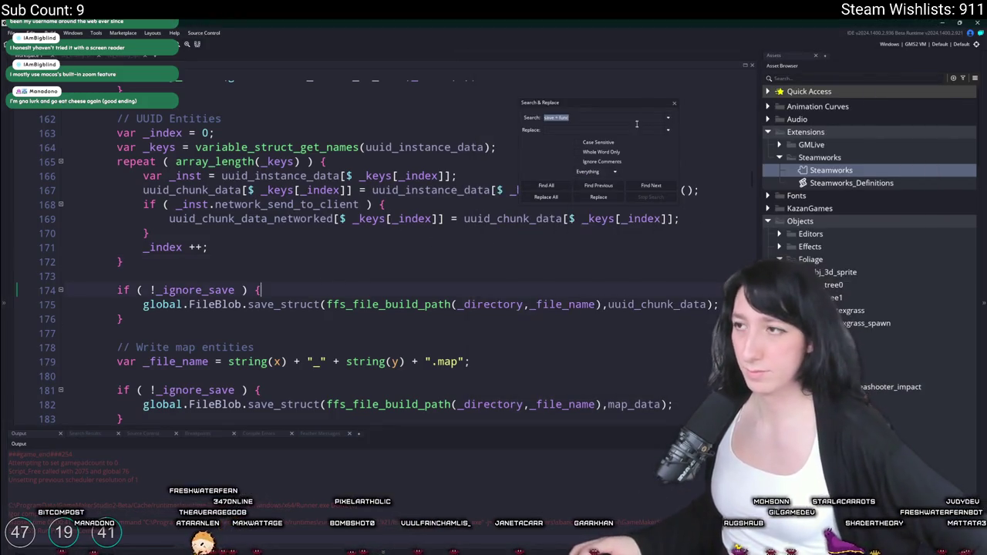
Step: Close Search & Replace and scroll through the chunk save function's UUID and map-entity writes
left_click(674, 102)
scroll(390, 324, "up", 3)
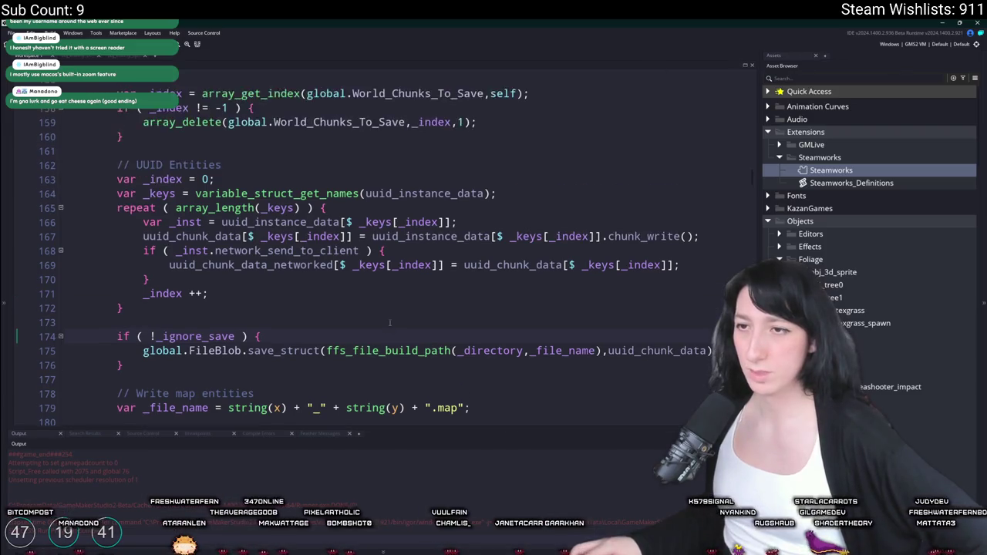
scroll(391, 325, "down", 4)
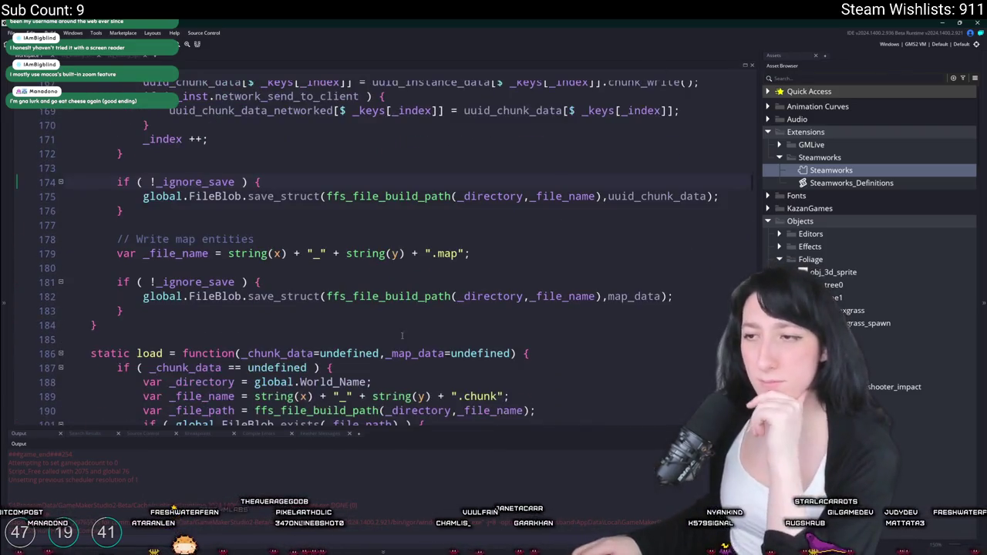
scroll(396, 329, "up", 5)
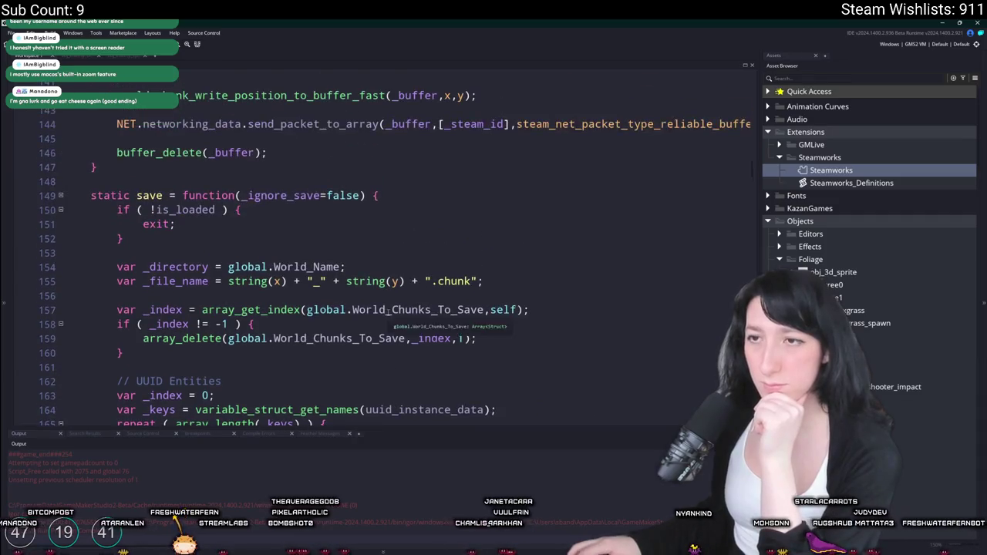
scroll(368, 302, "down", 3)
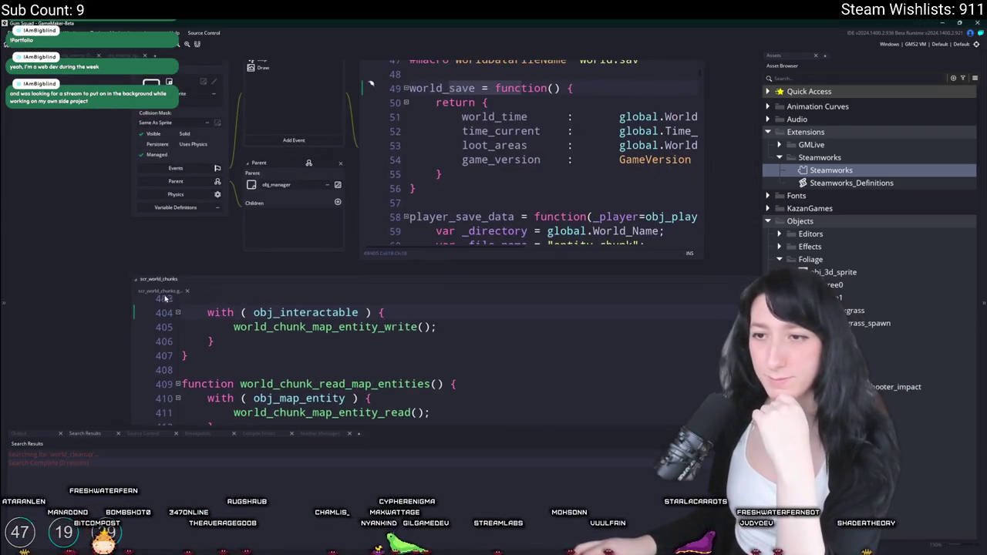
Step: Remove the true argument from world_chunk_write_map_entities() and search the project for its uses
scroll(278, 278, "up", 5)
scroll(186, 220, "down", 10)
key("Up")
key("Up")
key("Up")
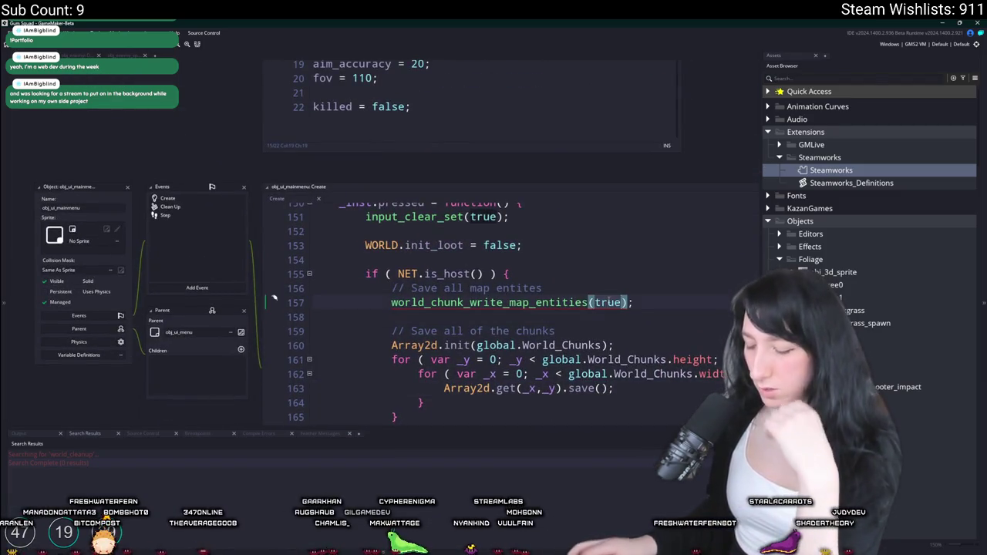
key("BackSpace")
key("BackSpace")
key("BackSpace")
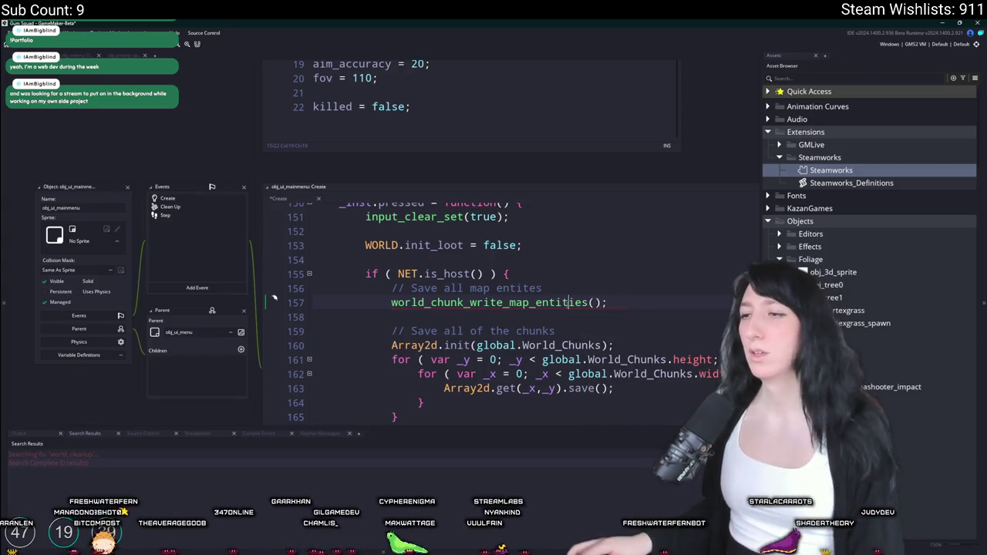
double_click(566, 302)
key("ctrl+shift+f")
key("Return")
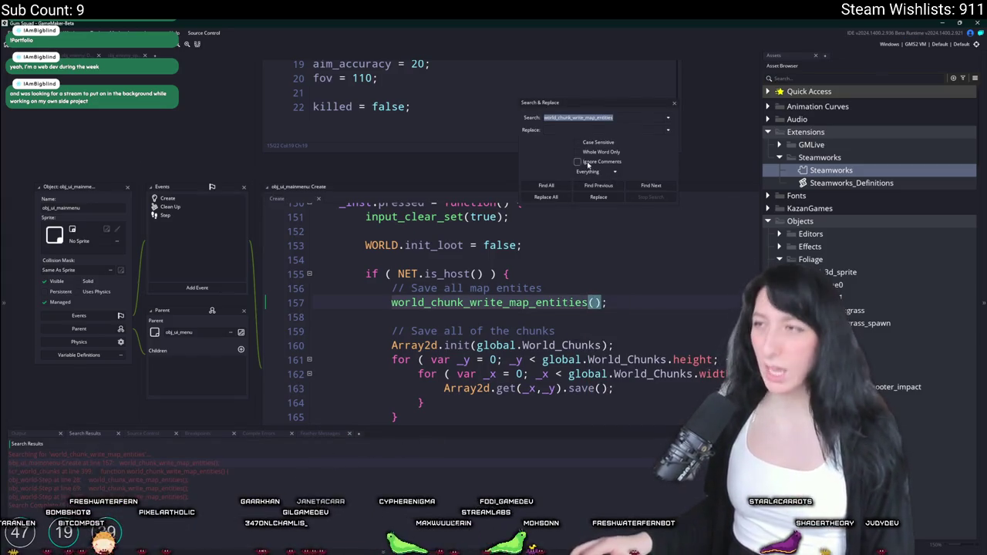
left_click(674, 104)
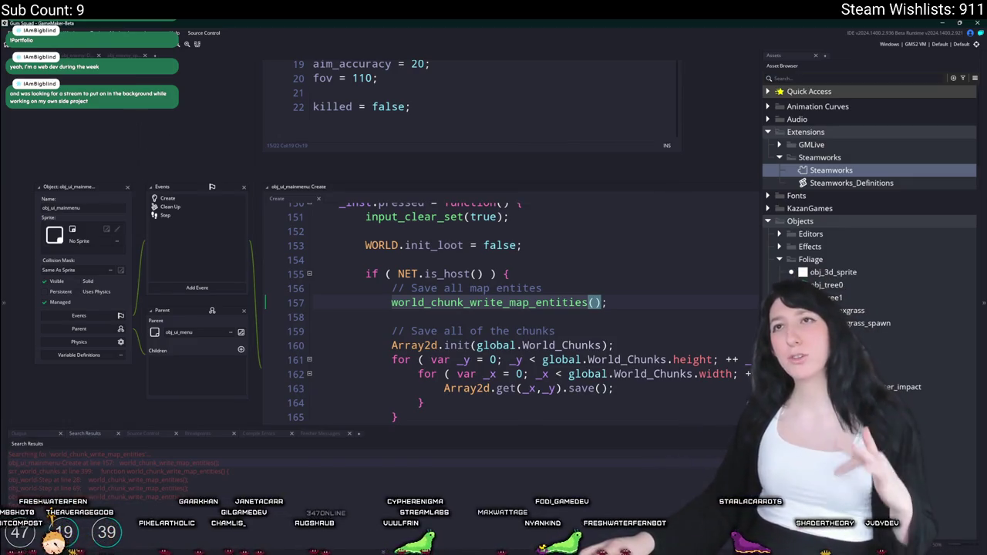
Step: Open obj_enemy_spawner and view the map entity's shared chunk_write code
left_click_drag(169, 136, 218, 165)
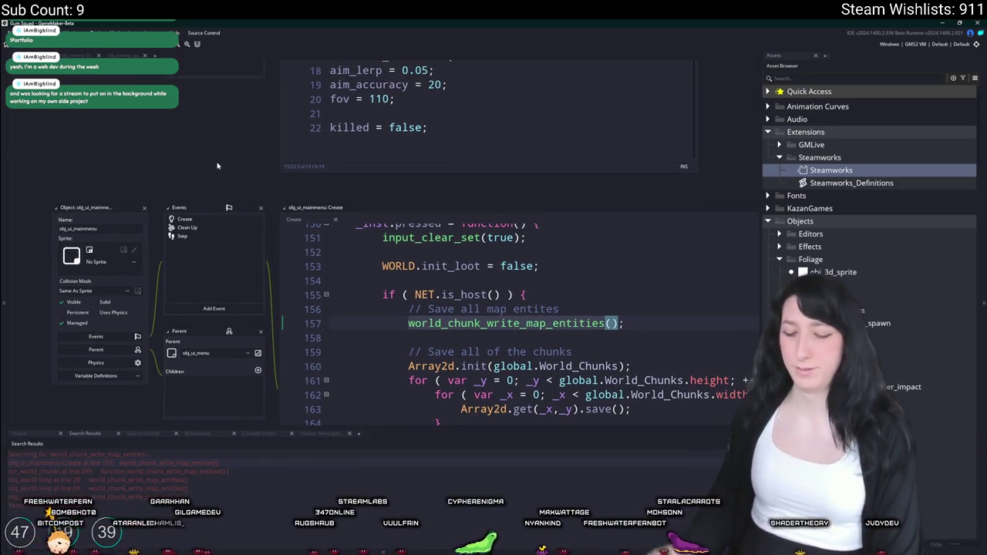
key("ctrl+t")
type("sp")
key("Return")
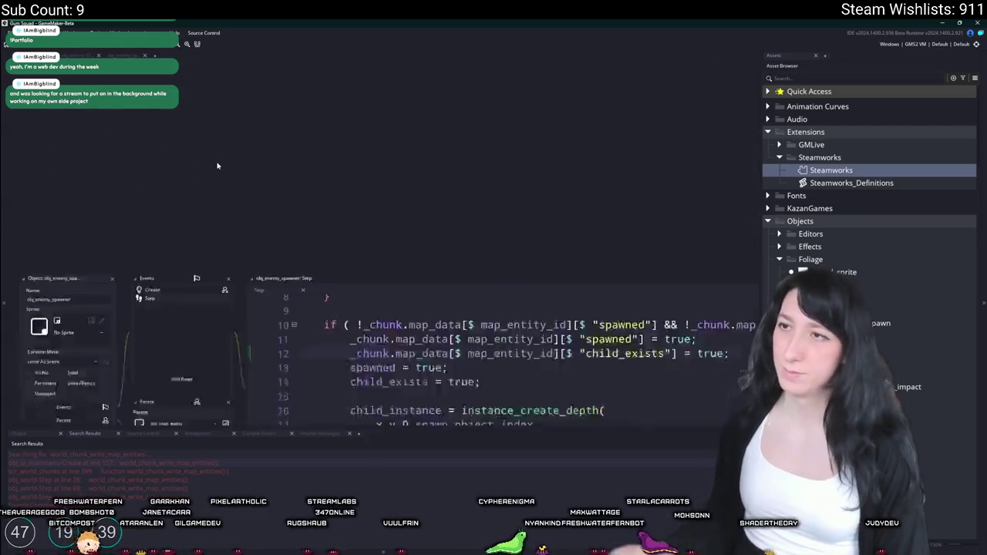
left_click(211, 143)
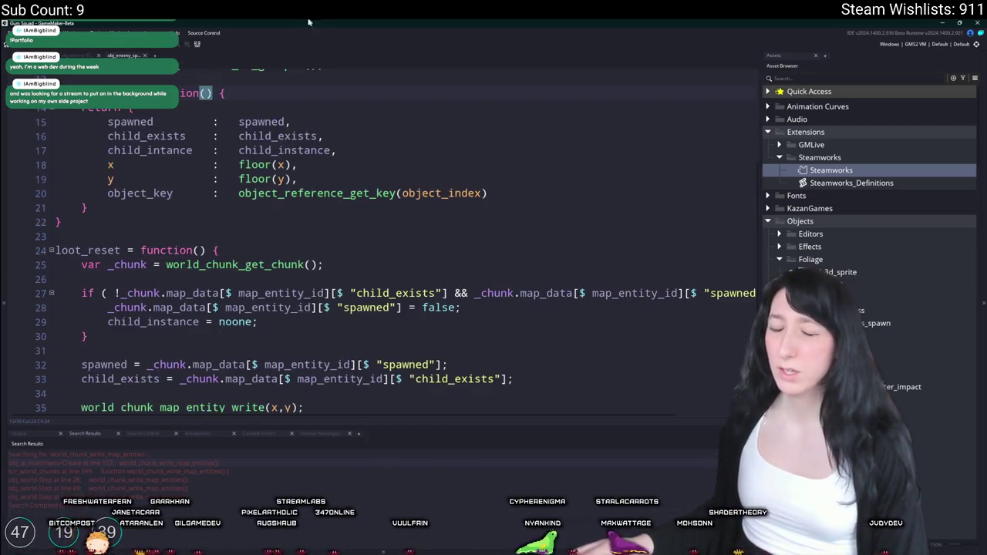
scroll(257, 202, "up", 3)
left_click(352, 205)
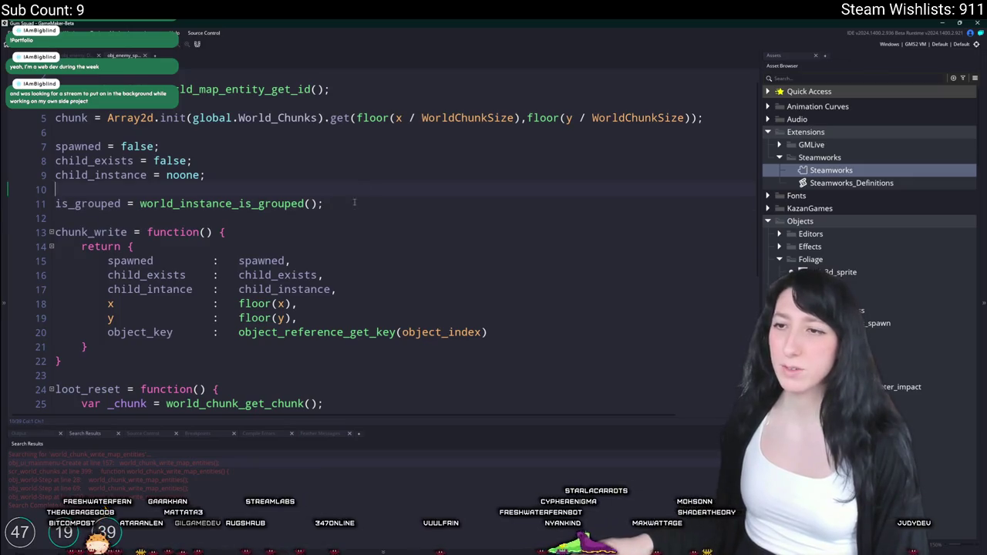
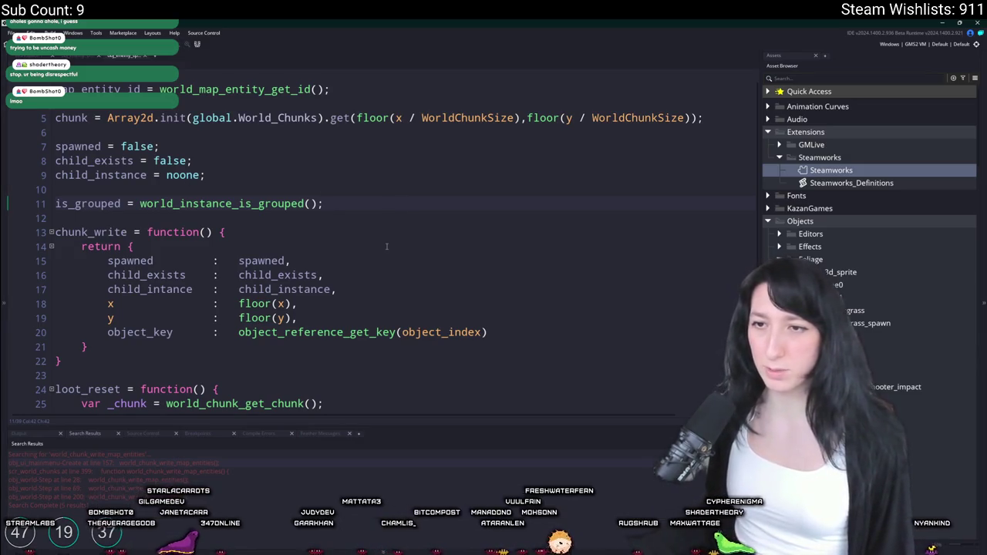
Step: Look up the world_chunk_map_entity_read_init definition, then return to its call on line 38
scroll(391, 230, "down", 2)
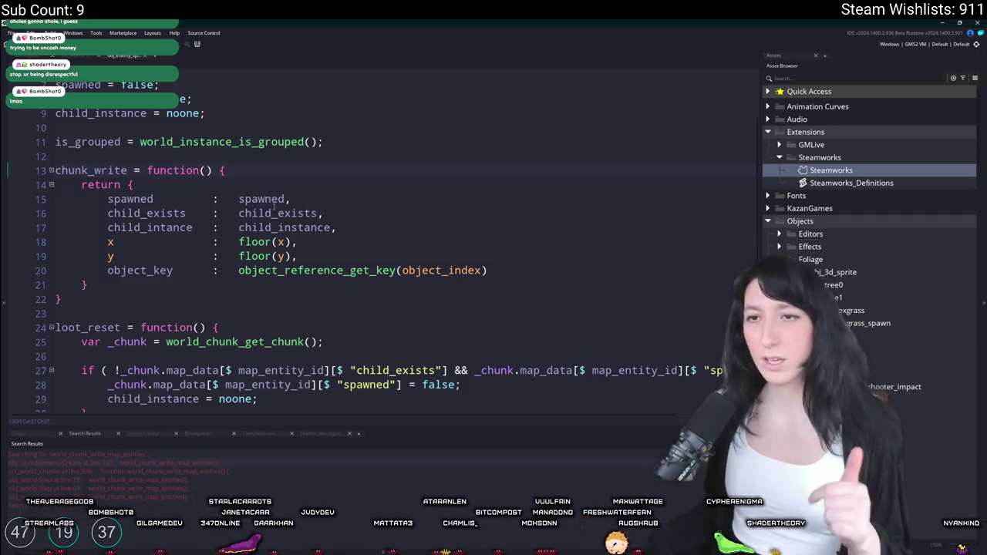
scroll(273, 204, "up", 3)
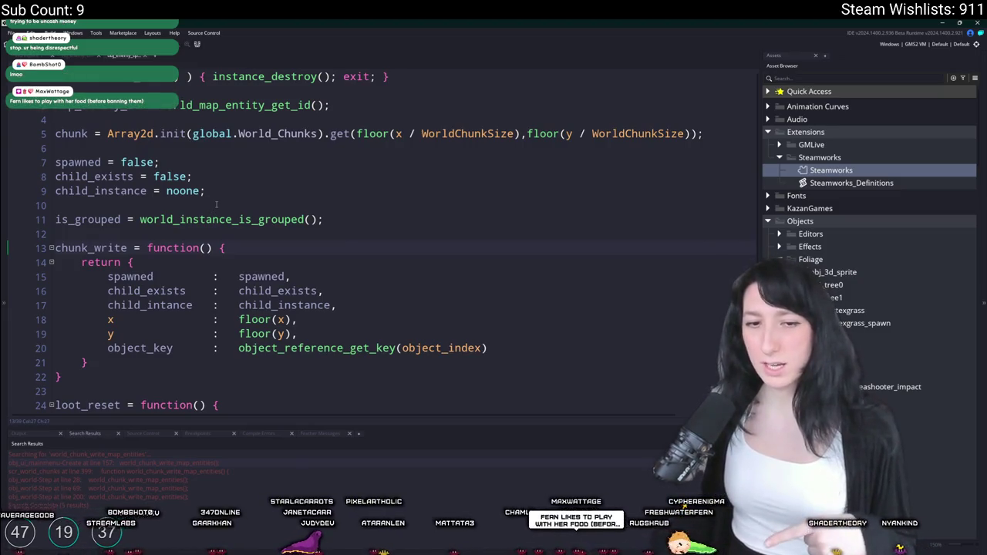
scroll(254, 181, "down", 1)
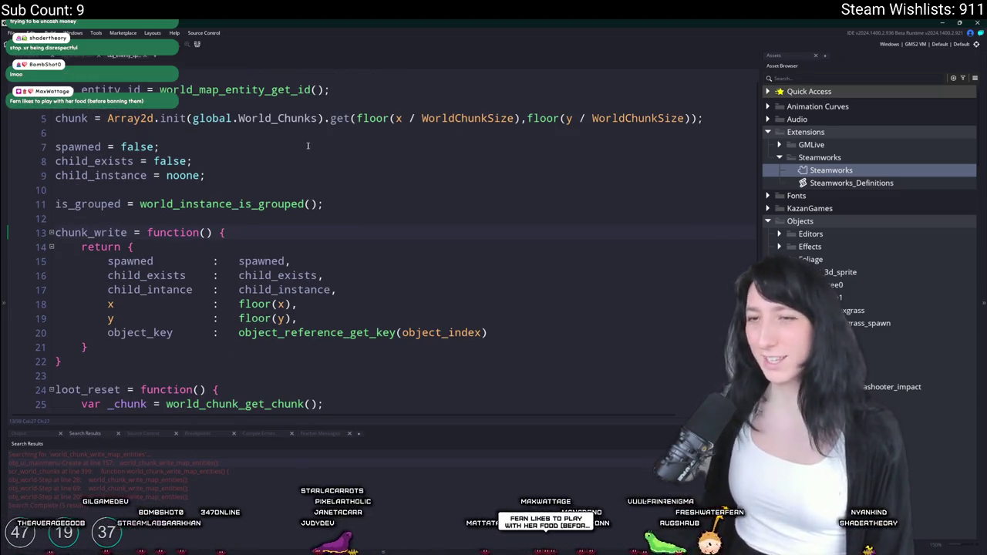
scroll(320, 189, "down", 5)
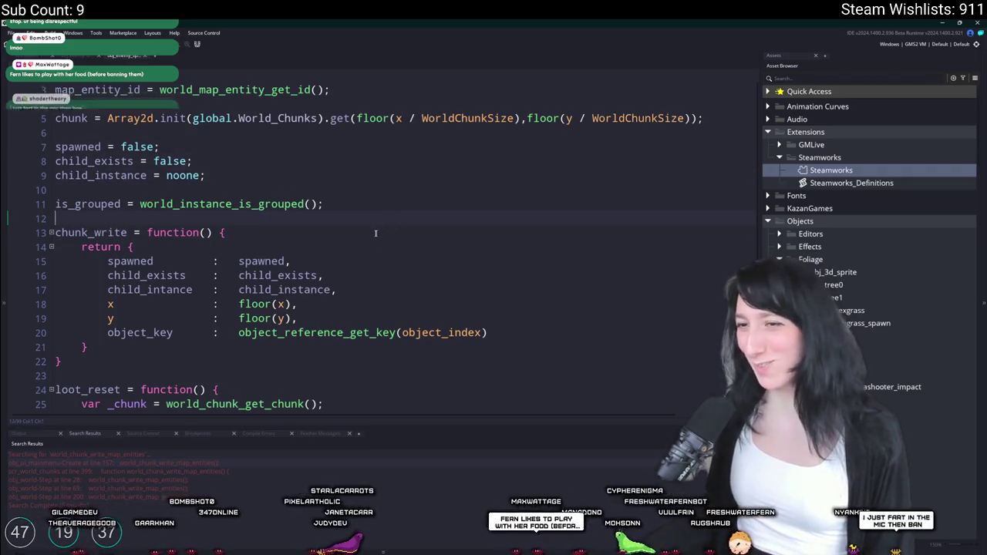
scroll(301, 193, "up", 5)
scroll(279, 196, "down", 1)
scroll(279, 196, "down", 5)
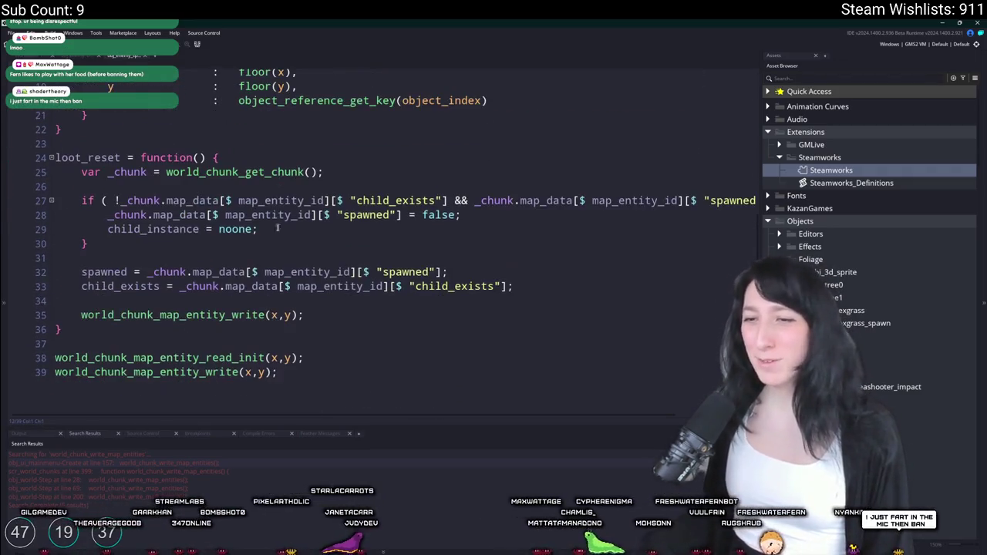
left_click(300, 377)
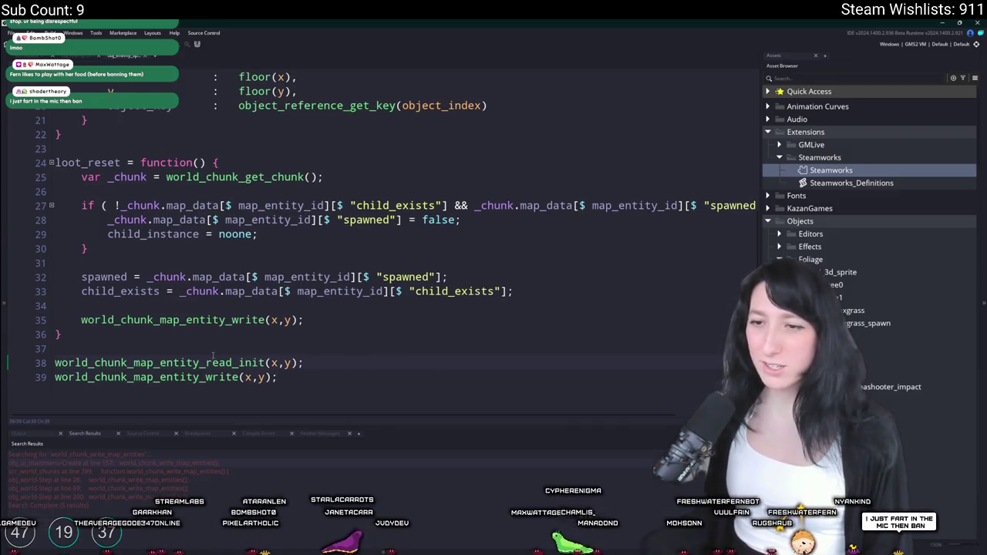
middle_click(213, 357)
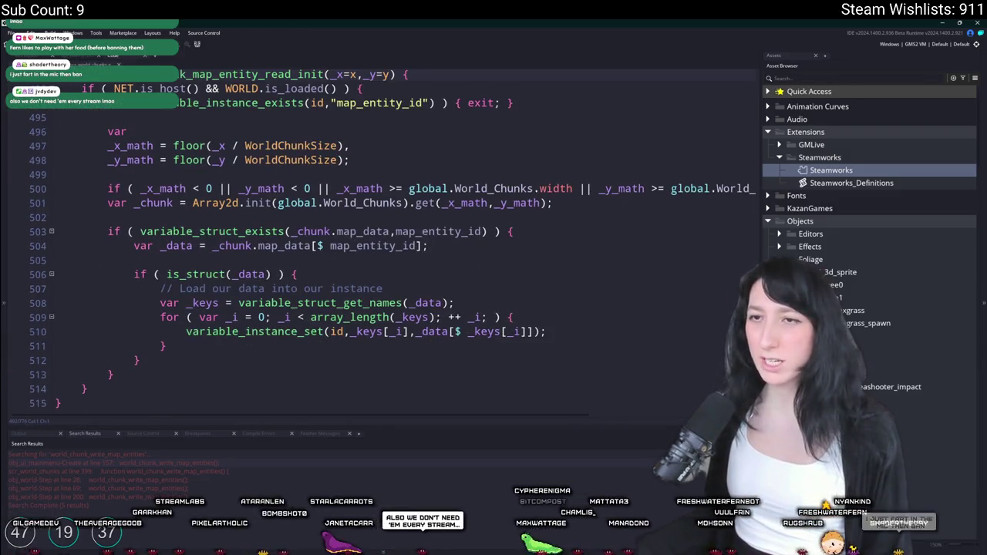
key("alt+Left")
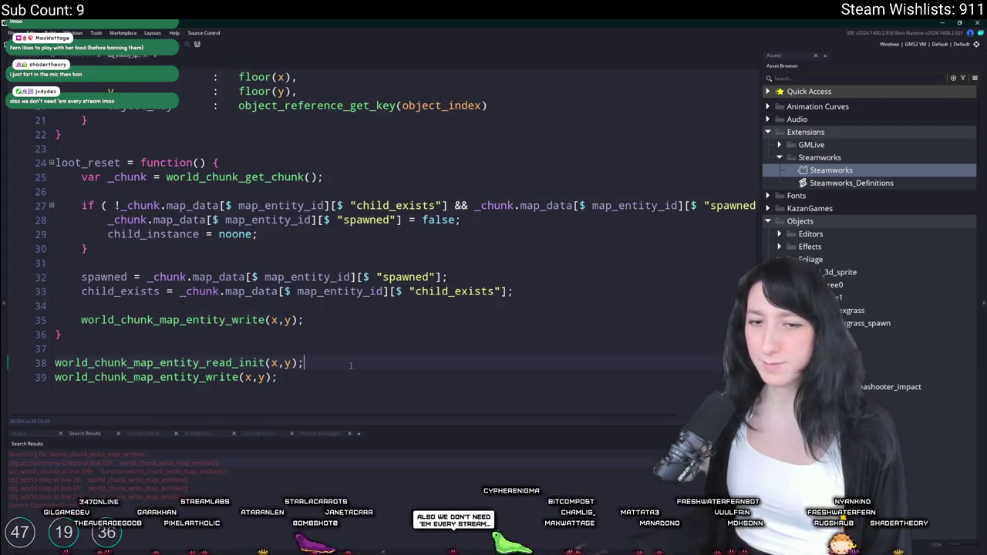
Step: Open a new line after the read_init call and begin 'if ( child_exists'
key("Return")
key("Return")
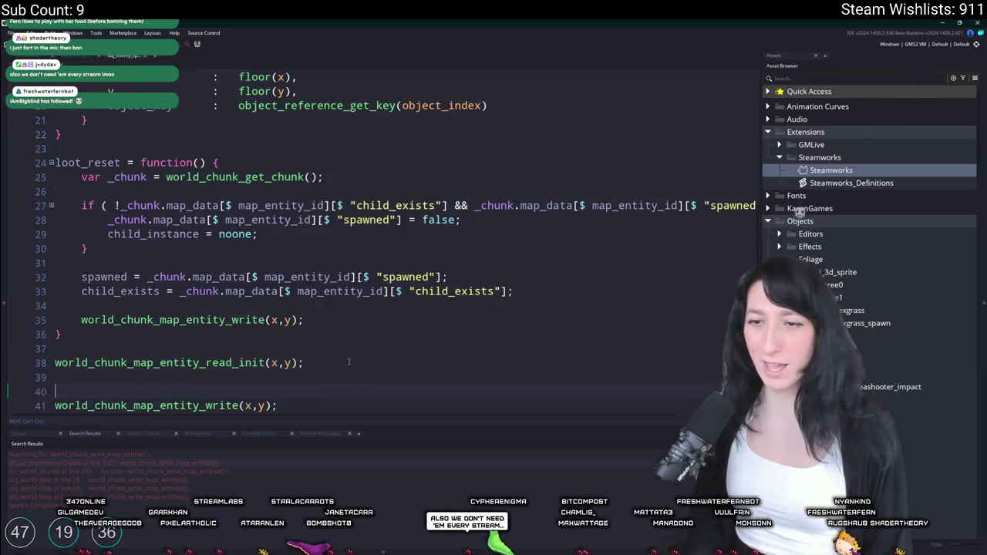
key("Up")
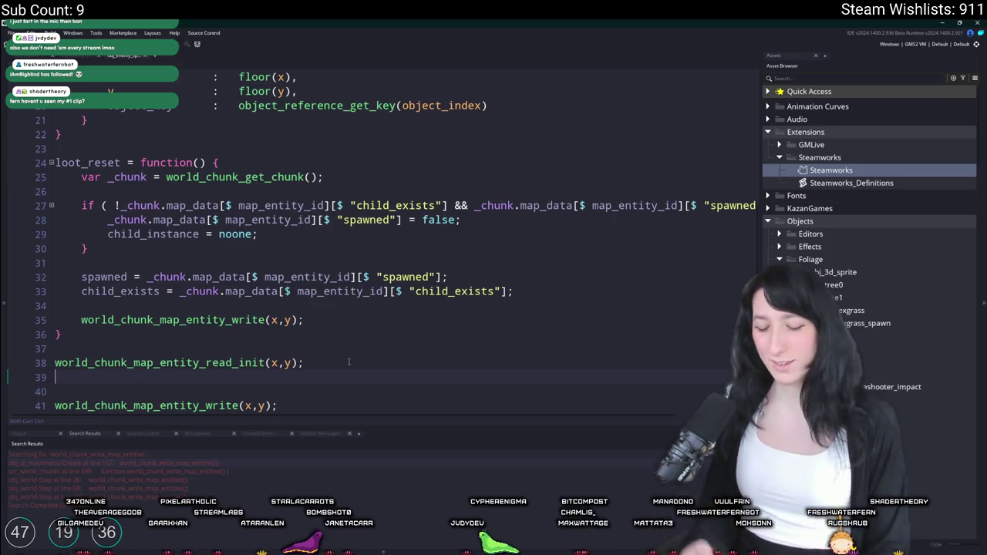
scroll(347, 360, "up", 3)
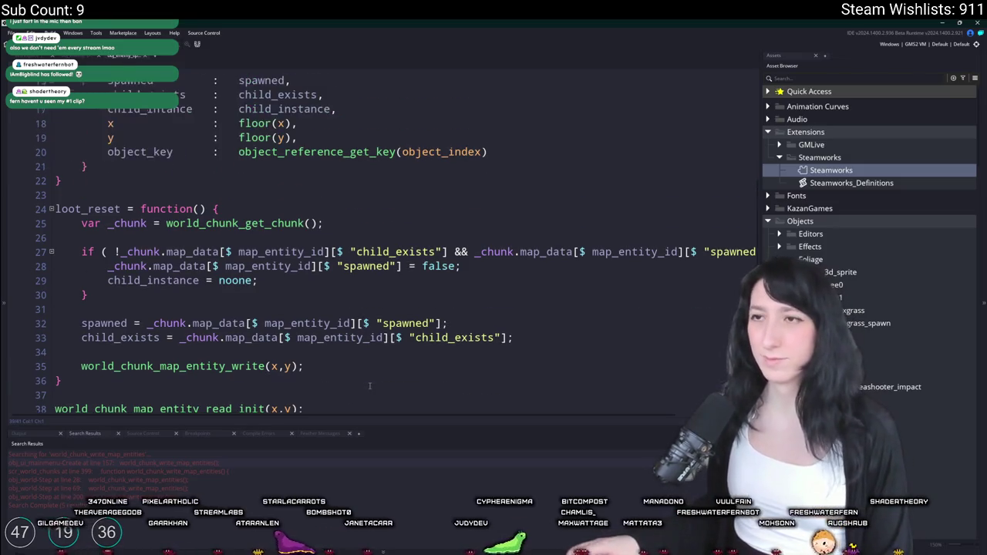
scroll(332, 358, "down", 2)
type("if ( ")
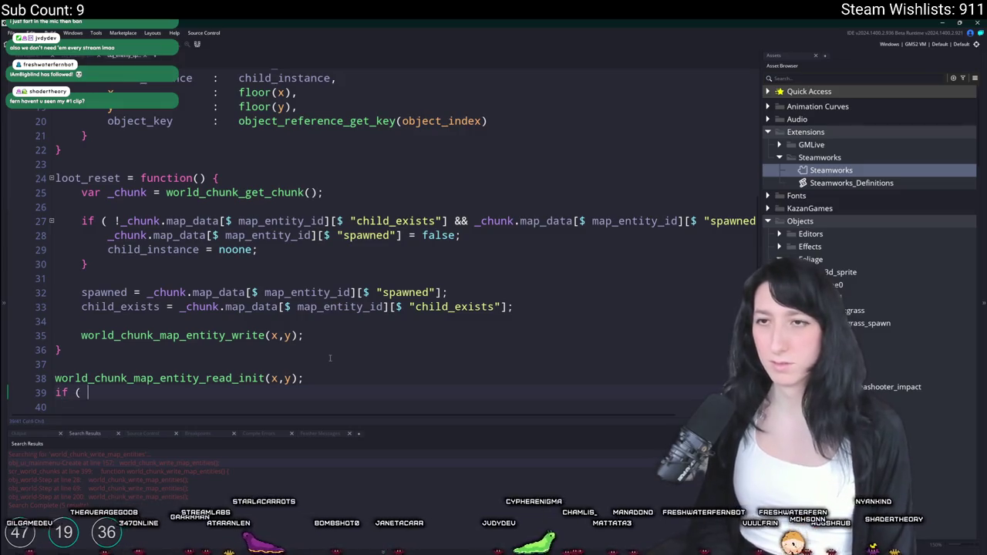
type("child_exists")
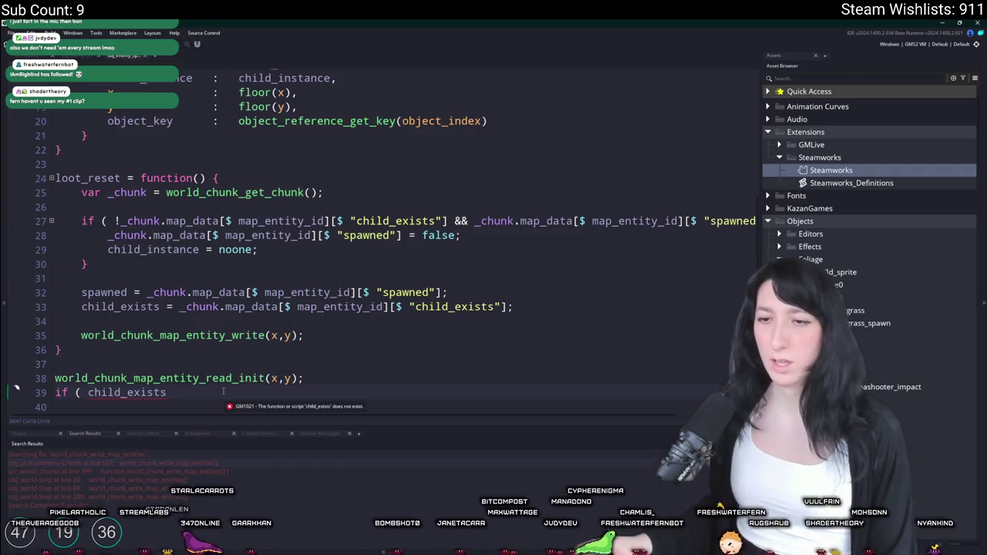
Step: Complete the condition as 'if ( !child_exists && spawned ) {'
scroll(156, 161, "up", 2)
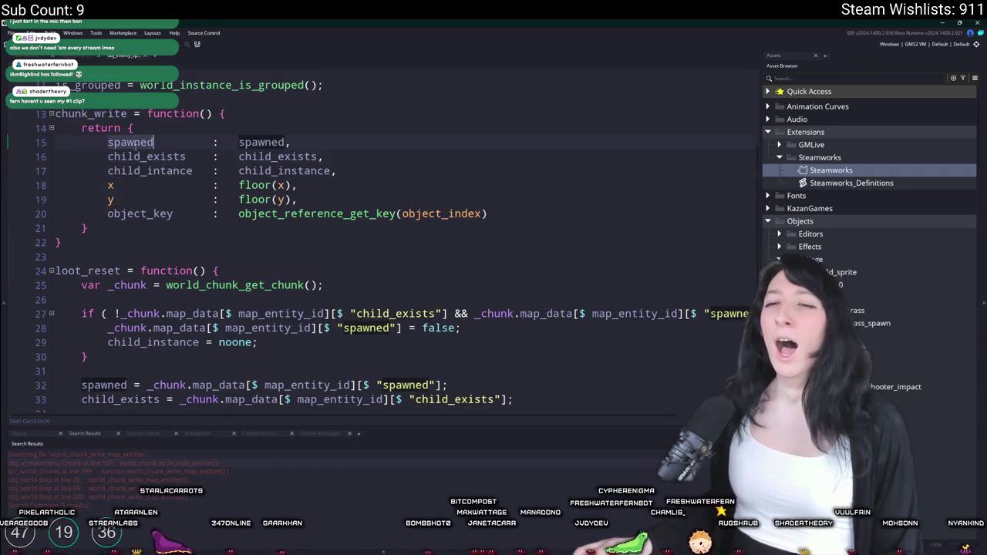
scroll(155, 161, "down", 3)
key("ctrl+Left")
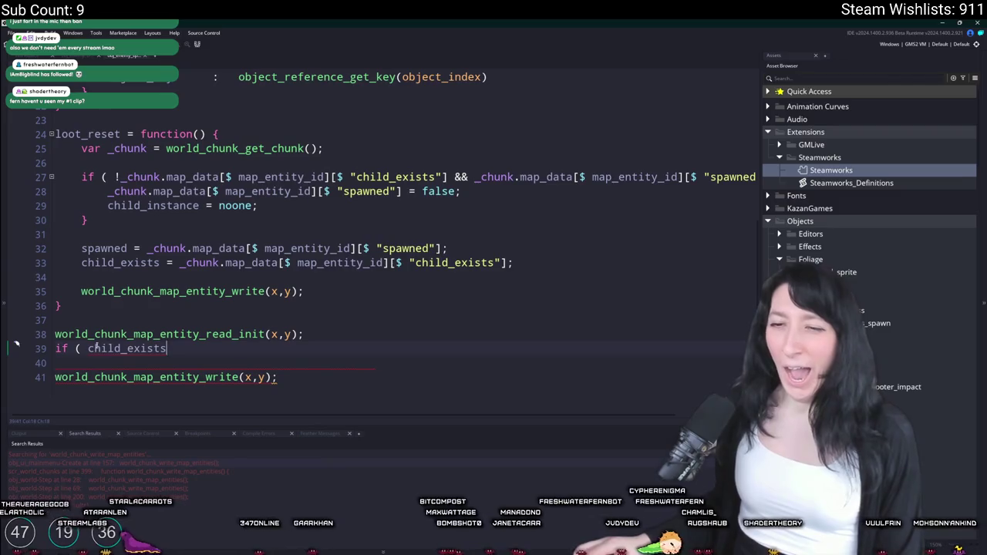
type("!")
key("End")
type("&&")
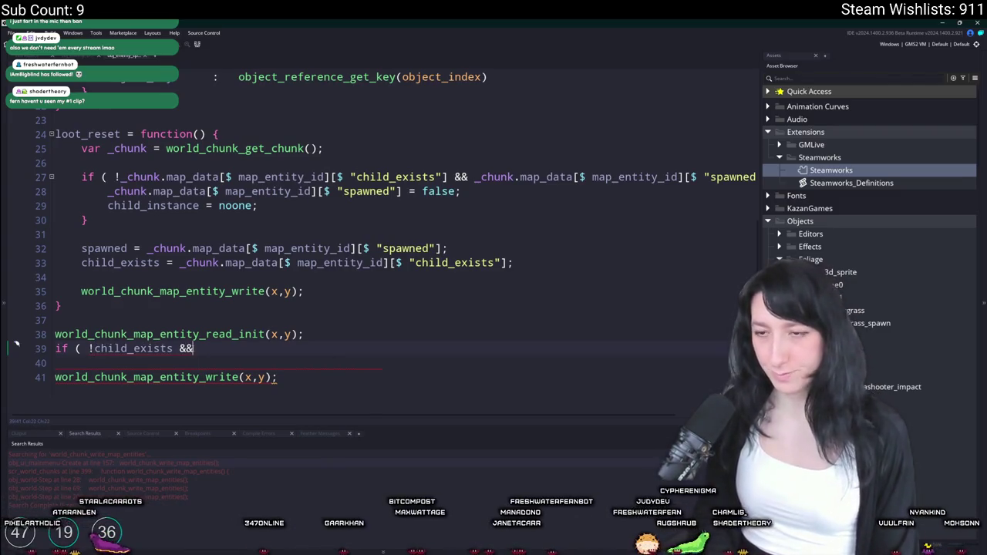
type(" spawned ) {")
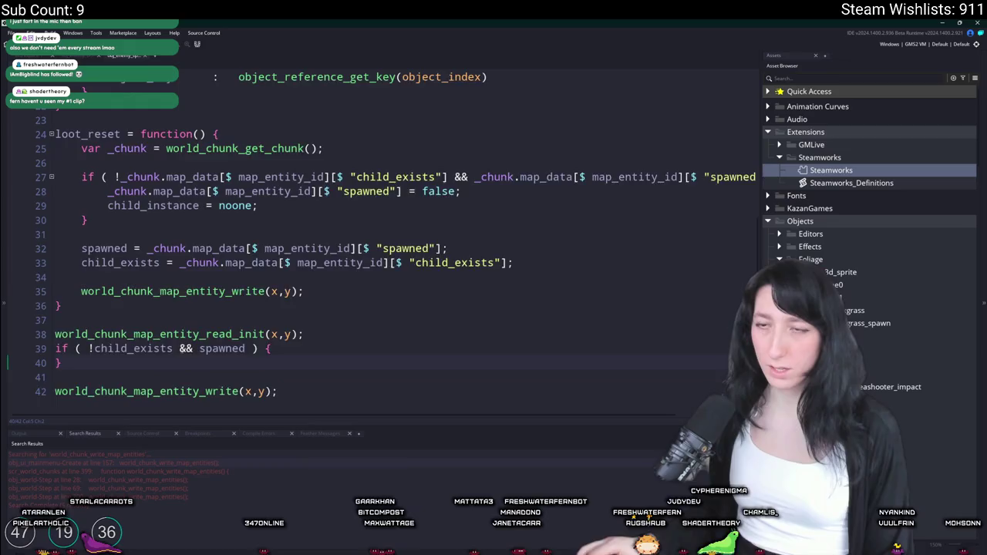
Step: Switch to the obj_enemy_spawner Step event code
scroll(188, 151, "up", 3)
scroll(192, 142, "down", 3)
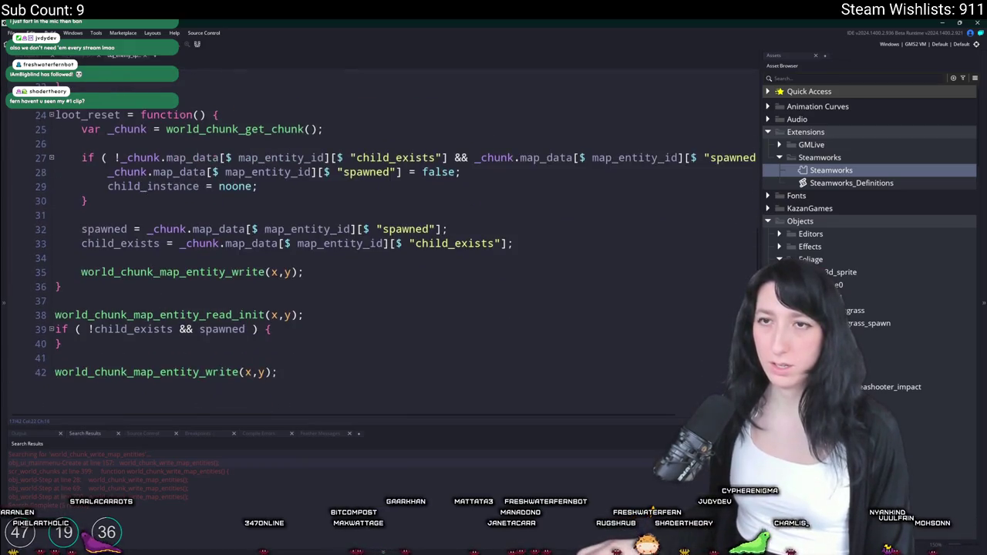
key("ctrl+Tab")
scroll(524, 188, "up", 3)
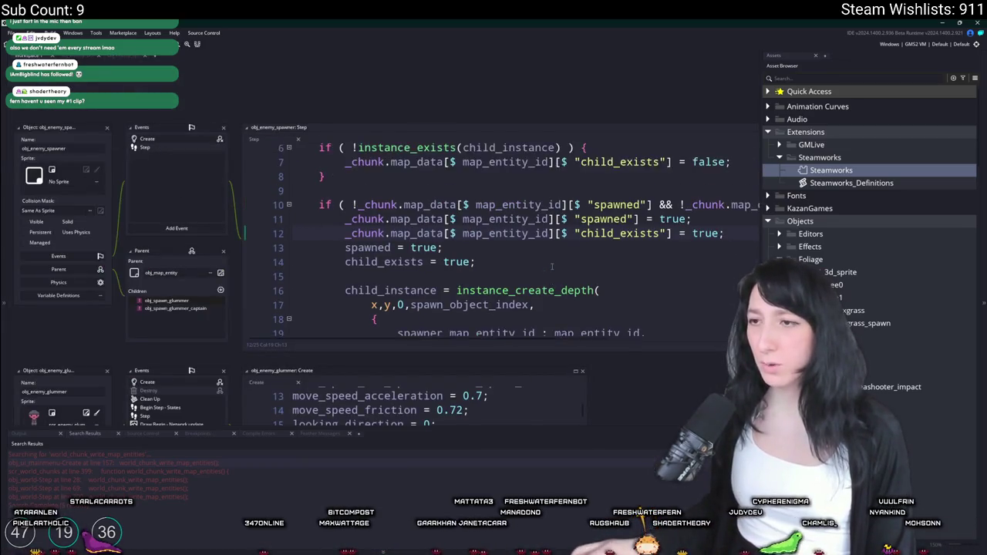
Step: Review the spawner's instance_exists, spawned and child_exists checks, then return to line 38 of the map entity script
left_click(524, 188)
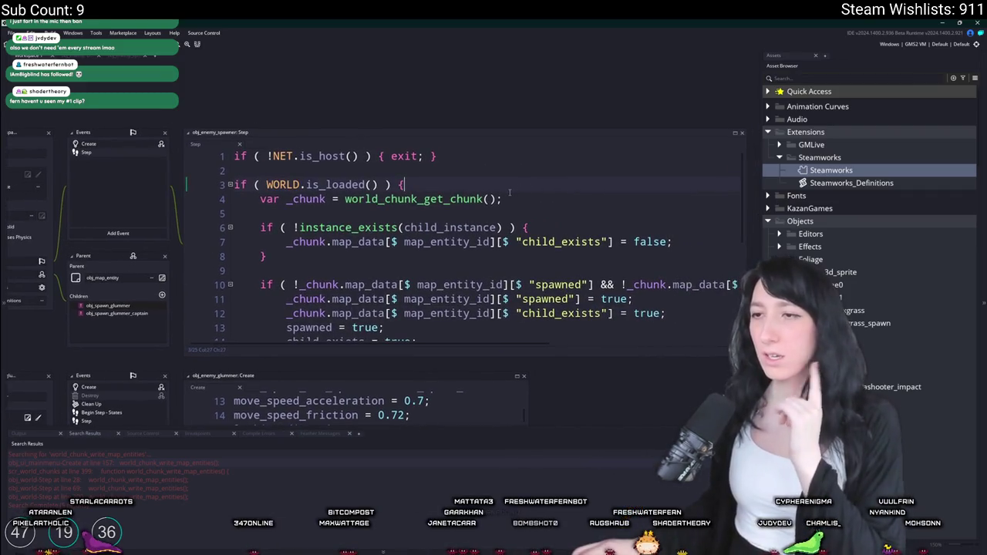
left_click(460, 226)
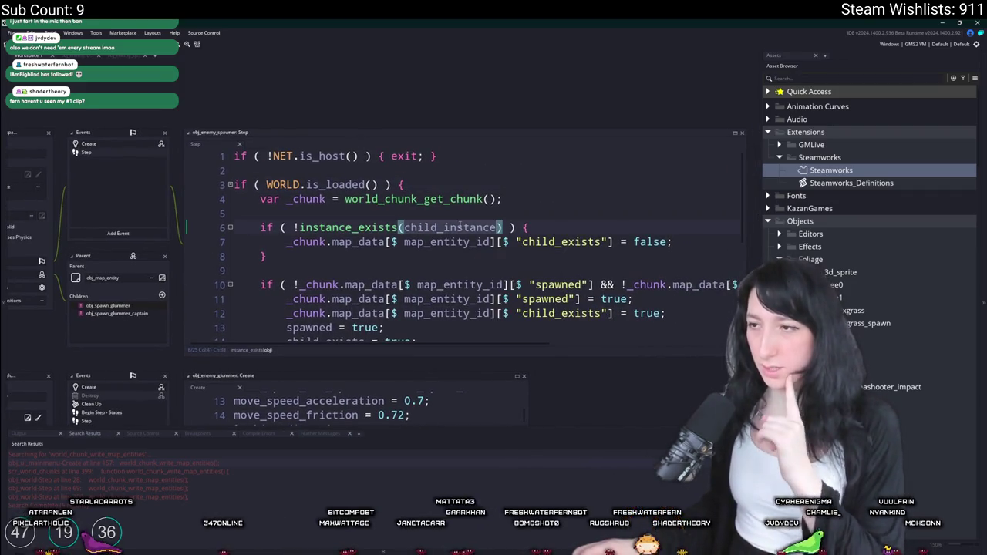
scroll(633, 266, "down", 1)
left_click(633, 256)
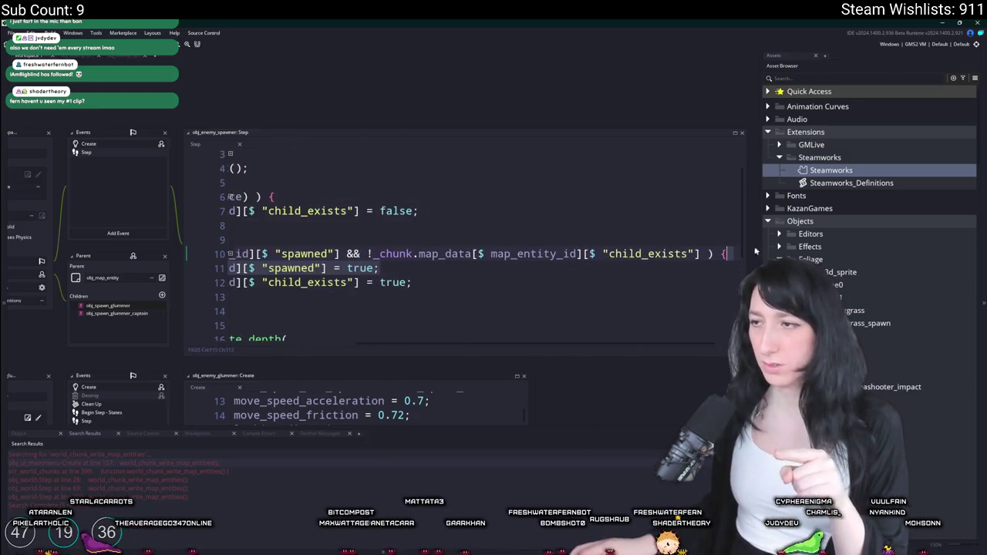
left_click(418, 241)
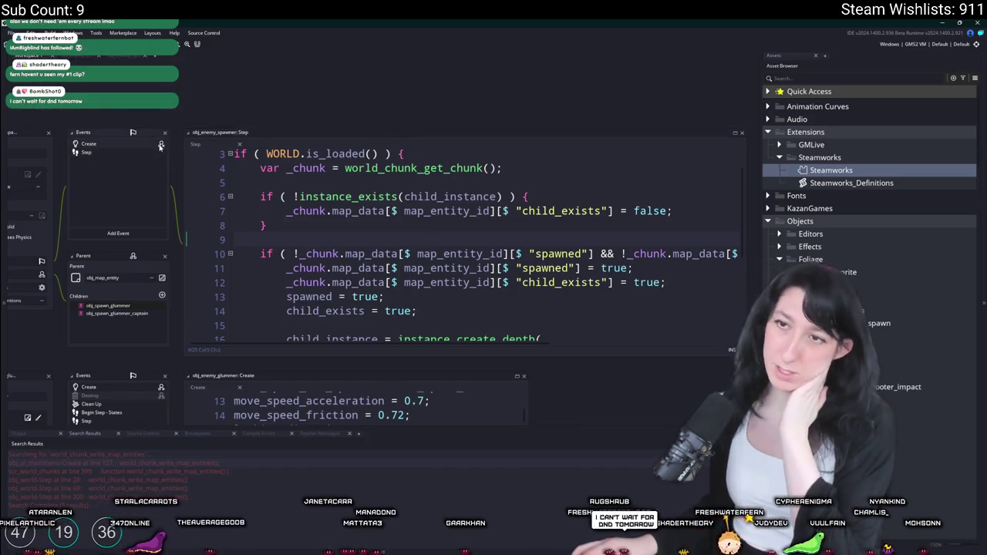
key("ctrl+Tab")
left_click(352, 315)
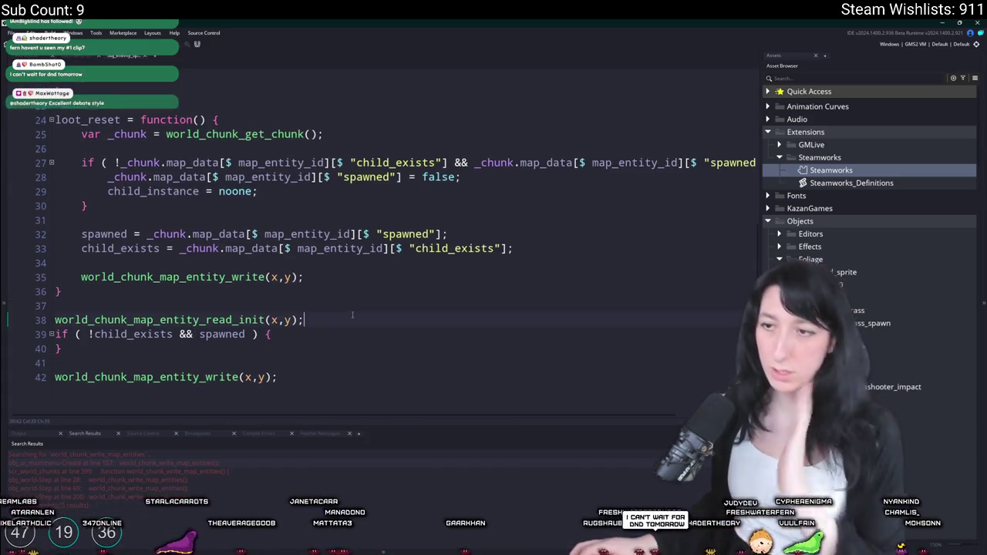
Step: Add an indented 'if ( !instance_exists(child_instance) ) { }' block after line 38
key("Return")
type("if ( instan")
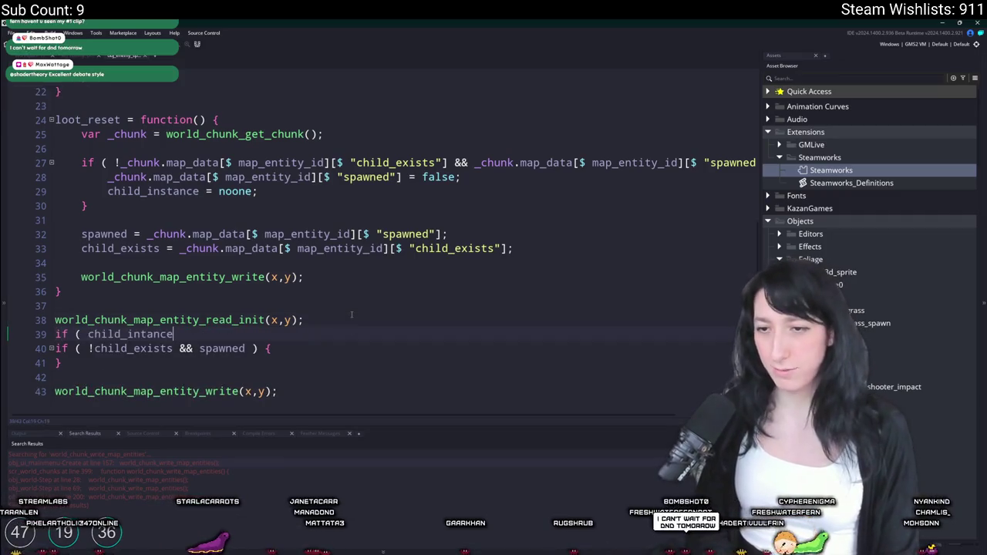
type("exists")
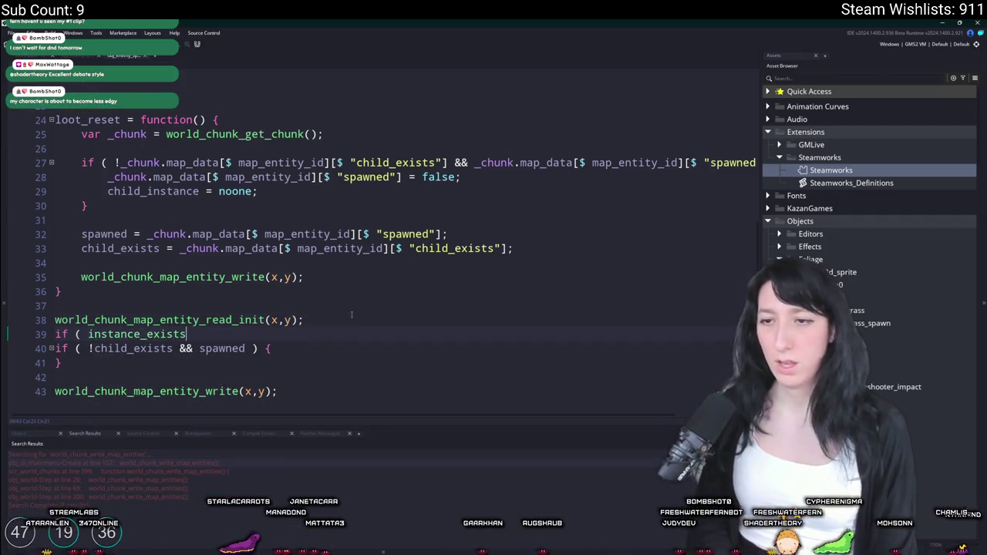
type("(child_instance) ) {")
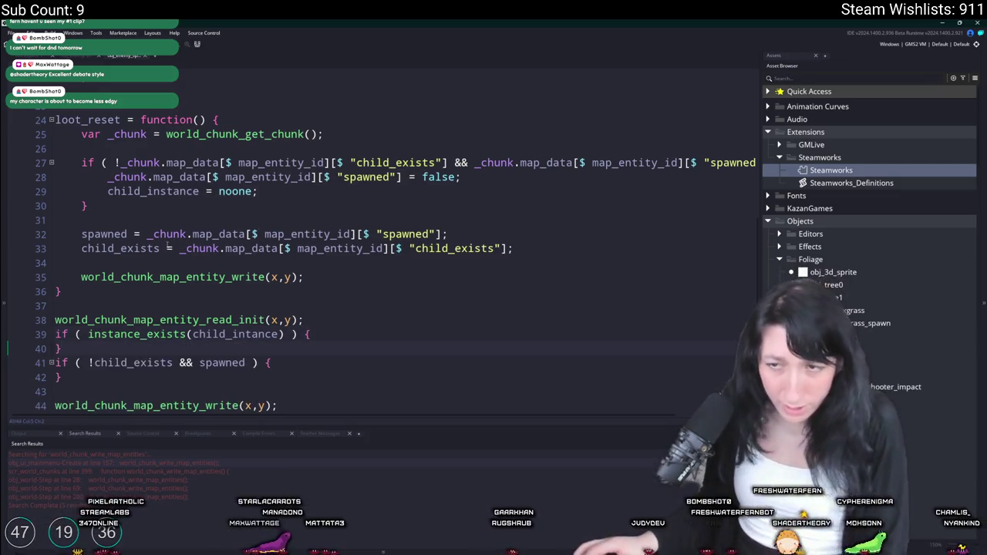
left_click(88, 334)
type("!")
left_click(60, 362)
key("Return")
type("}")
mouse_move(55, 348)
left_mouse_down()
mouse_move(62, 362)
mouse_move(78, 348)
left_mouse_up()
key("Tab")
Step: Nest the instance check inside the child_exists && spawned block with one extra indent level
left_click(158, 349)
left_click(323, 317)
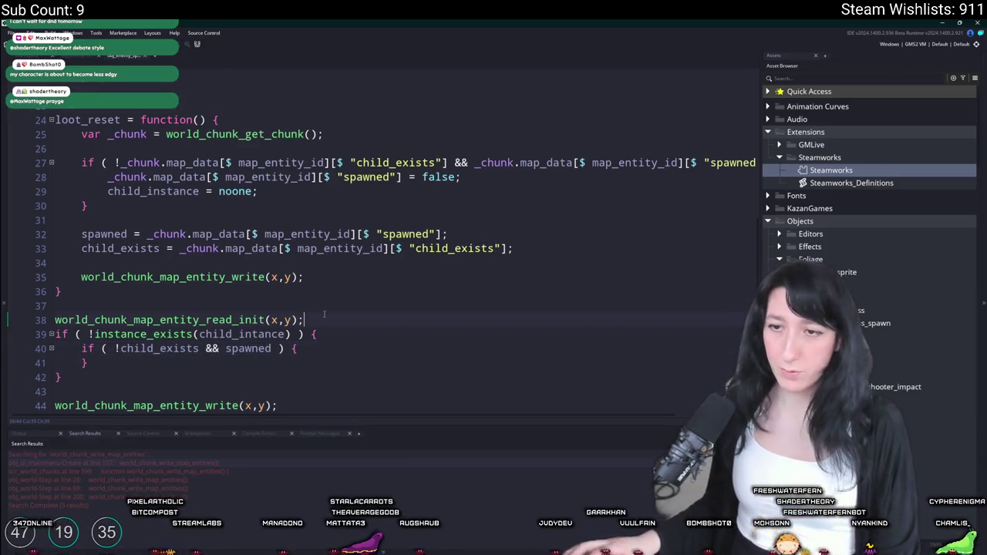
key("Return")
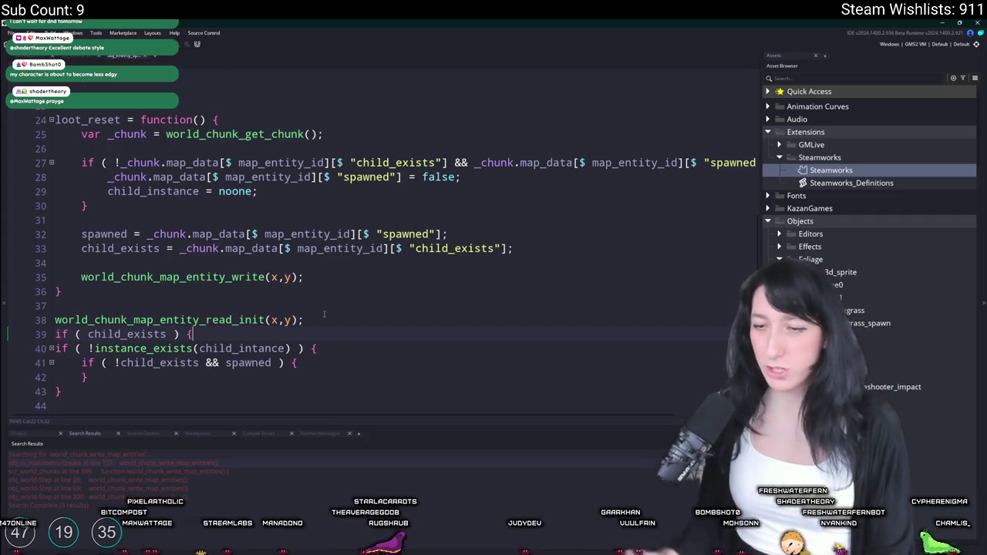
scroll(323, 314, "down", 1)
left_click(61, 360)
key("Return")
type("}")
left_click_drag(55, 375, 73, 316)
key("Tab")
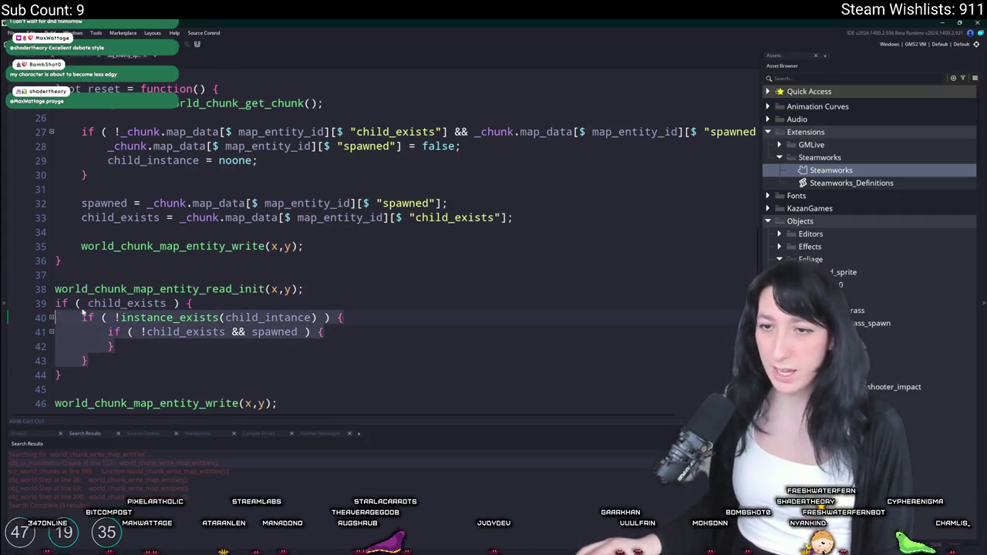
Step: Set child_exists and spawned to false inside the block and delete the redundant inner if
left_click(344, 317)
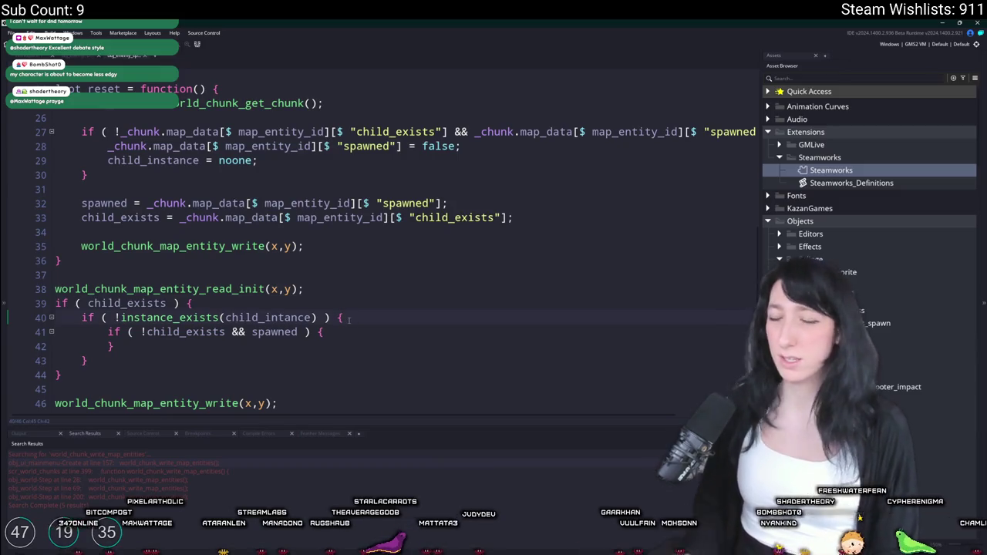
key("Return")
type("child_exists = false;")
key("Return")
type("spawned")
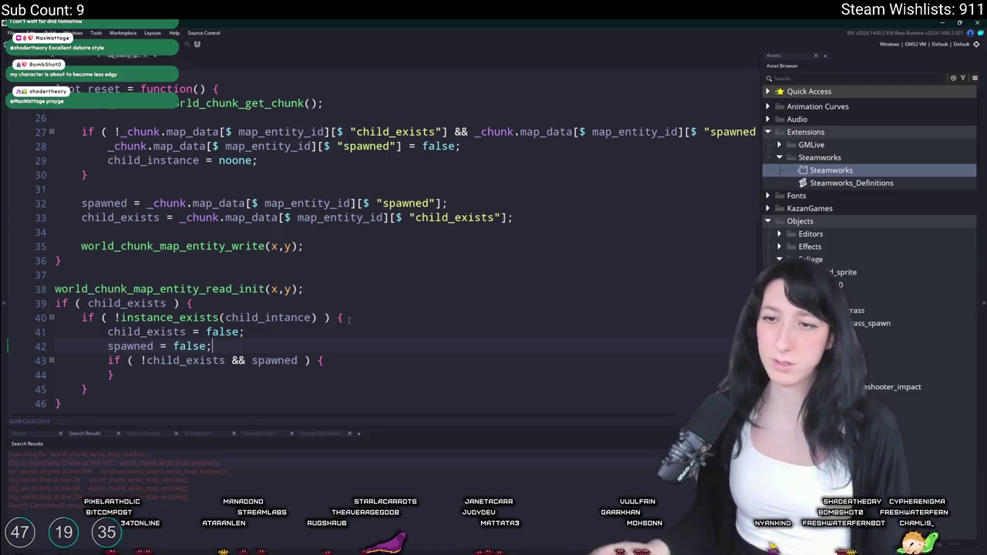
key("shift+Down")
key("shift+Down")
key("Delete")
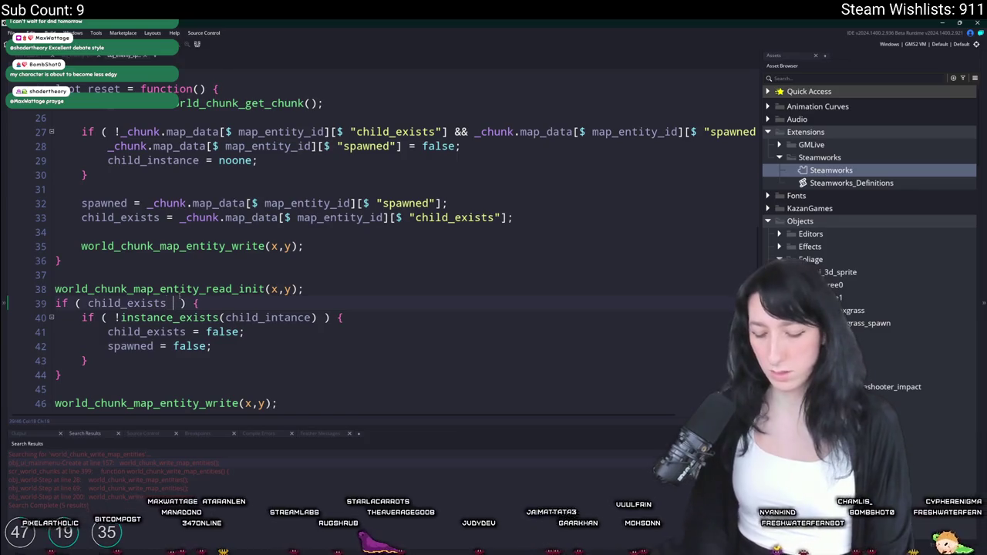
type("&& spawned")
Step: Build and run the game to test the spawner fix
key("F5")
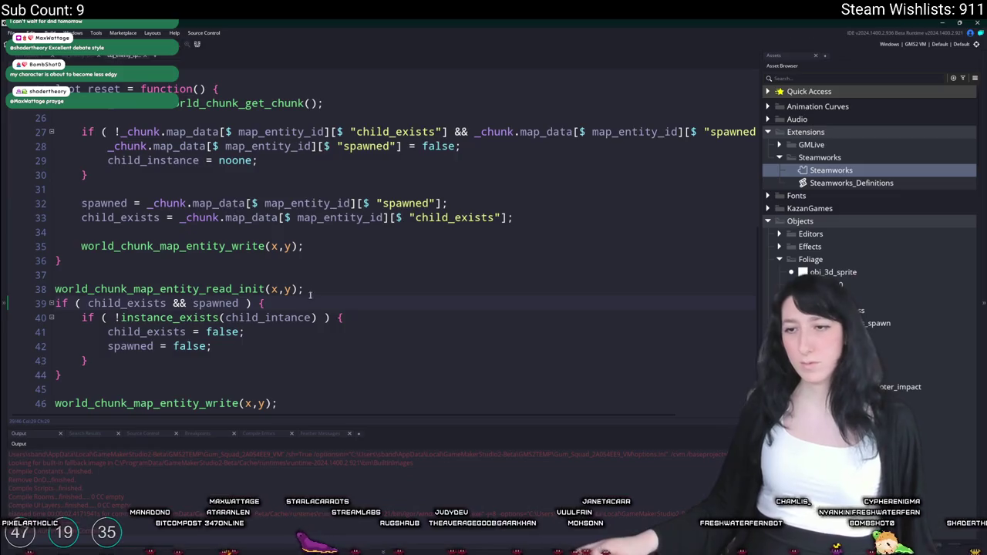
scroll(251, 390, "down", 1)
left_click(252, 390)
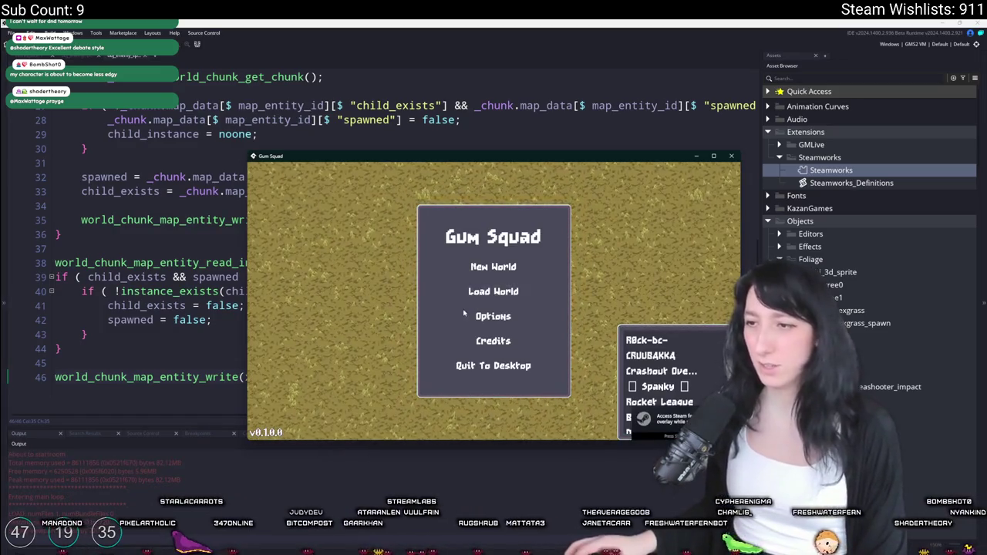
Step: Check Options > Audio and the New World screen, returning to the main menu
left_click(486, 316)
left_click(486, 292)
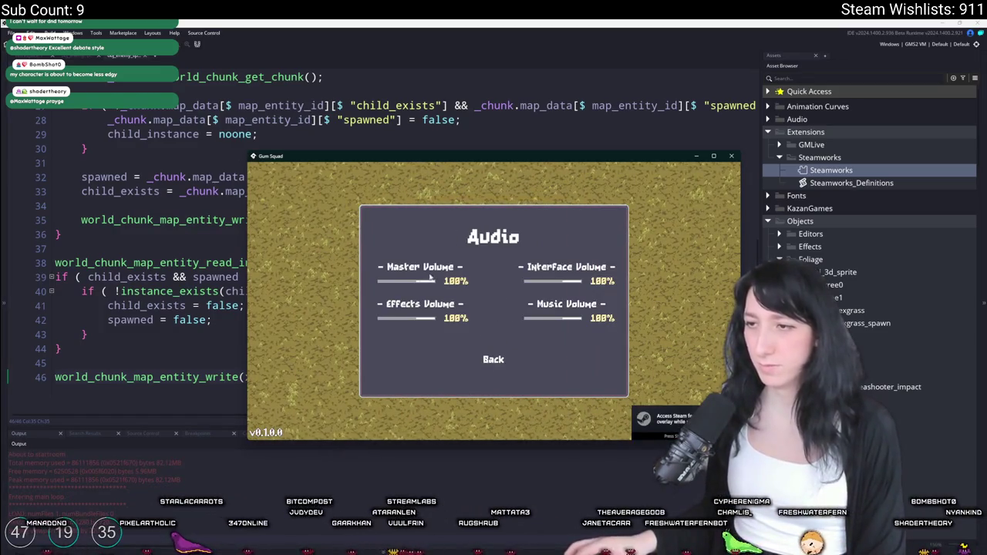
left_click(493, 360)
double_click(496, 158)
left_click(443, 227)
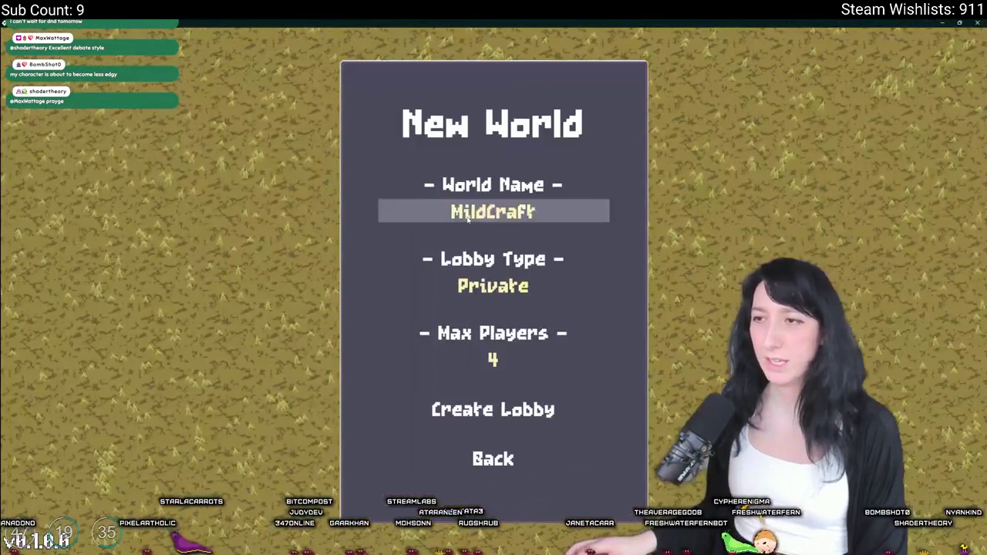
left_click(493, 458)
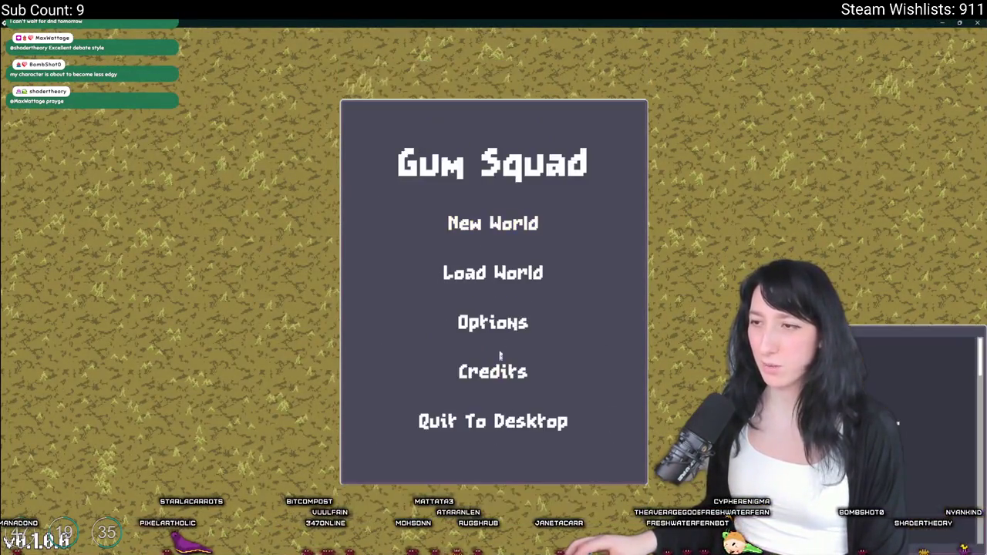
Step: In Load World, delete the GummyCoffee and NewCraft saves
left_click(493, 271)
left_click(617, 228)
left_click(617, 481)
left_click(415, 331)
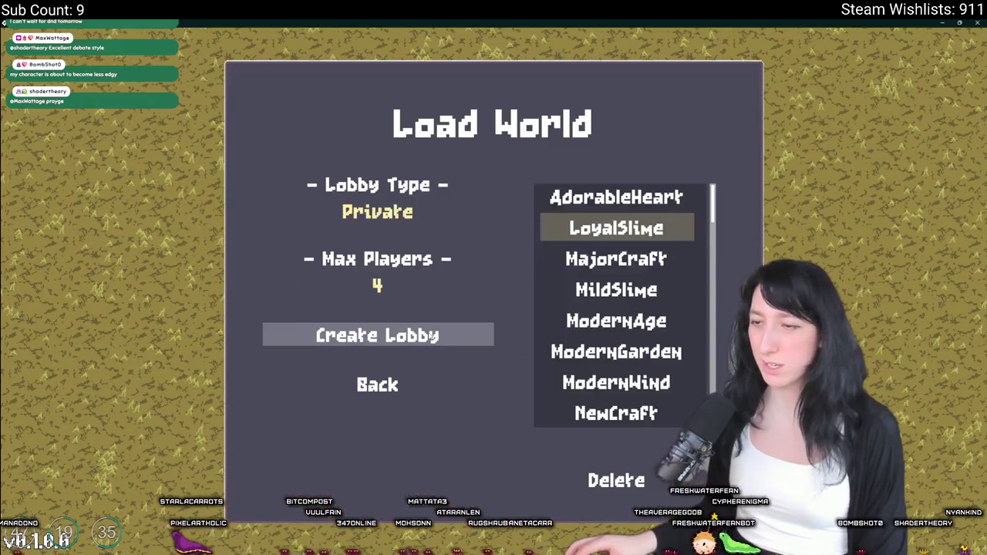
left_click(632, 409)
left_click(616, 481)
left_click(416, 331)
Step: Create a lobby with the selected world, then pause and save and quit
left_click(416, 333)
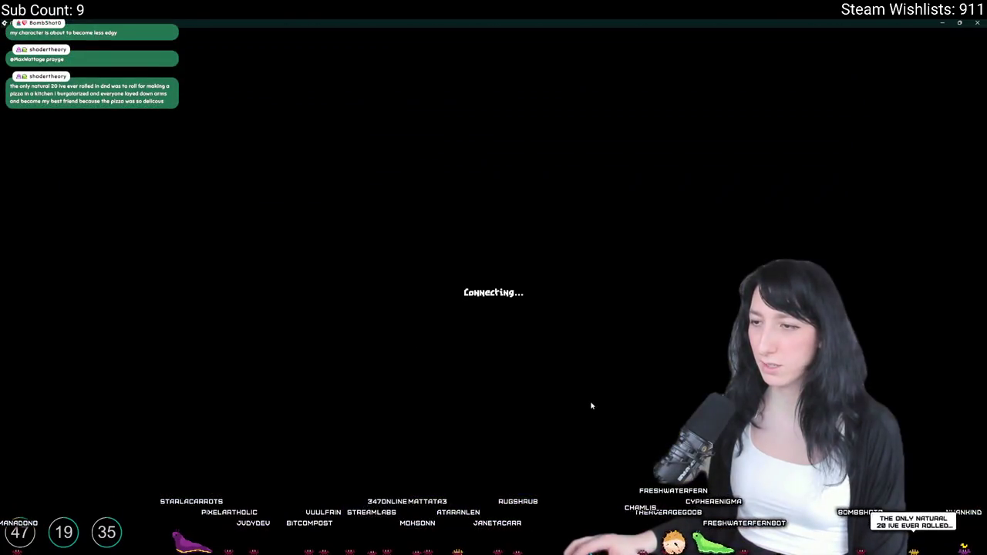
key("Escape")
left_click(494, 372)
Step: Delete the GummyCoffee, MildSlime, MajorCraft, ModernWind, ModernGarden and NewCraft saves
left_click(617, 228)
left_click(617, 479)
left_click(416, 331)
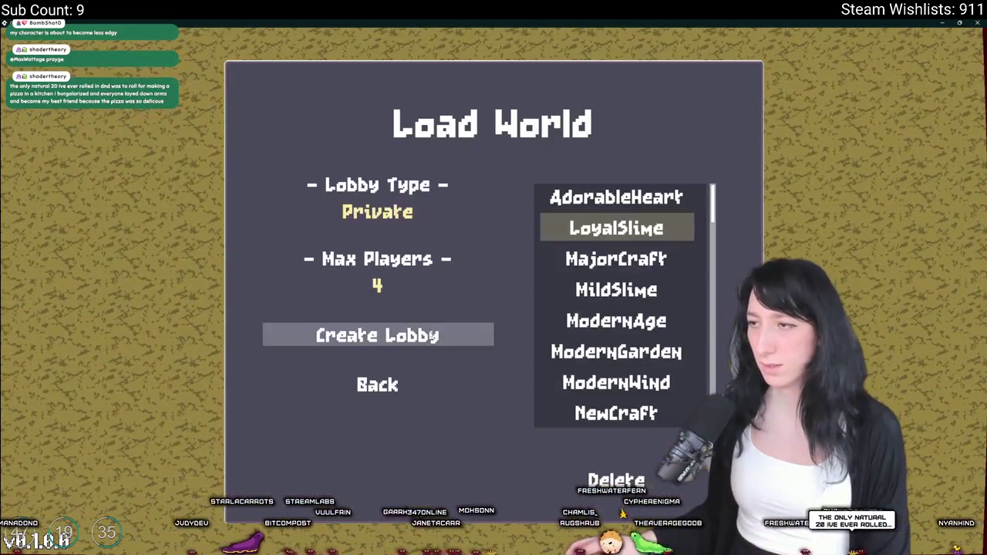
left_click(640, 286)
left_click(617, 480)
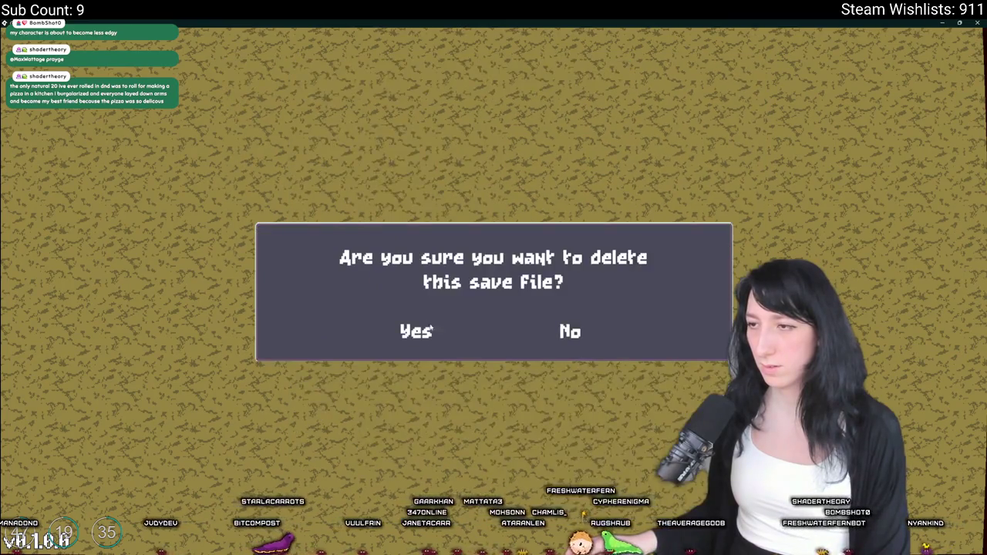
left_click(428, 332)
left_click(617, 479)
left_click(401, 332)
left_click(616, 479)
left_click(420, 333)
left_click(617, 289)
left_click(617, 479)
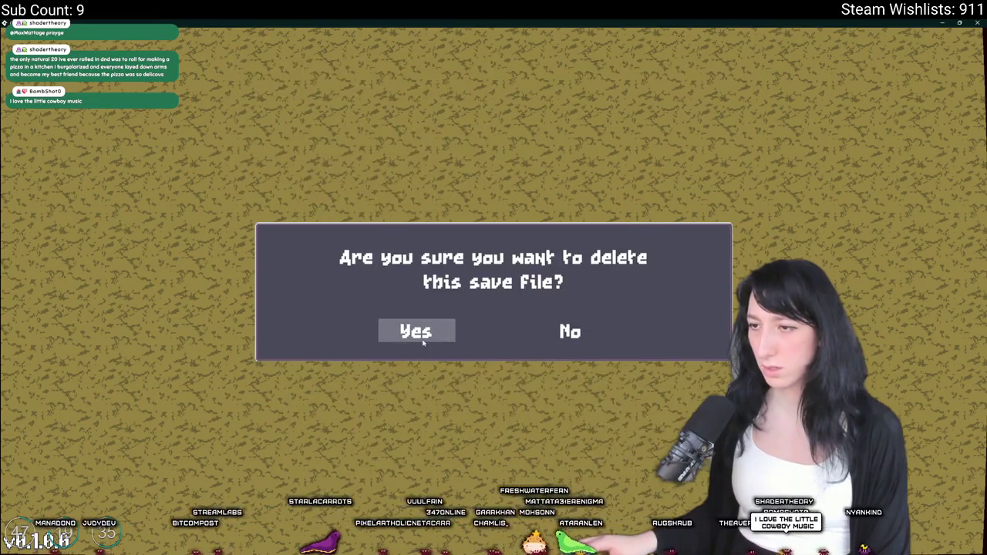
left_click(416, 332)
left_click(617, 479)
left_click(416, 331)
left_click(617, 479)
left_click(416, 331)
Step: Delete the SoftApple, SoftBug, NewShore, ModernAge and AdorableHeart saves
left_click(617, 289)
left_click(617, 479)
left_click(417, 332)
left_click(617, 320)
left_click(616, 480)
left_click(417, 332)
left_click(617, 290)
left_click(617, 480)
left_click(417, 332)
left_click(616, 479)
left_click(416, 332)
left_click(617, 259)
left_click(617, 479)
left_click(416, 331)
left_click(617, 228)
left_click(617, 479)
left_click(421, 332)
left_click(616, 197)
left_click(617, 480)
left_click(420, 333)
Step: Reopen Load World and delete the remaining MildSlime, MajorCraft and LoyalSlime saves
left_click(377, 385)
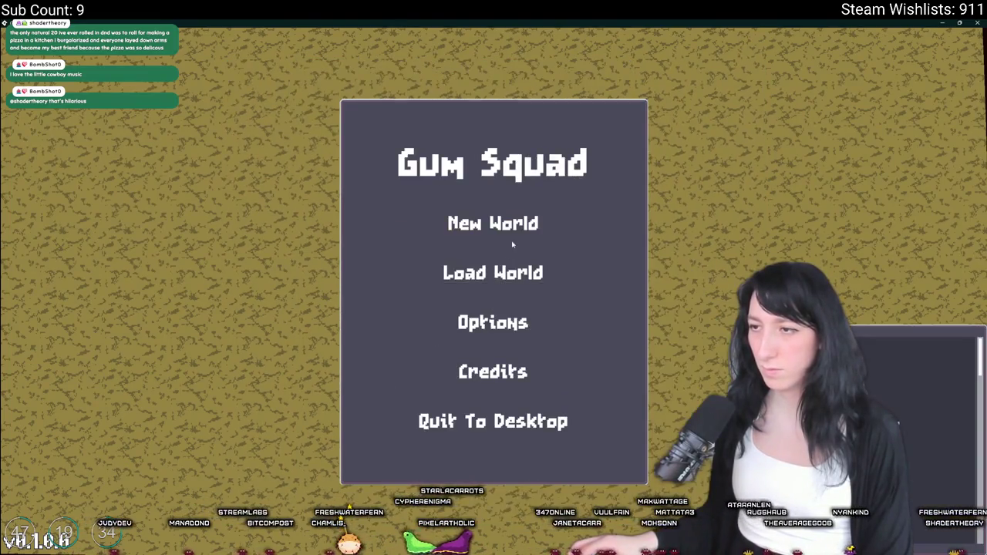
left_click(497, 267)
left_click(671, 259)
left_click(616, 480)
left_click(416, 331)
left_click(616, 228)
left_click(616, 480)
left_click(416, 332)
left_click(617, 197)
left_click(651, 479)
left_click(416, 332)
Step: Confirm the saved worlds list is empty, then return to GameMaker's asset search
left_click(377, 384)
left_click(460, 276)
left_click(386, 387)
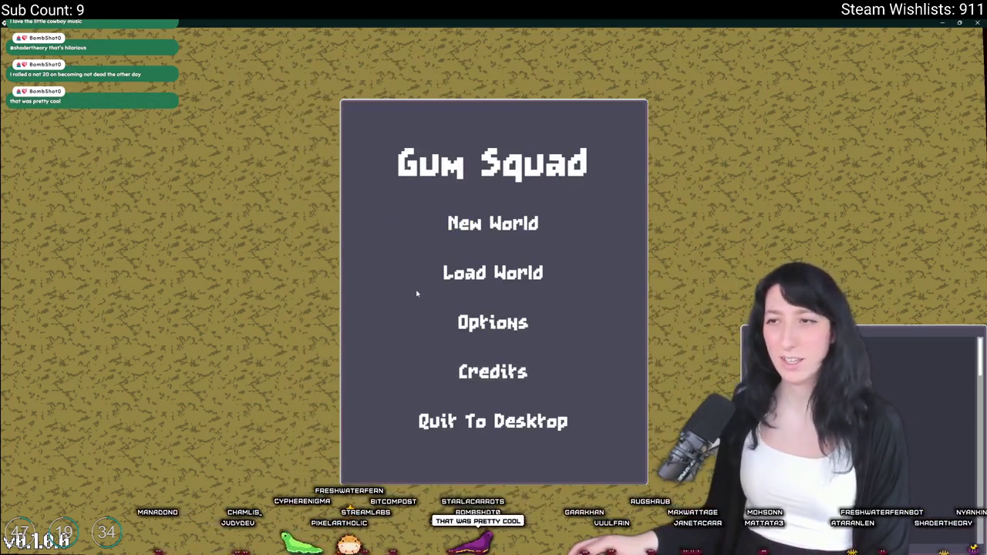
key("alt+Tab")
key("ctrl+t")
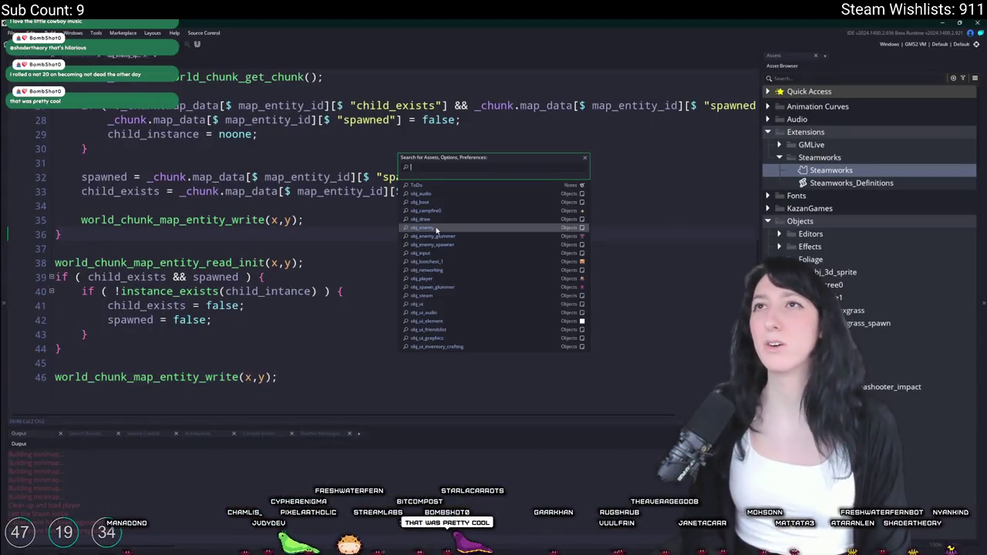
Step: Open obj_ui_loadworld and find the delete-confirmation code in its Create event
type("obj_ui_l")
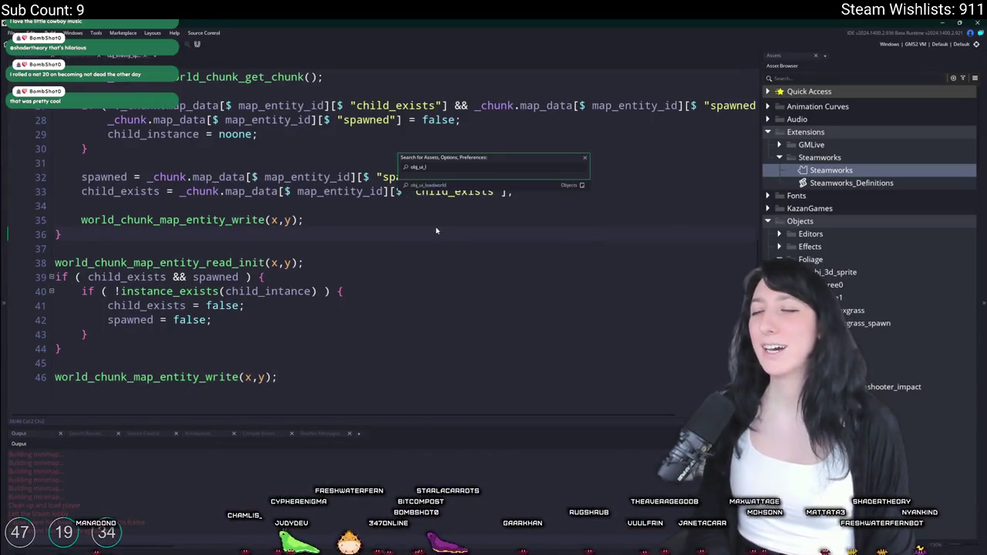
key("Return")
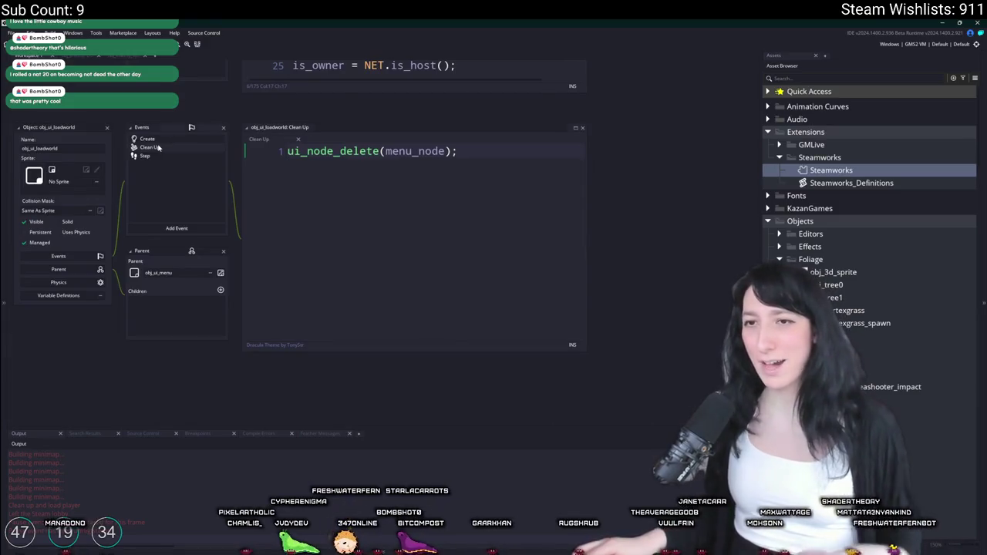
left_click(144, 156)
key("ctrl+f")
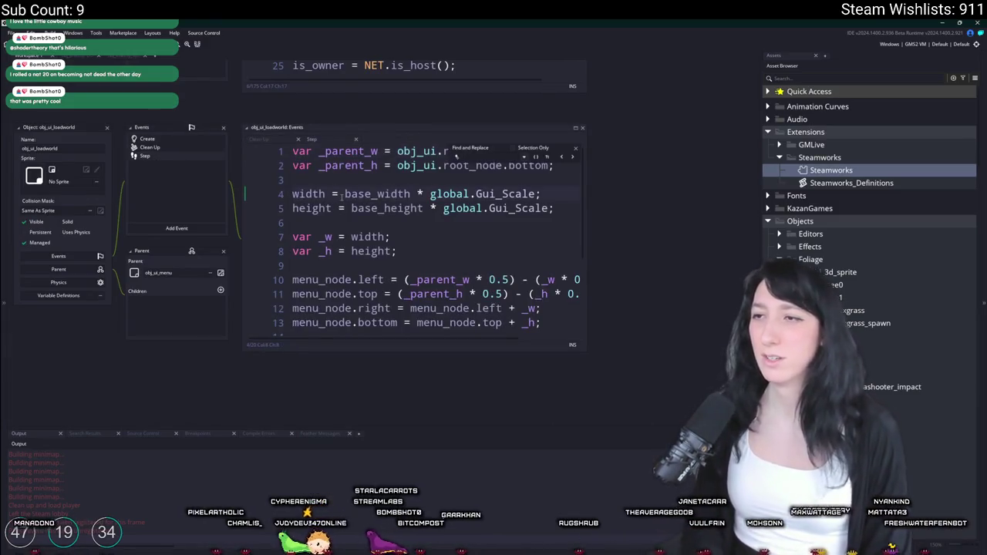
left_click(569, 154)
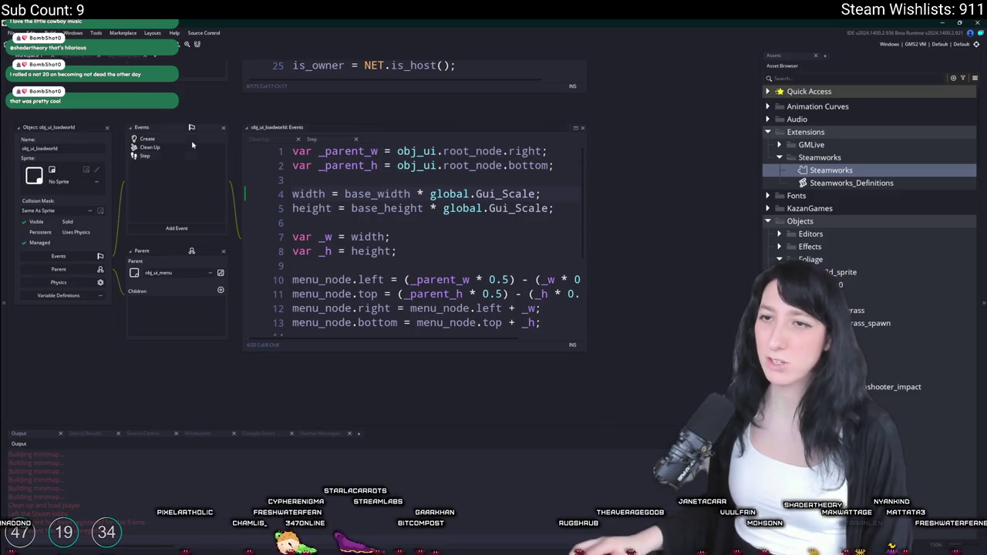
left_click(147, 139)
left_click(574, 130)
key("ctrl+f")
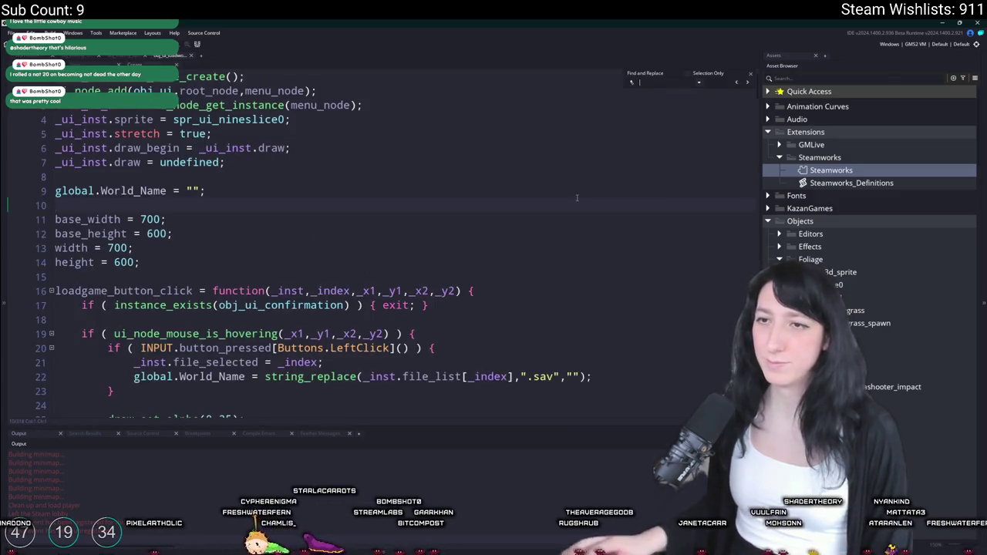
type("confirmation")
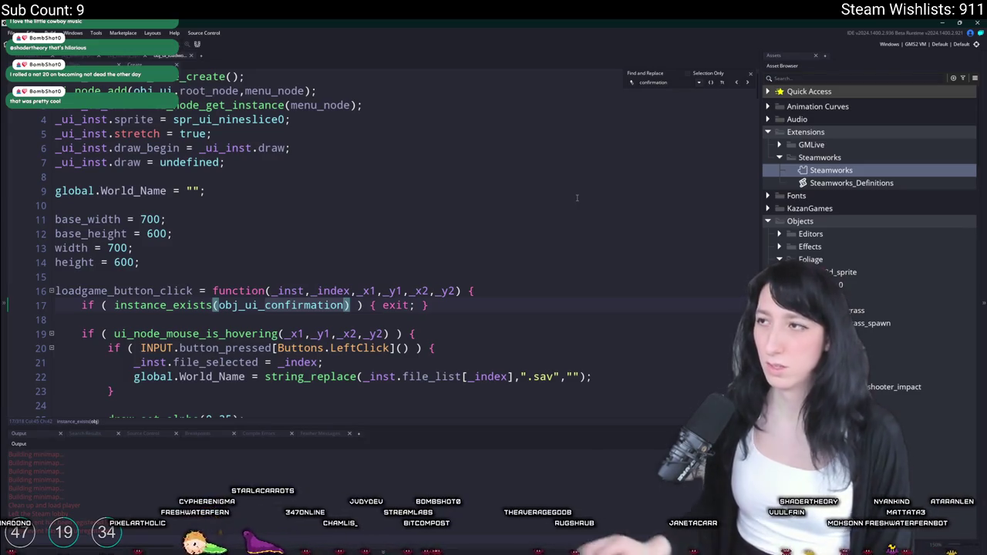
key("Return")
key("Return")
key("Return")
key("Return")
key("Return")
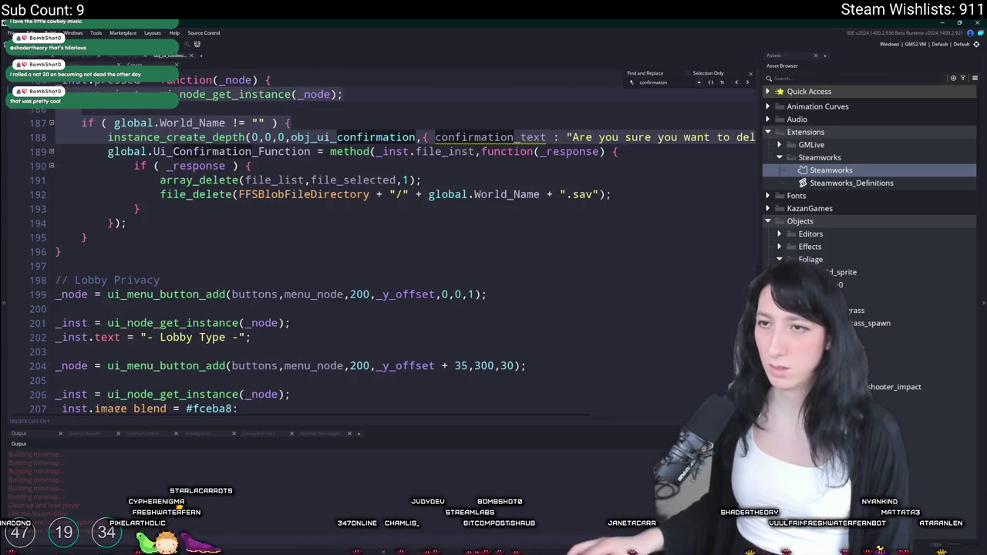
Step: Add `file_selected = undefined;` after the file_delete line, then relaunch the game, stopping the old run
left_click(141, 122)
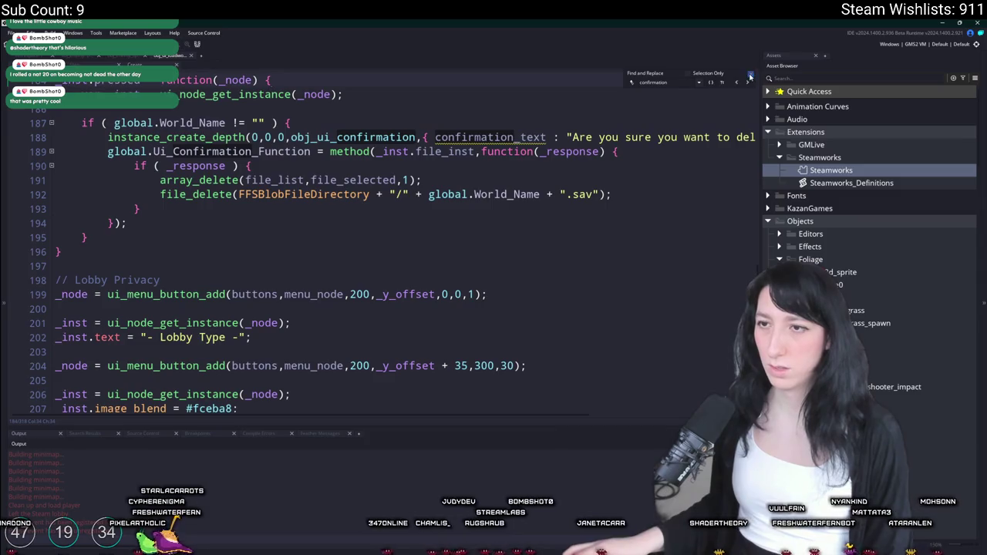
left_click(359, 180)
left_click(638, 199)
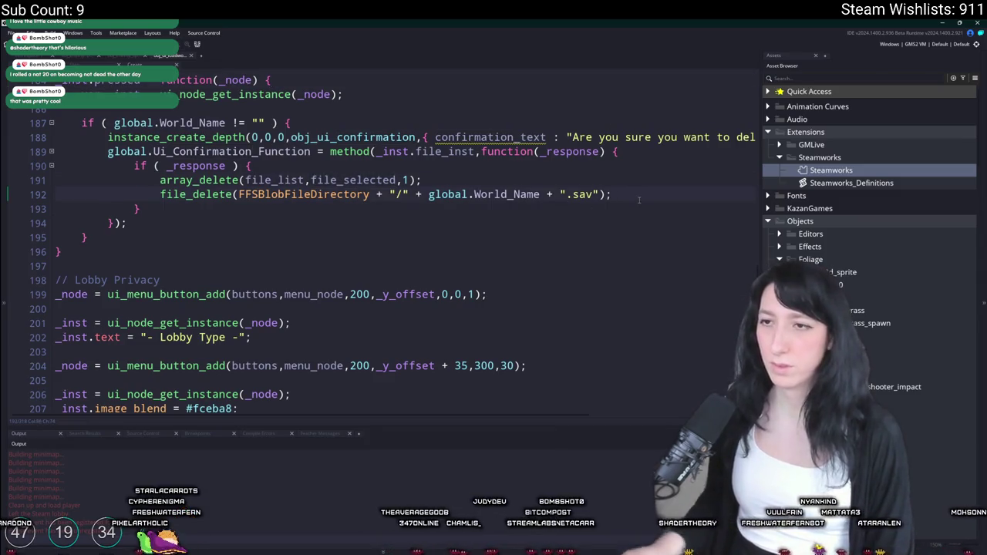
key("Return")
type("file_selected = 0;")
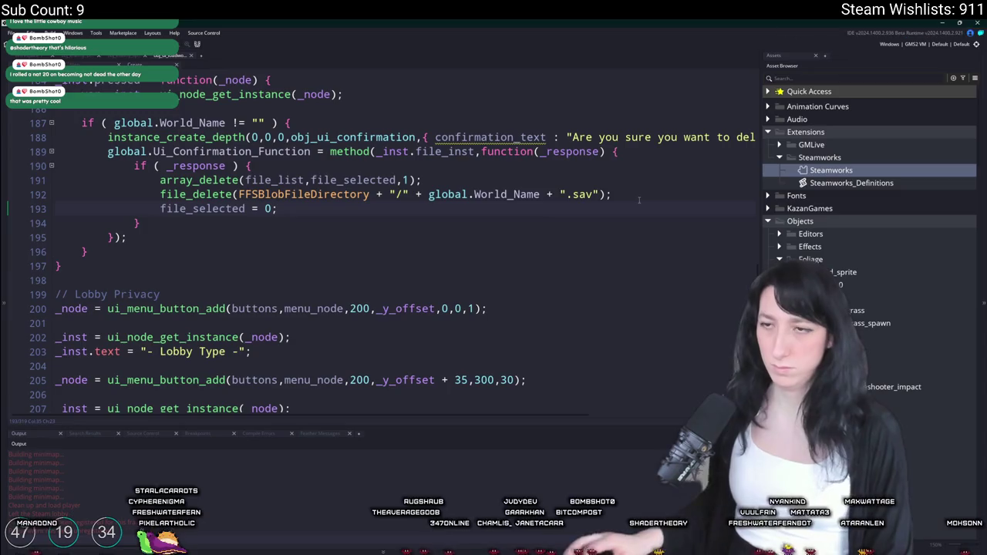
scroll(299, 240, "up", 1)
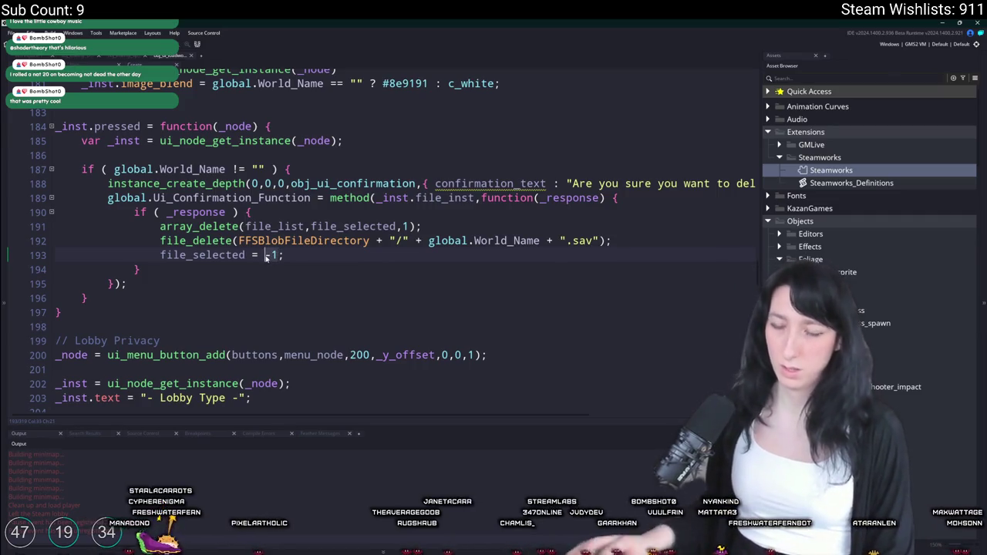
type("ned")
key("F5")
left_click(511, 305)
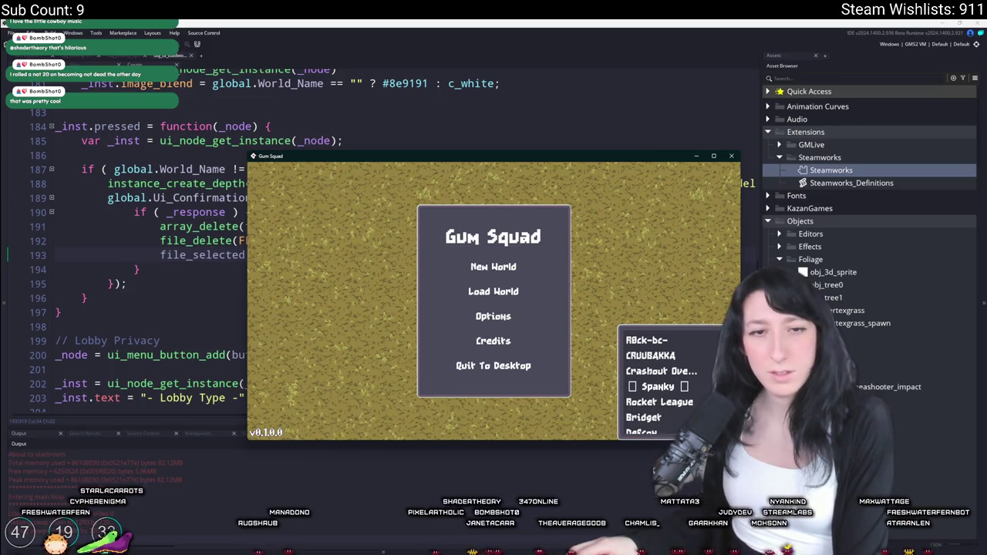
Step: Host a New World lobby, equip the Pea Shooter, and fight the enemies inside the building
left_click_drag(248, 157, 276, 20)
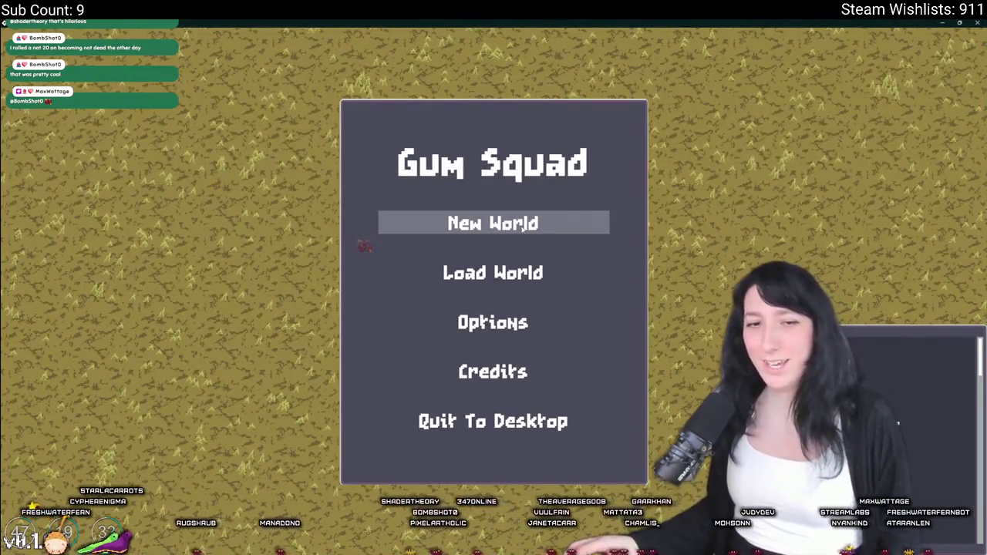
left_click(522, 223)
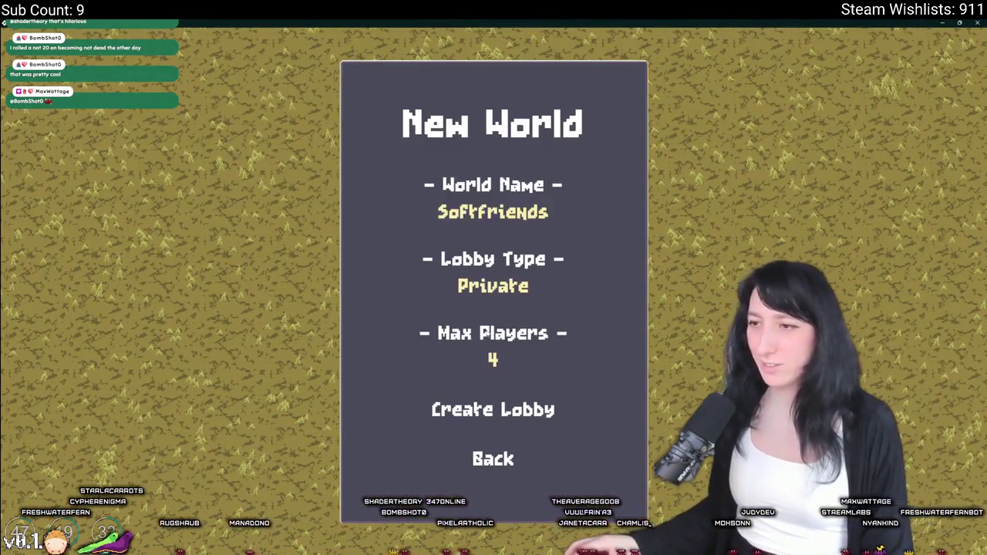
left_click(511, 302)
left_click(508, 411)
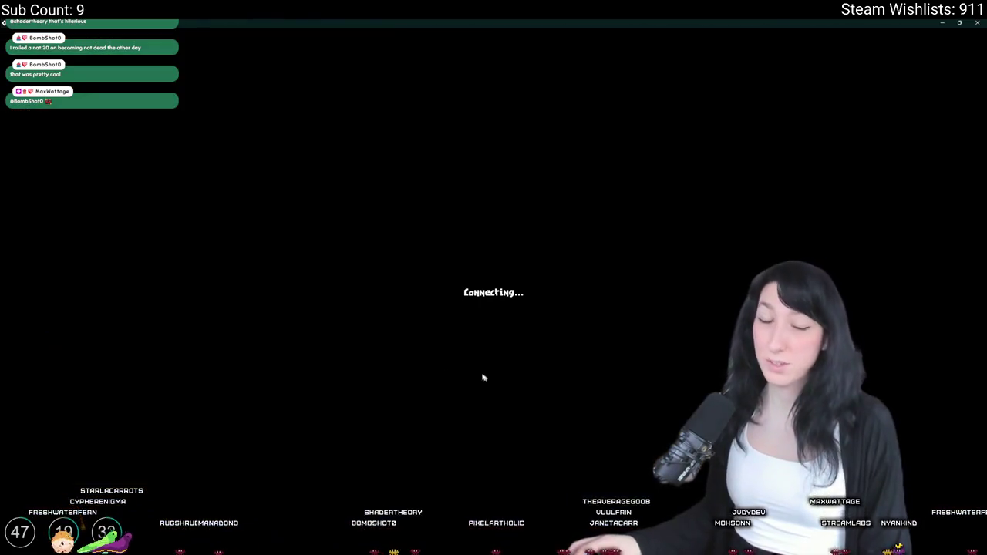
key("w")
key("d")
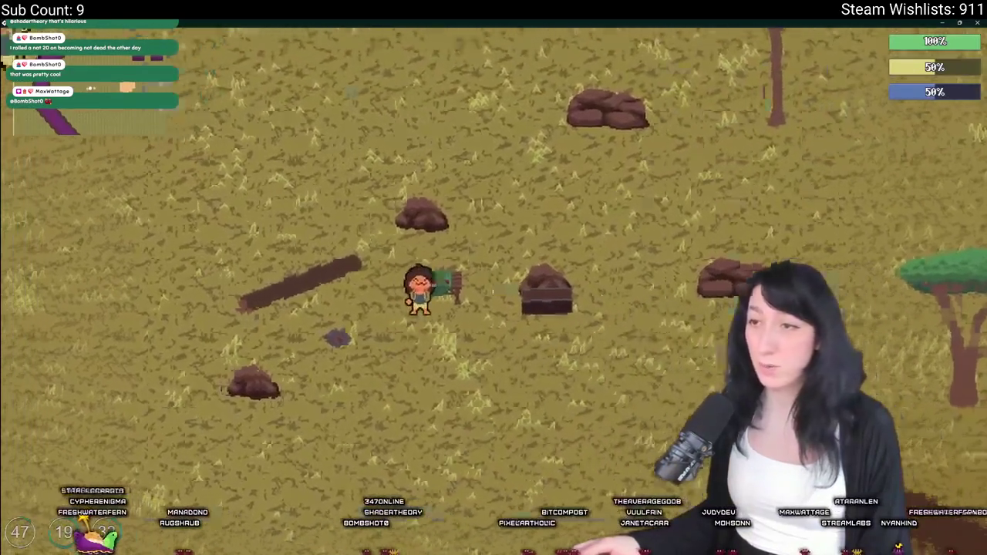
key("Tab")
left_click(217, 346)
key("Tab")
key("d")
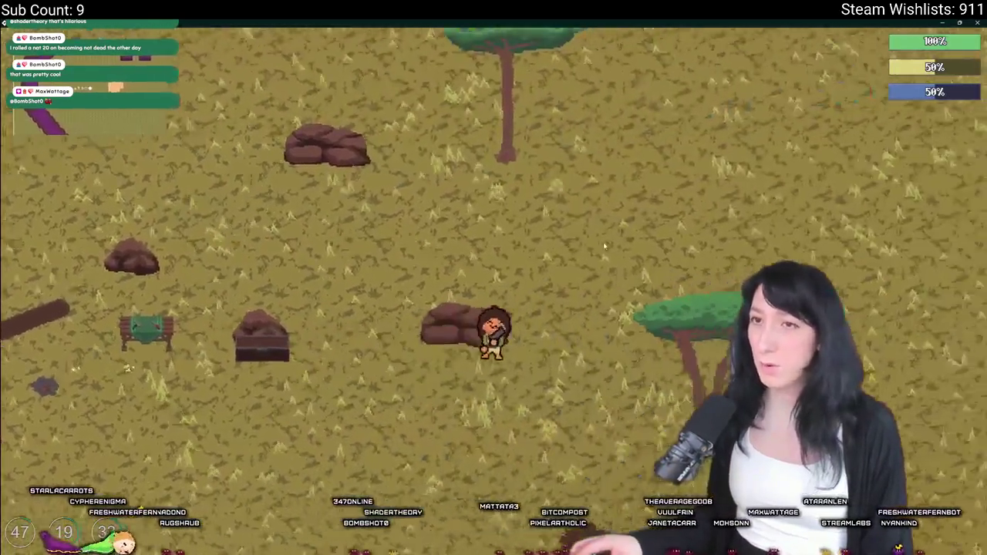
key("w")
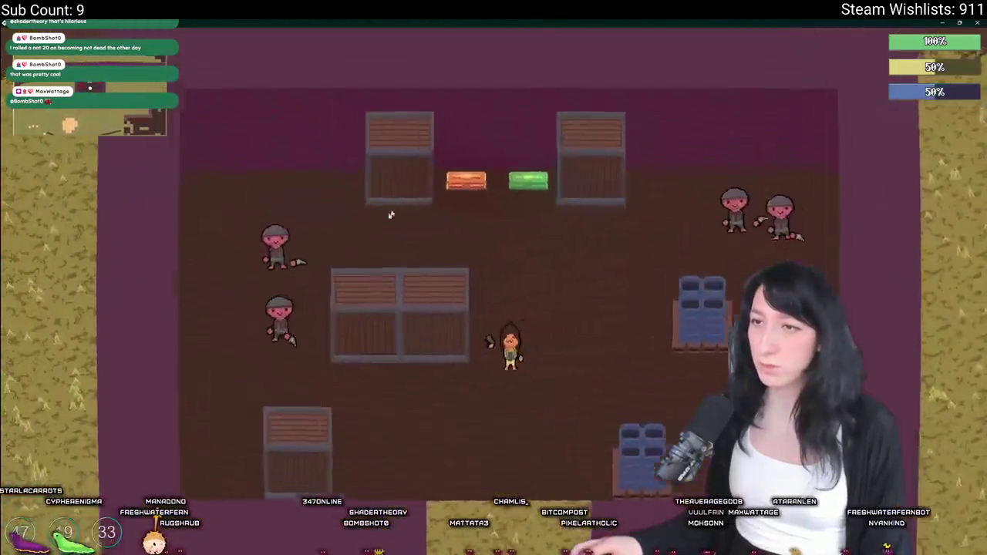
key("a")
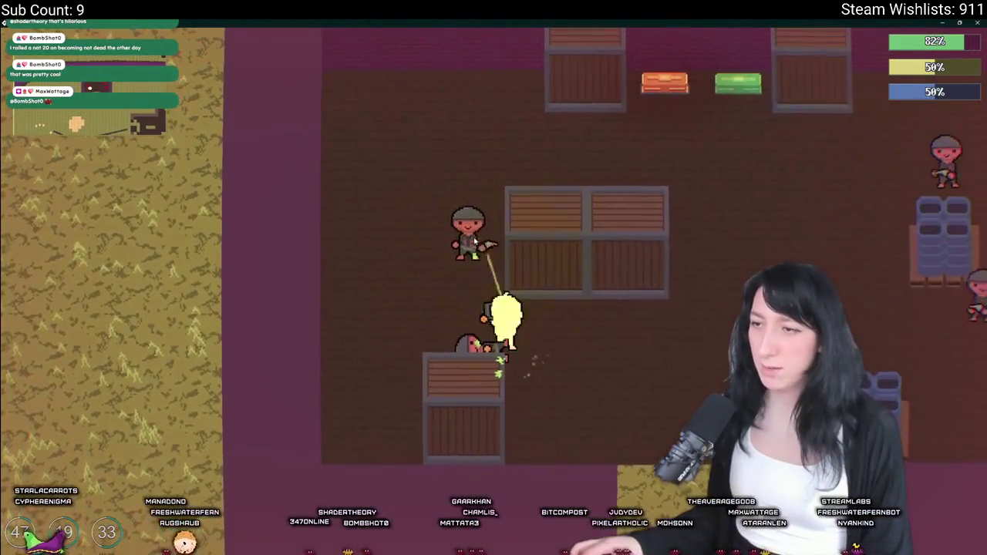
key("s")
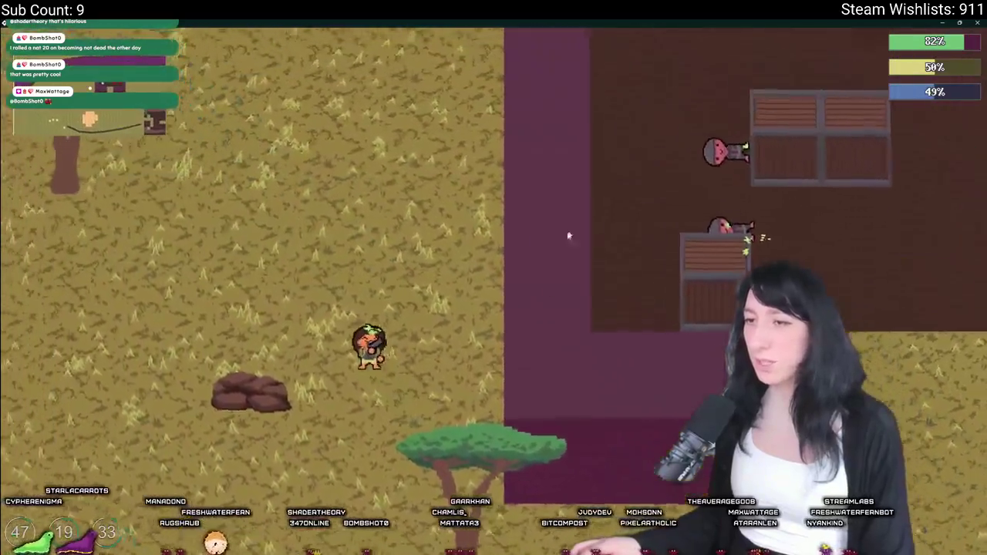
Step: Quit to the main menu, load Softfriends in a Private lobby, then close the game window
key("Escape")
left_click(494, 370)
left_click(451, 274)
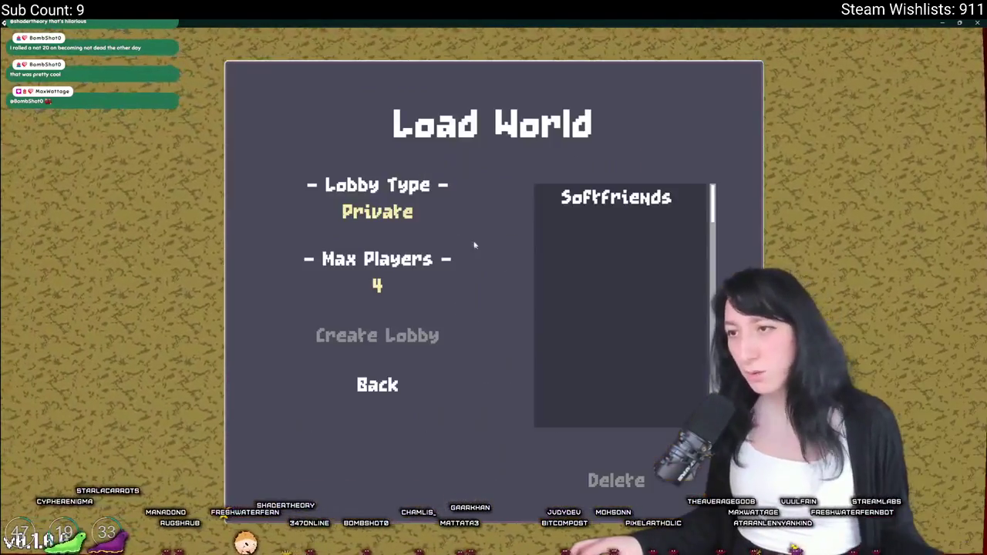
left_click(419, 216)
left_click(586, 197)
left_click(378, 212)
left_click(378, 212)
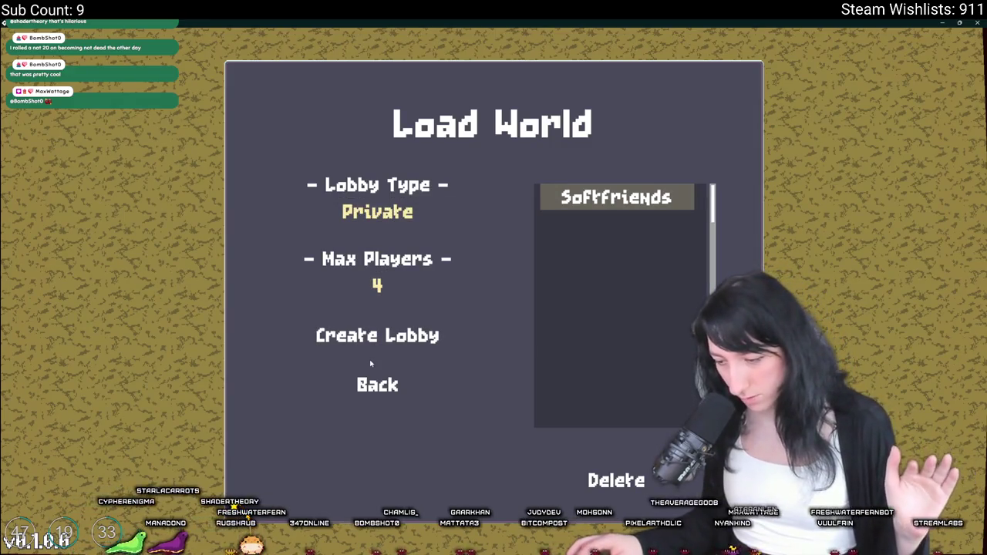
left_click(408, 340)
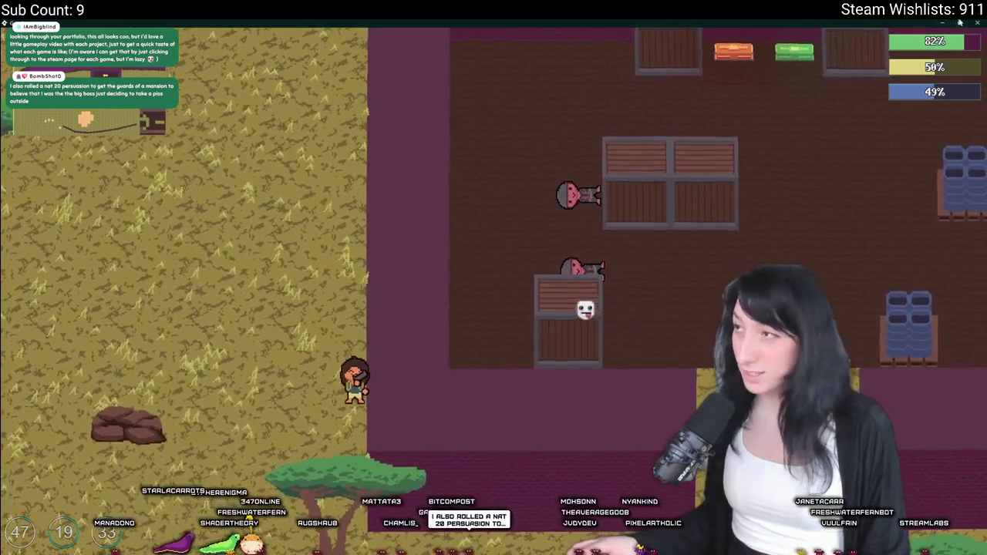
left_click(981, 22)
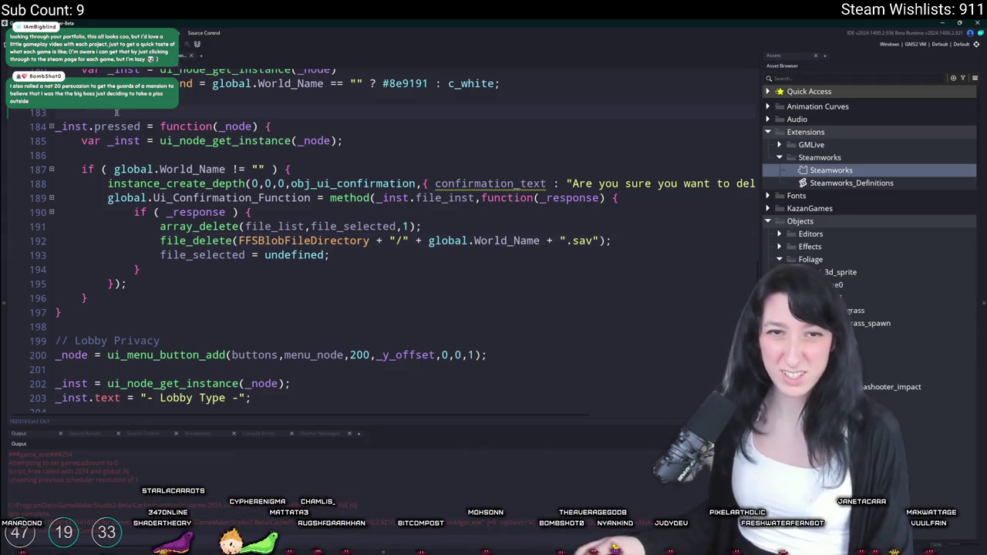
Step: Delete the if (child_exists && spawned) block following read_init in obj_enemy_spawner's code
scroll(232, 139, "up", 5)
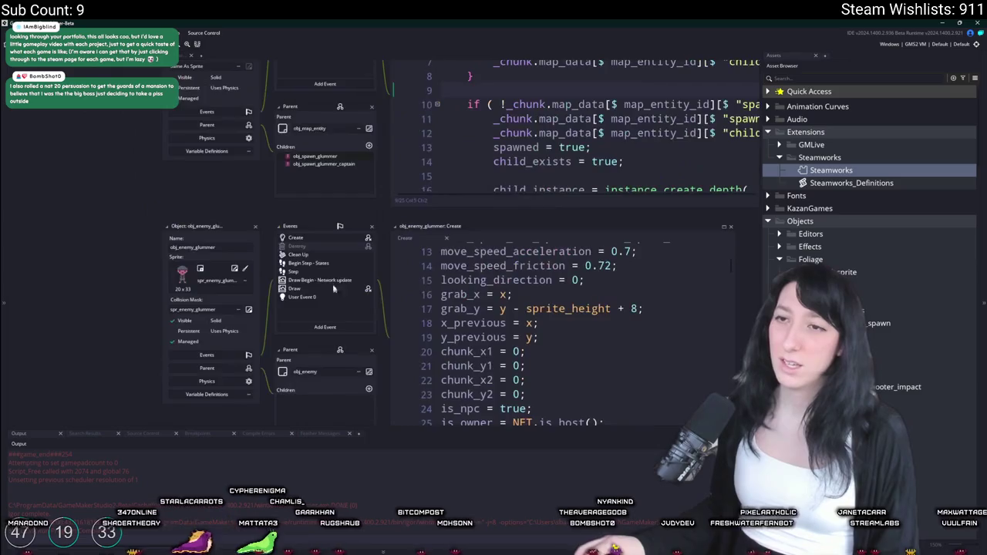
double_click(337, 171)
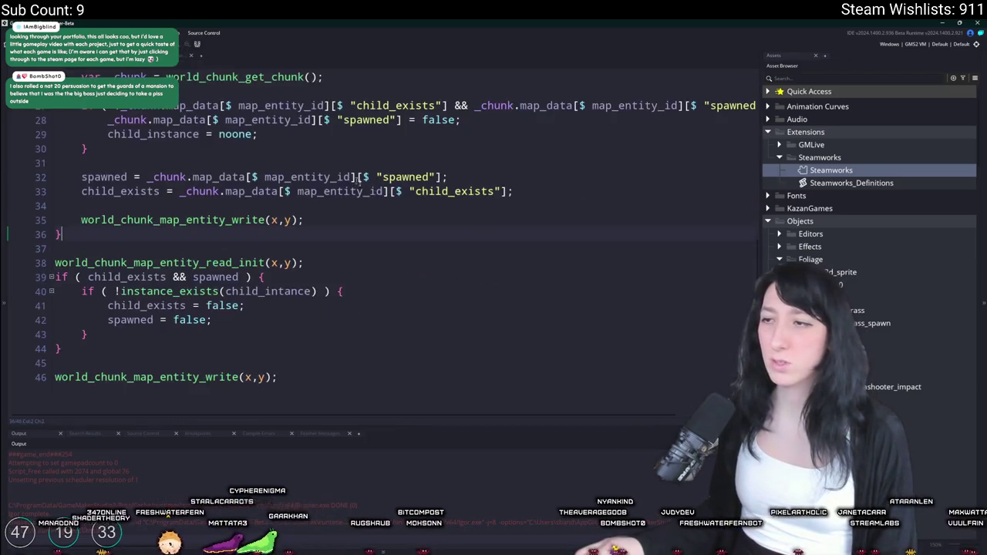
scroll(591, 286, "up", 2)
scroll(159, 364, "down", 2)
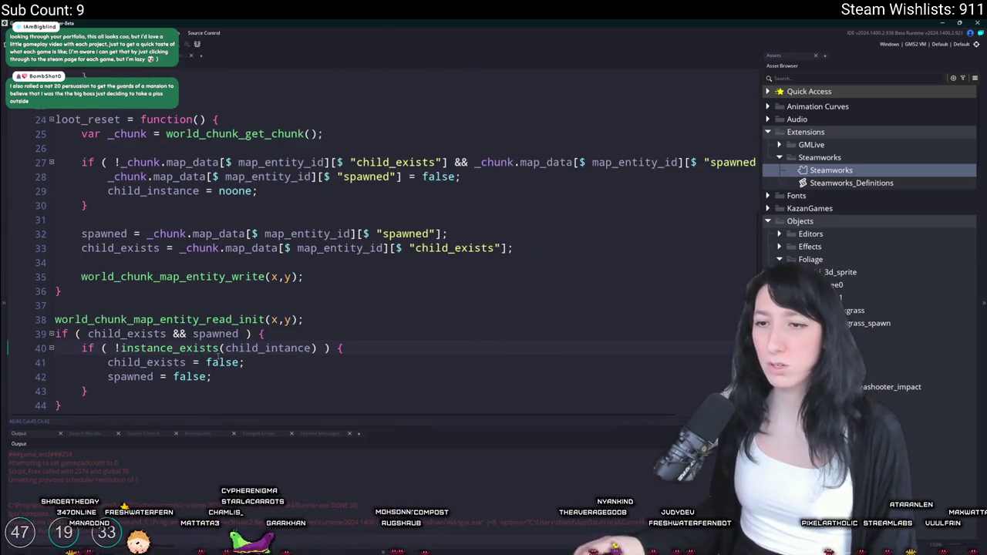
mouse_move(118, 375)
left_mouse_down()
mouse_move(56, 317)
mouse_move(56, 303)
left_mouse_up()
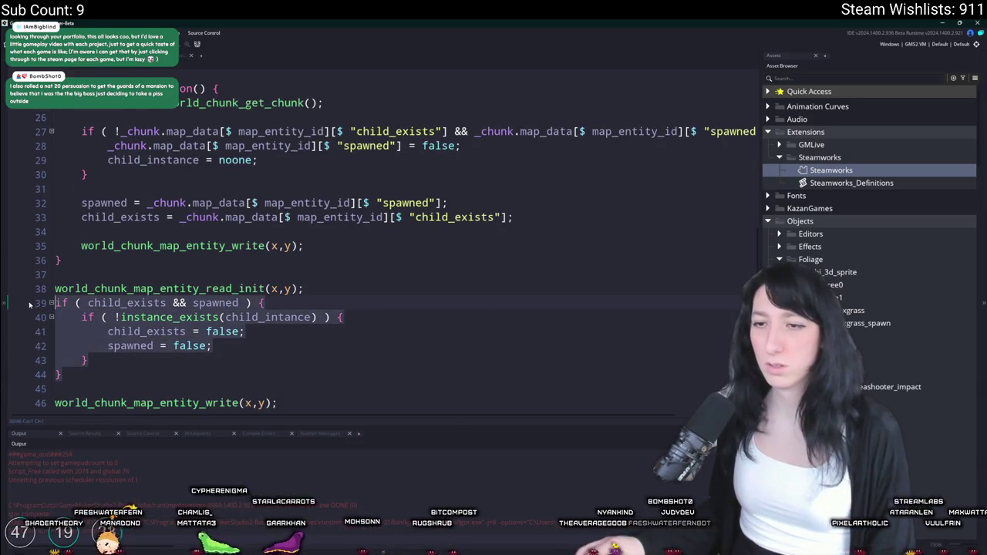
scroll(219, 341, "down", 2)
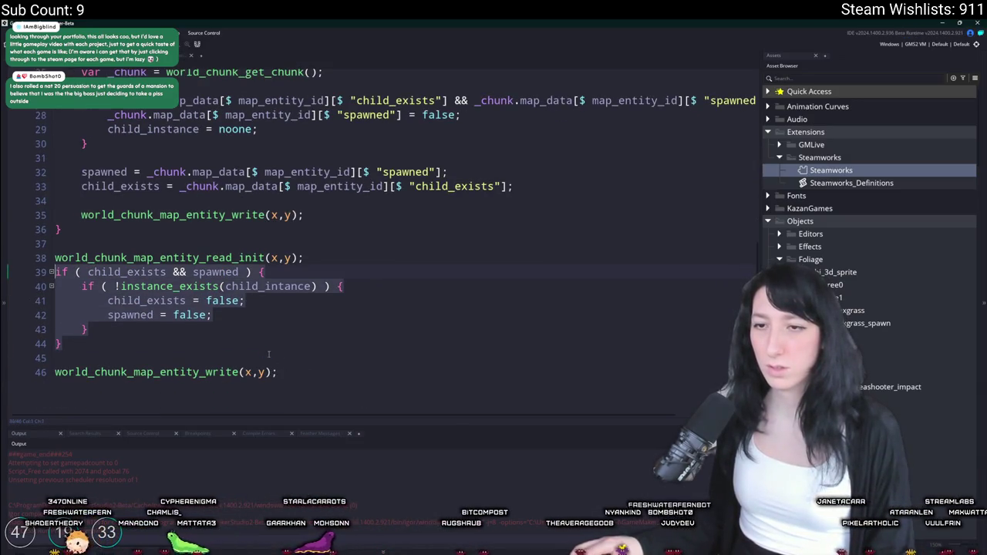
key("Delete")
scroll(35, 193, "up", 1)
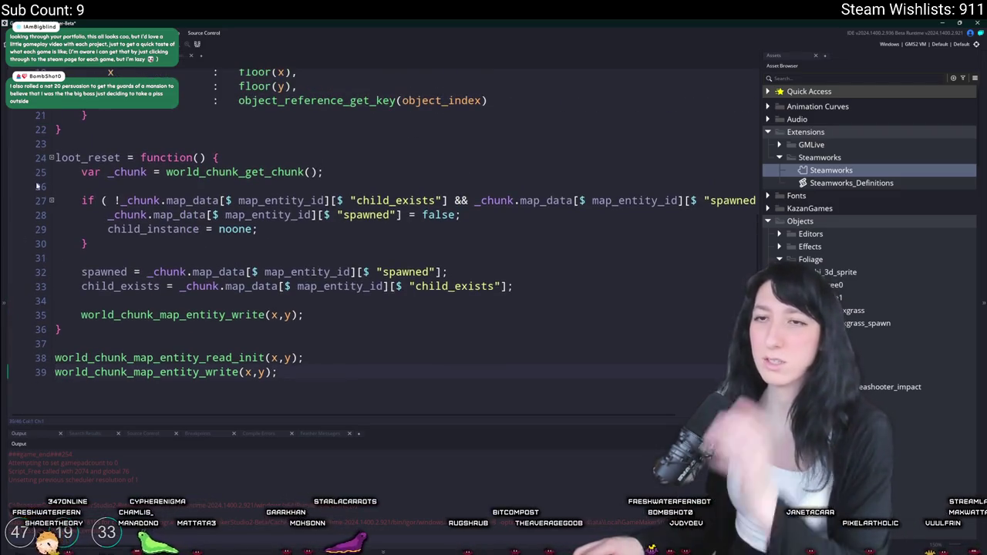
key("ctrl+z")
key("ctrl+z")
key("ctrl+z")
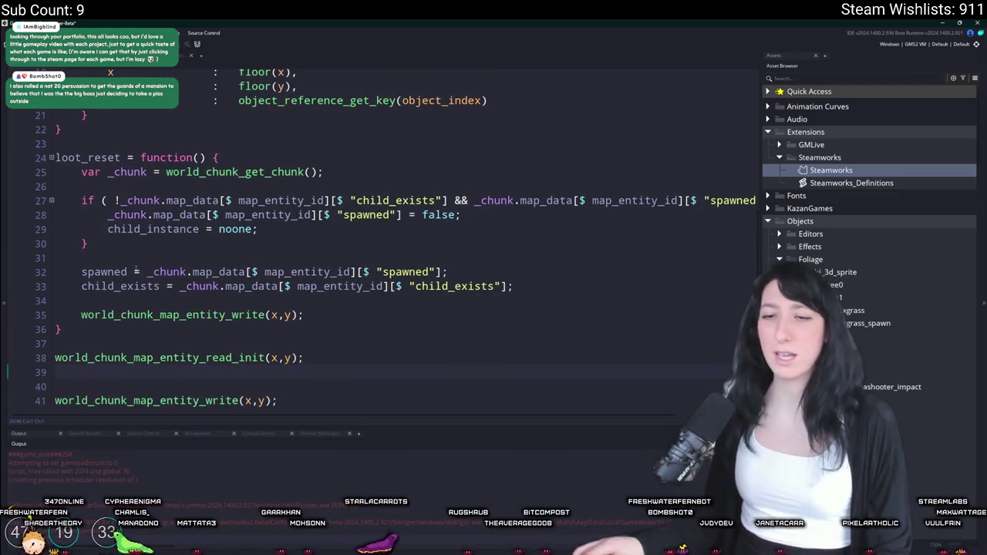
mouse_move(90, 371)
left_mouse_down()
mouse_move(15, 297)
mouse_move(11, 310)
left_mouse_up()
key("Delete")
scroll(10, 310, "up", 3)
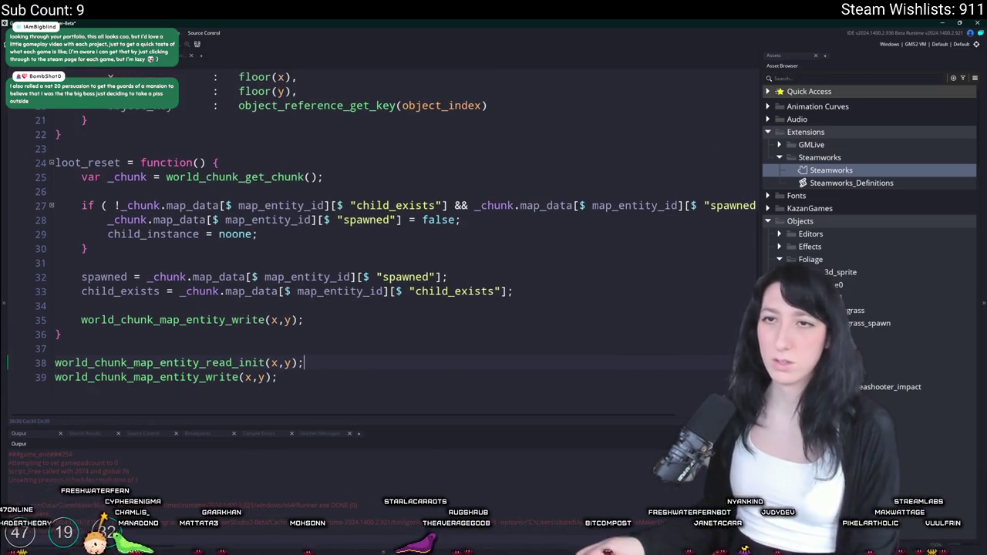
Step: Maximize the spawner's Step event code window and build and run the game
key("ctrl+w")
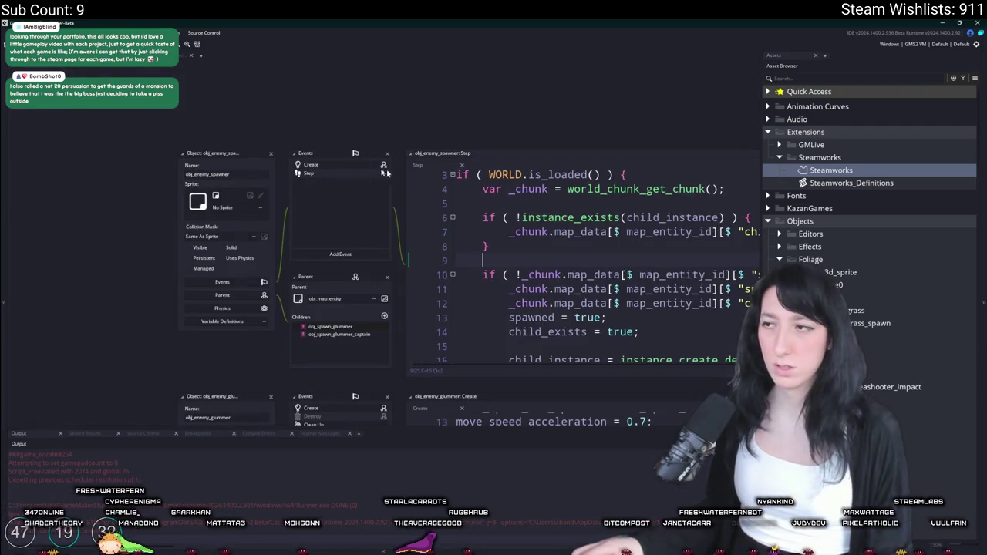
left_click(525, 181)
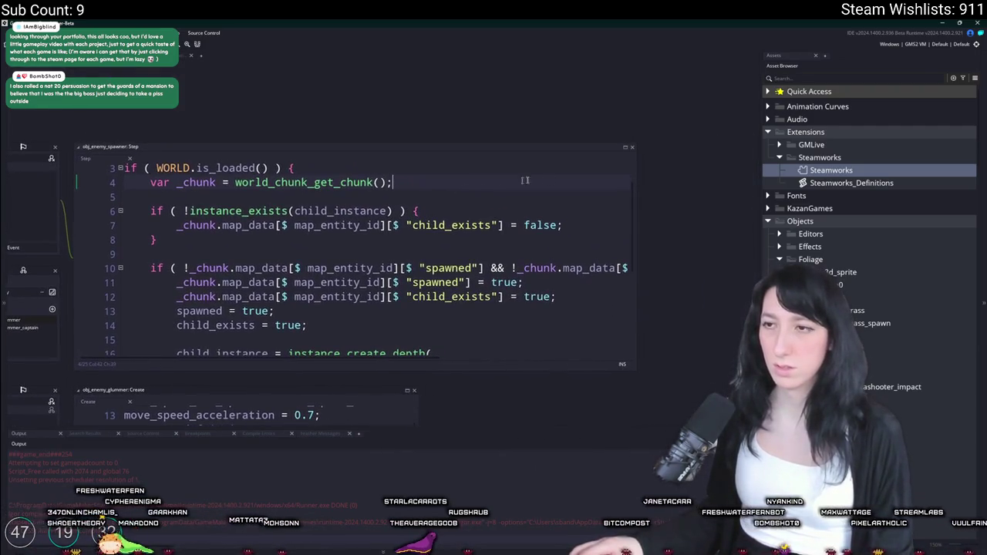
left_click(625, 148)
key("F5")
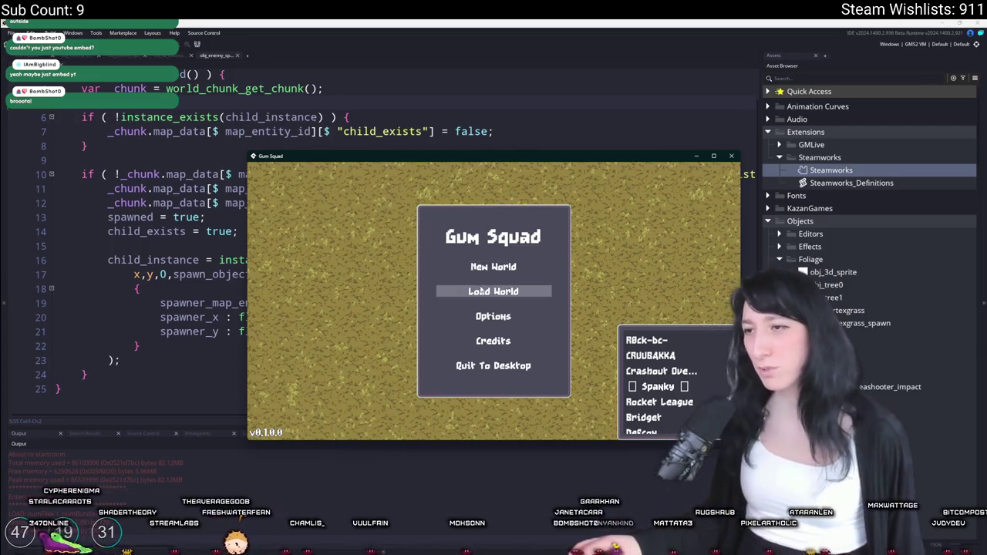
Step: Load the Softfriends world through a new lobby and walk the character around
left_click(480, 290)
left_click(445, 348)
left_click(480, 289)
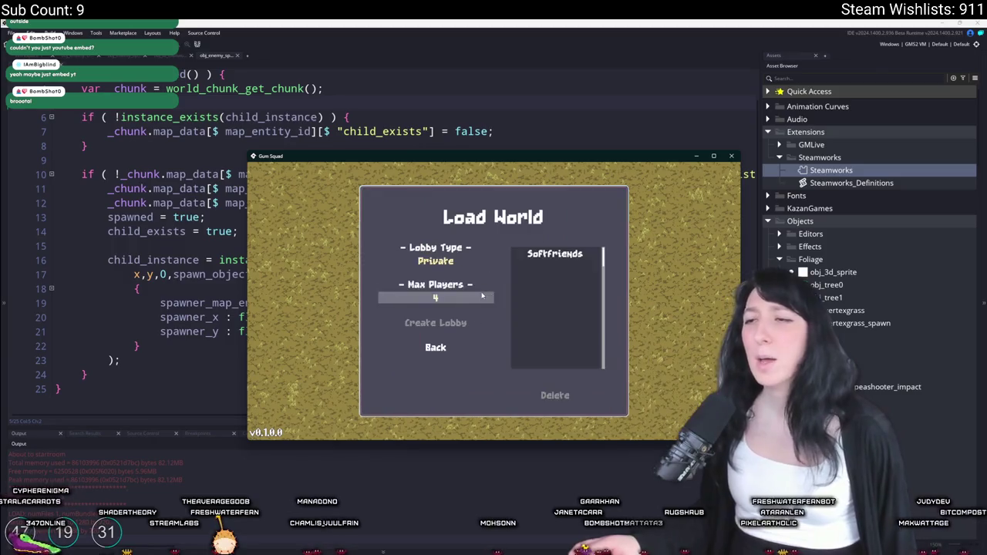
left_click(457, 324)
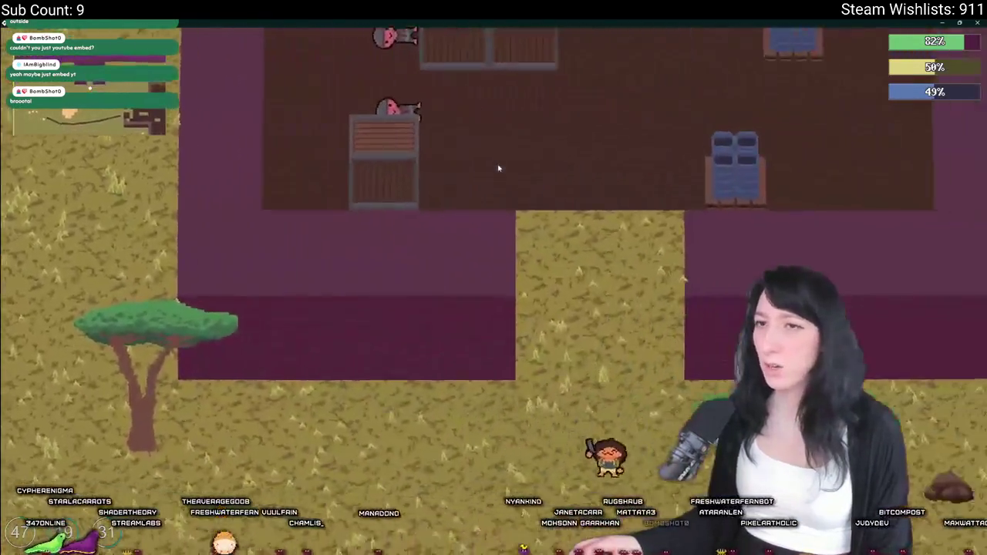
key("s")
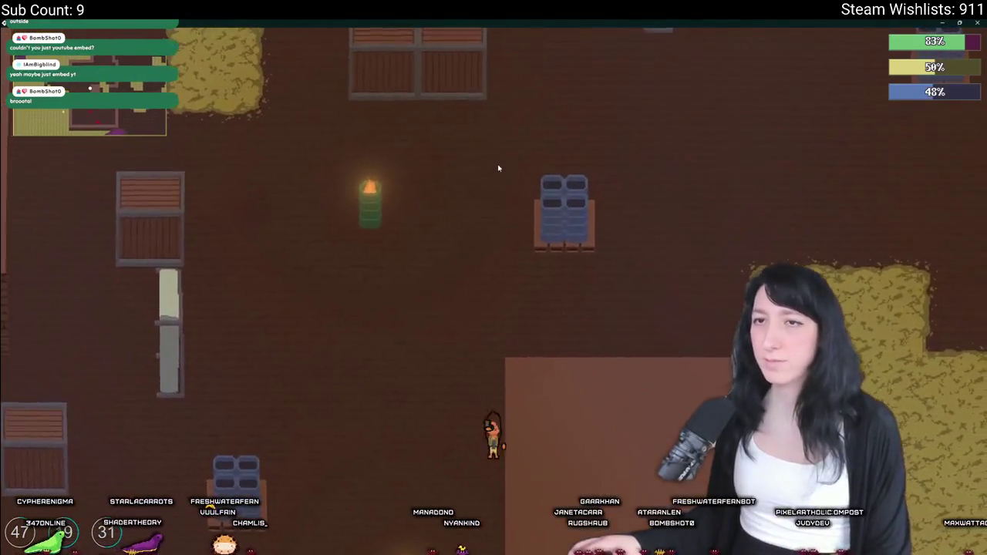
Step: Pause, return to Load World, and host the Softfriends world again
key("Escape")
left_click(493, 272)
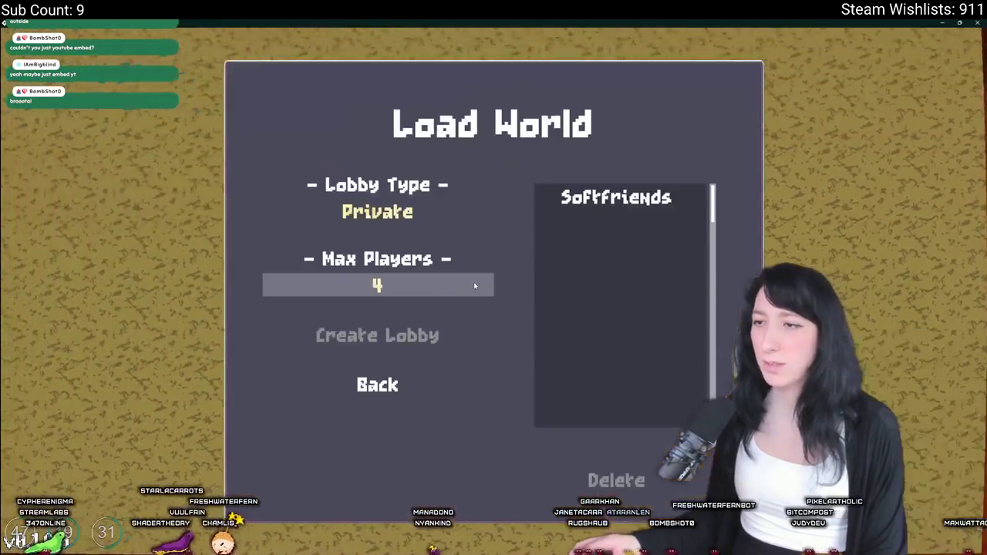
left_click(617, 198)
left_click(414, 339)
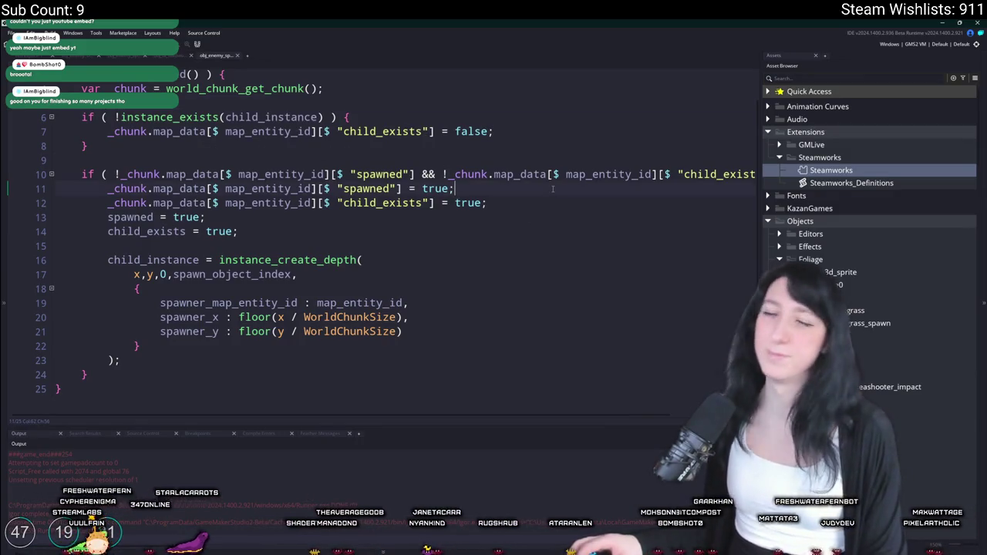
Step: Copy line 7's map lookup onto line 6 and change its key to "child_instance"
left_click(543, 140)
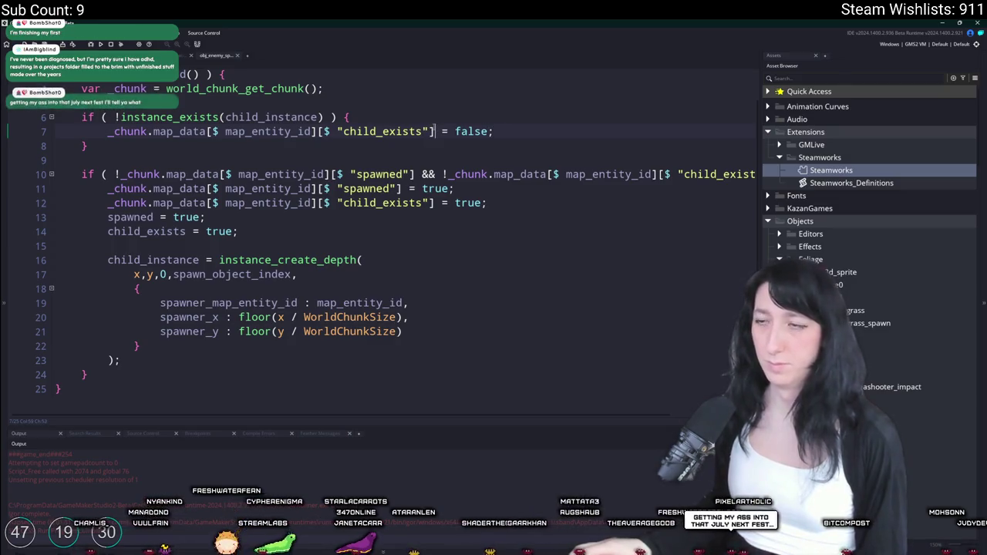
left_click(179, 131)
left_click_drag(108, 131, 434, 131)
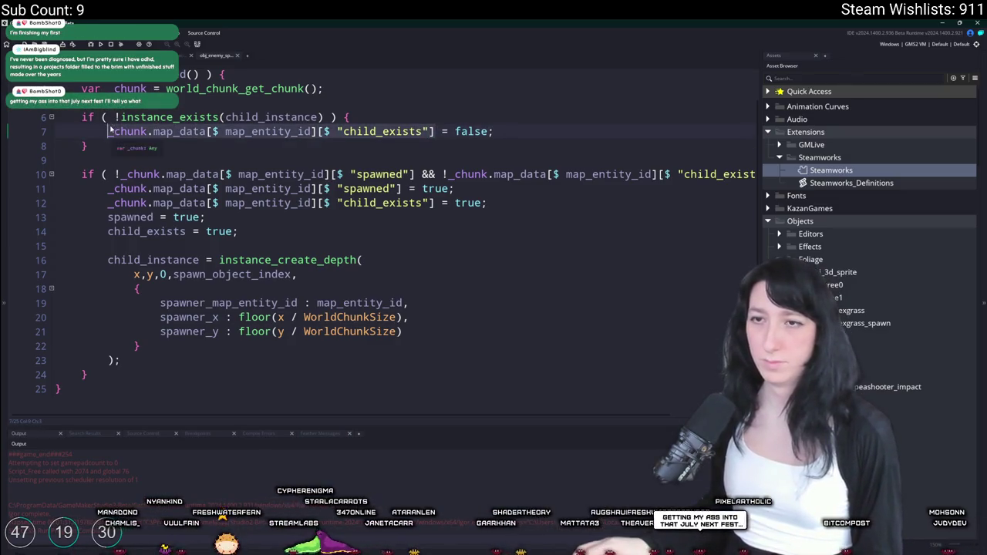
key("ctrl+c")
double_click(270, 118)
key("ctrl+v")
left_click(542, 117)
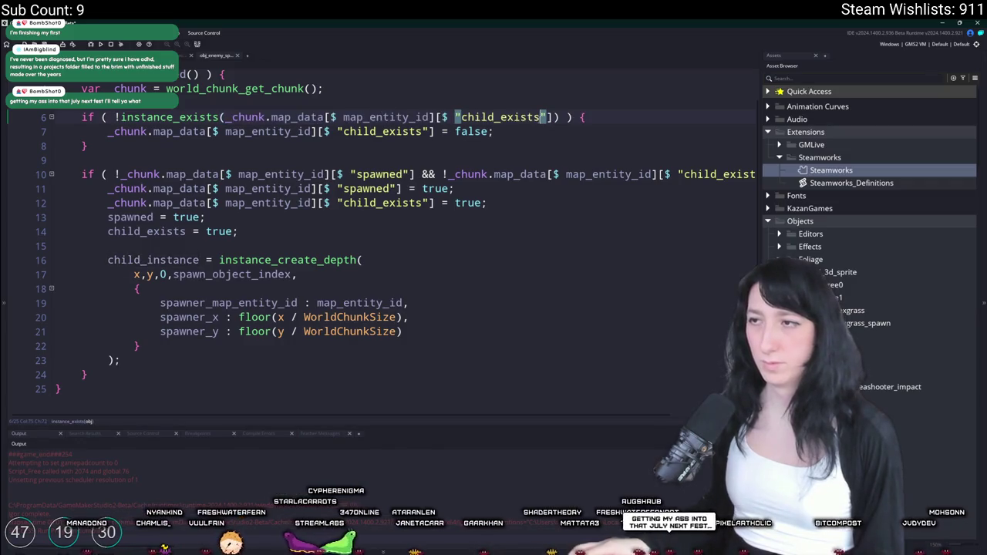
key("BackSpace")
key("BackSpace")
key("BackSpace")
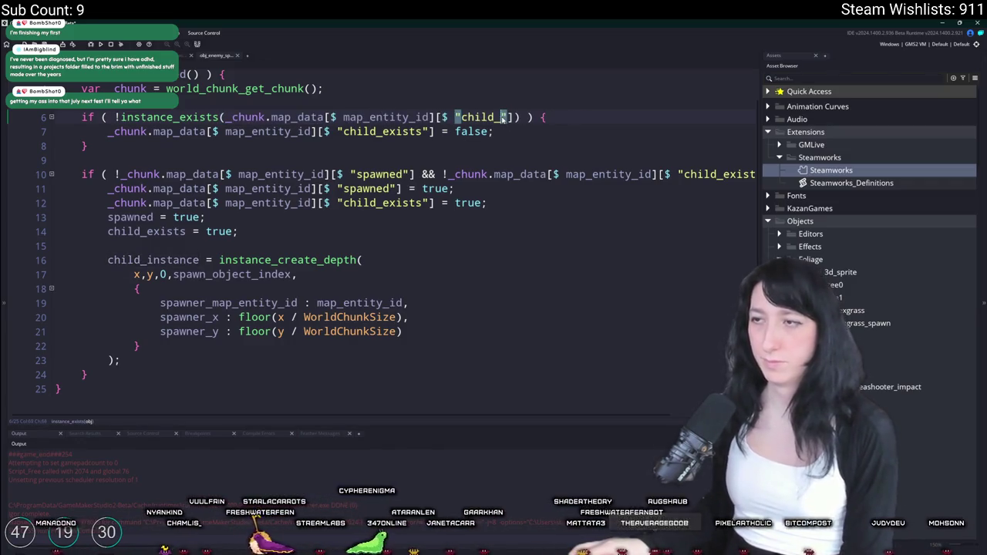
type("instance")
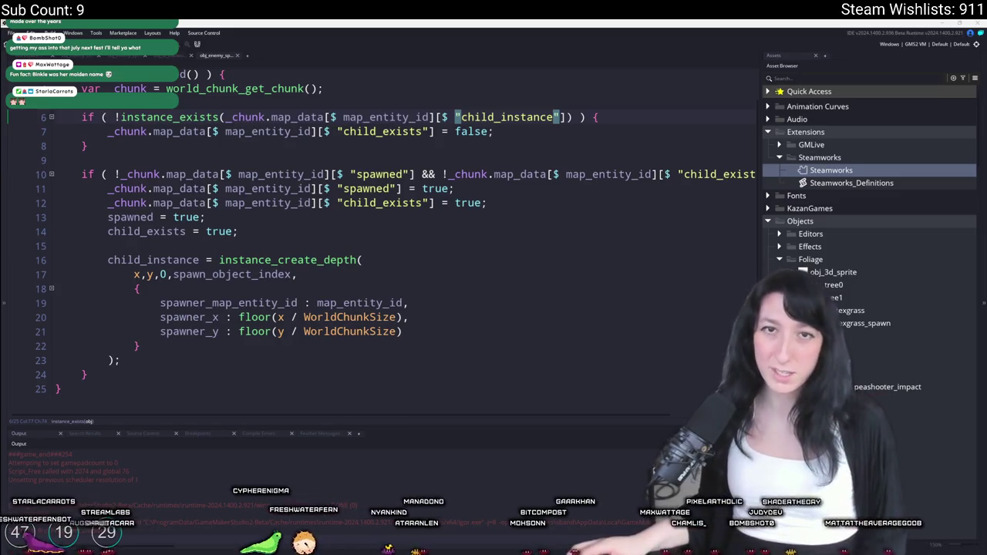
Step: Undo a stray paste on line 7, then bring up Search for Assets
left_click(499, 131)
key("ctrl+v")
key("ctrl+z")
left_click(254, 144)
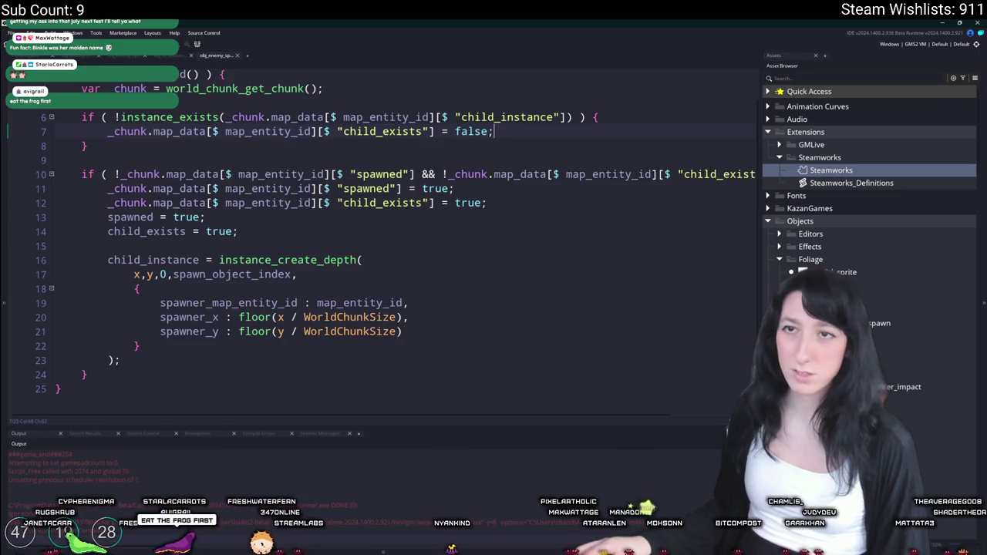
left_click(185, 104)
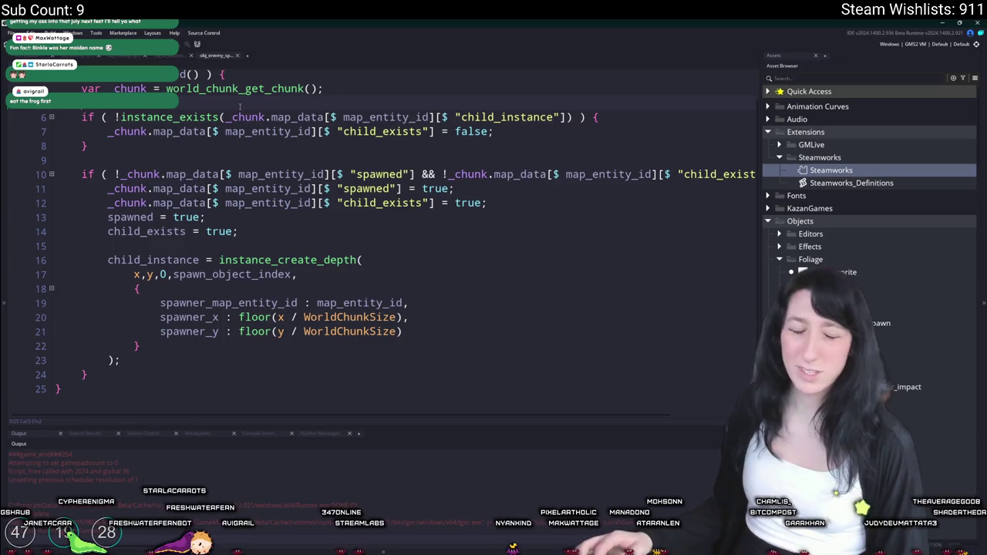
key("ctrl+t")
Step: Open obj_loot_zone's Create code and peek at world_chunk_map_entity_read_init's definition
type("loot_z")
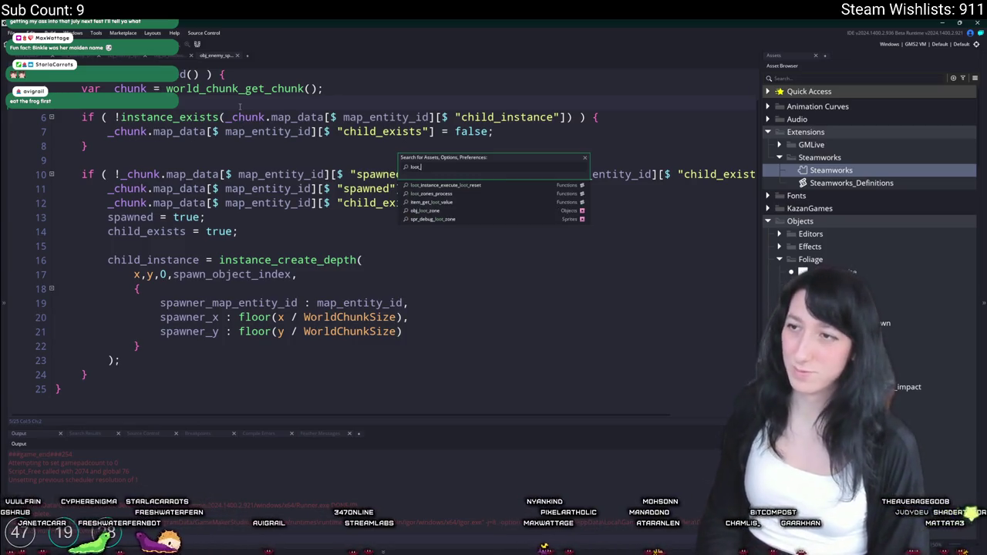
key("Return")
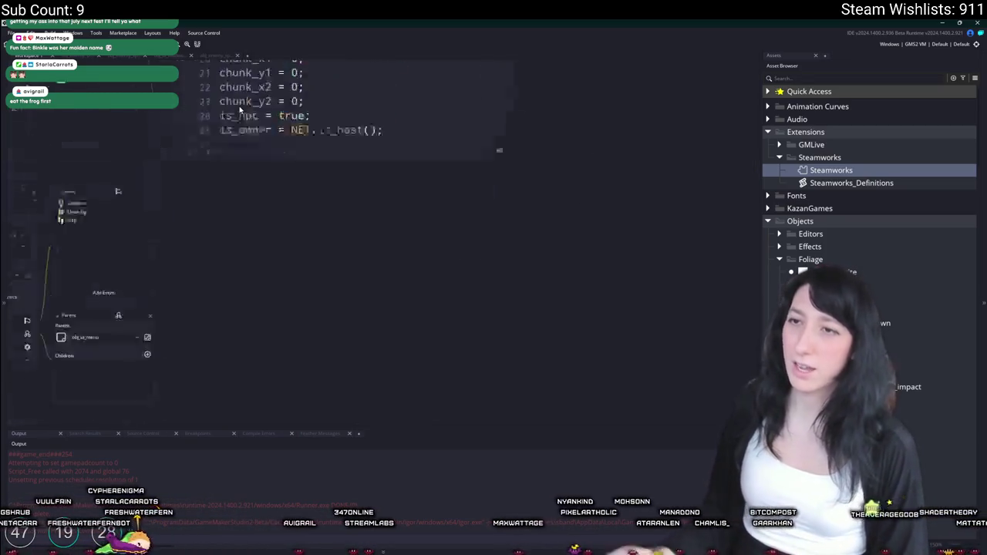
double_click(175, 165)
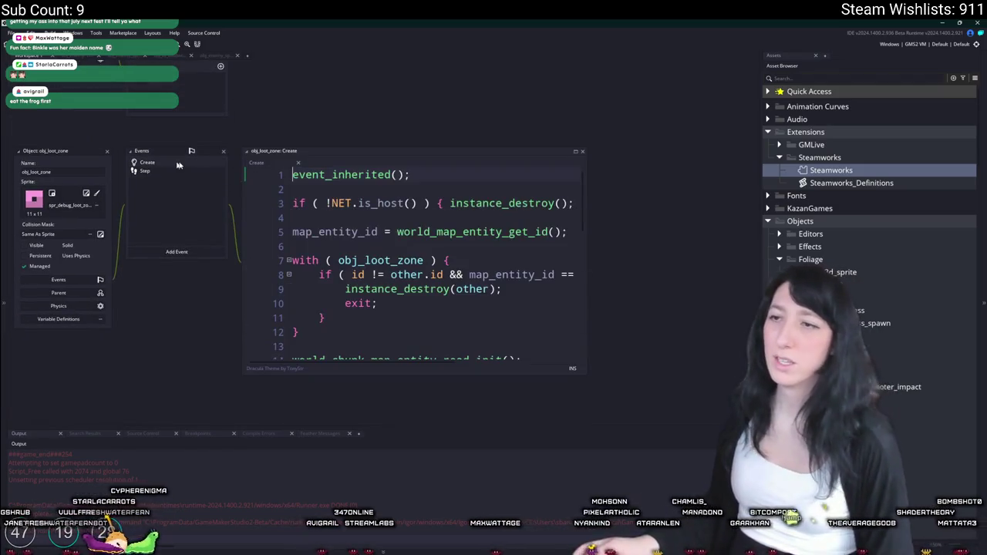
left_click(577, 155)
scroll(451, 217, "down", 1)
left_click(284, 216)
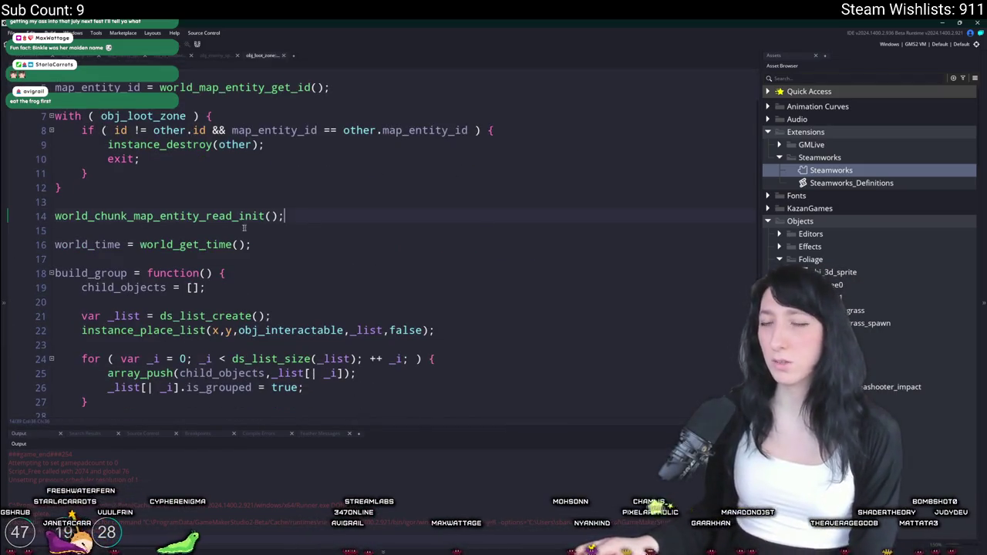
middle_click(216, 217)
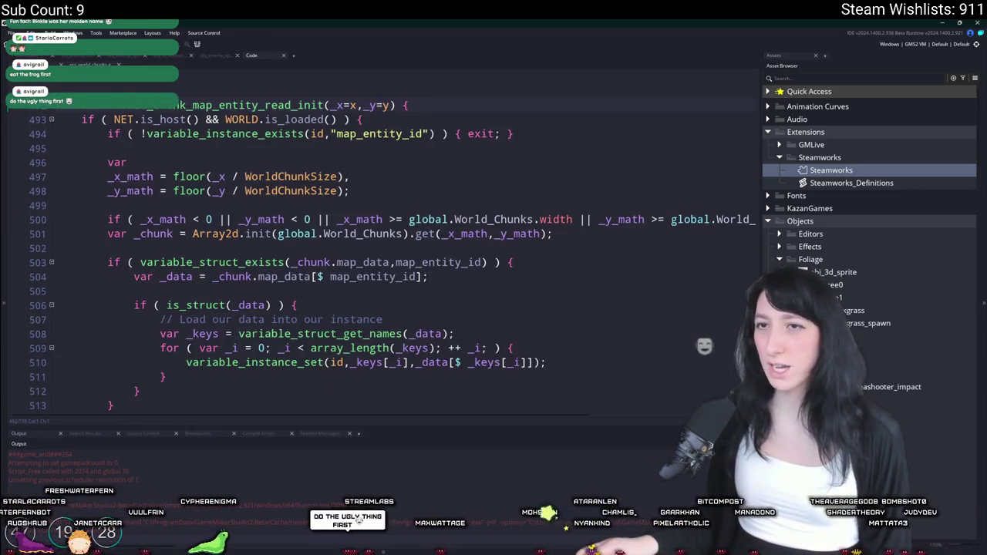
key("alt+Left")
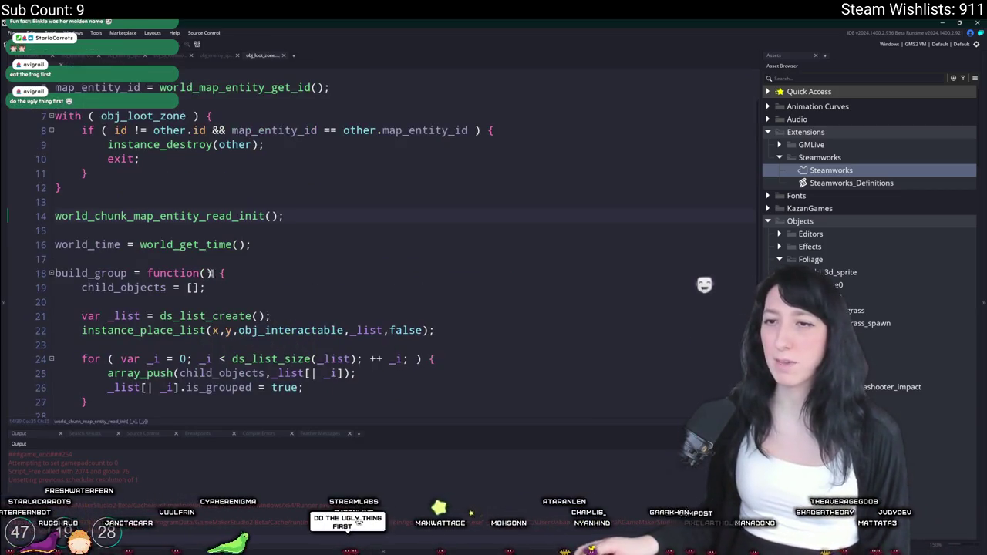
Step: Review the world_time setup around line 16, then open the asset search again
double_click(87, 244)
scroll(220, 304, "down", 1)
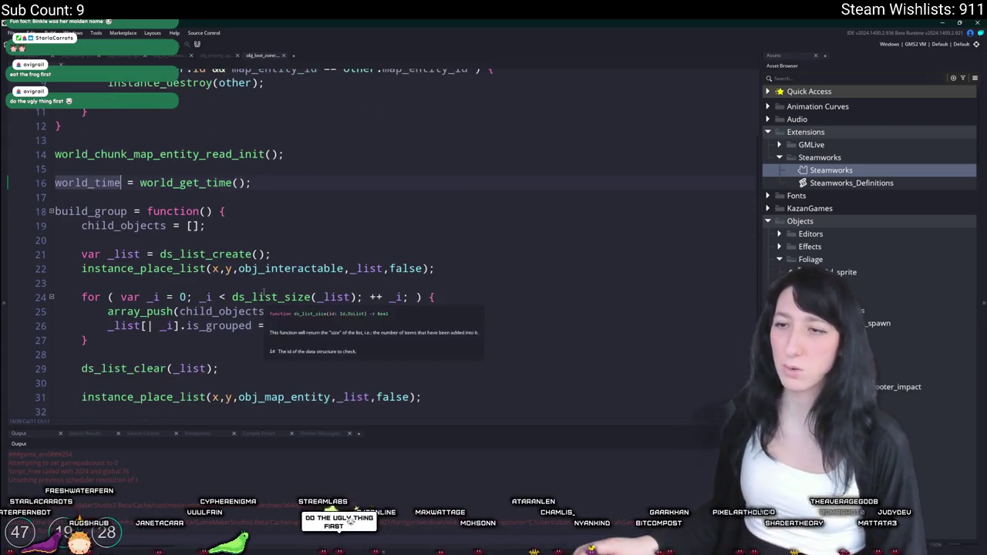
left_click(350, 181)
key("Return")
key("BackSpace")
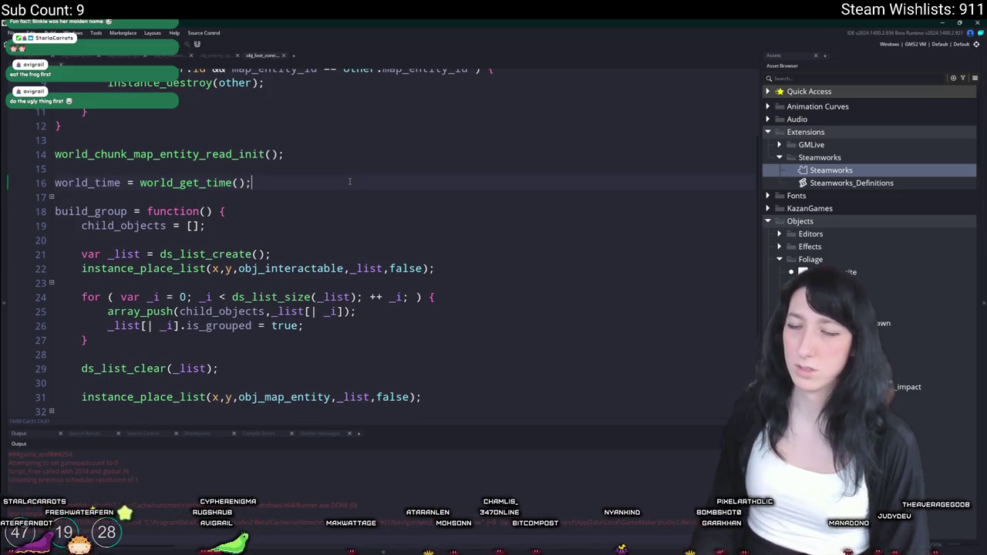
mouse_move(251, 156)
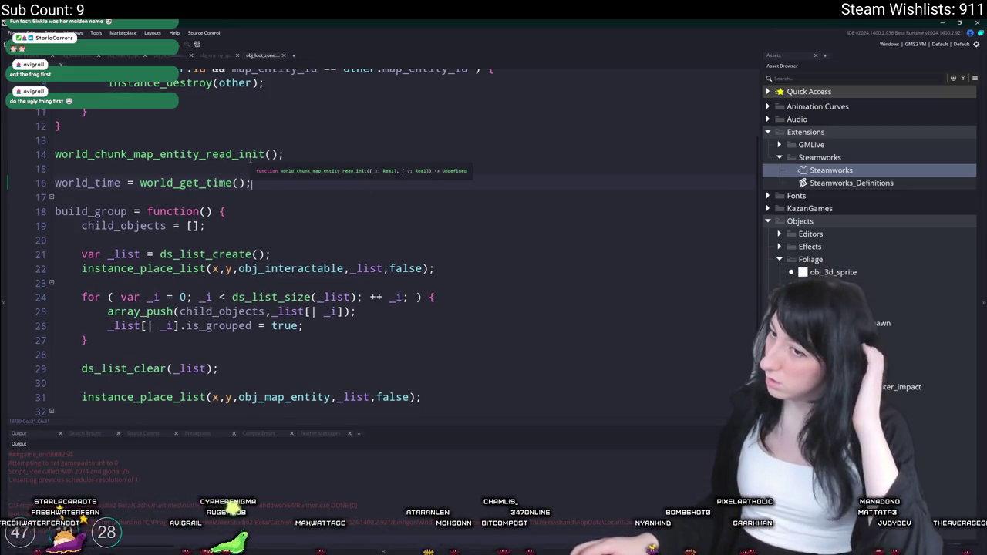
scroll(255, 157, "up", 5)
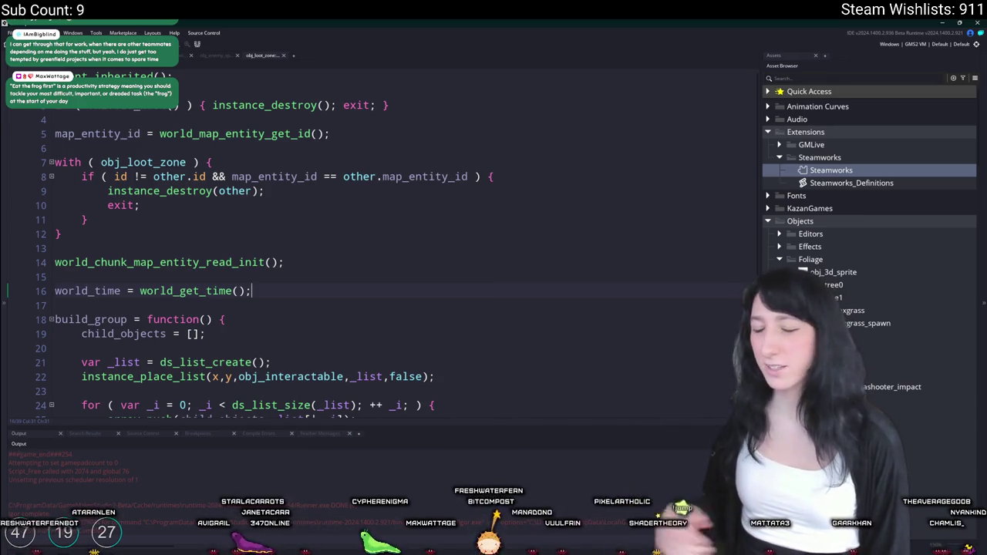
key("Up")
scroll(266, 187, "down", 4)
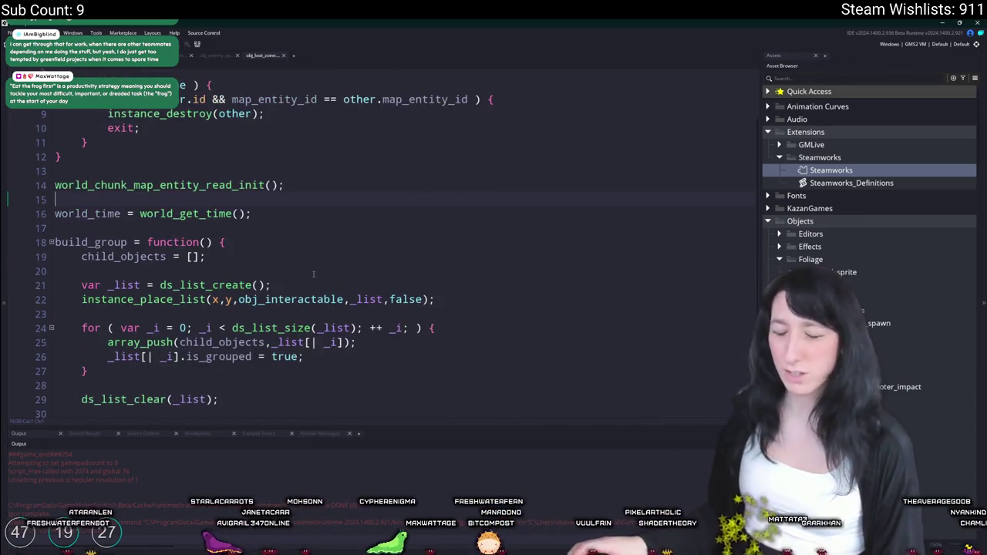
scroll(266, 187, "up", 6)
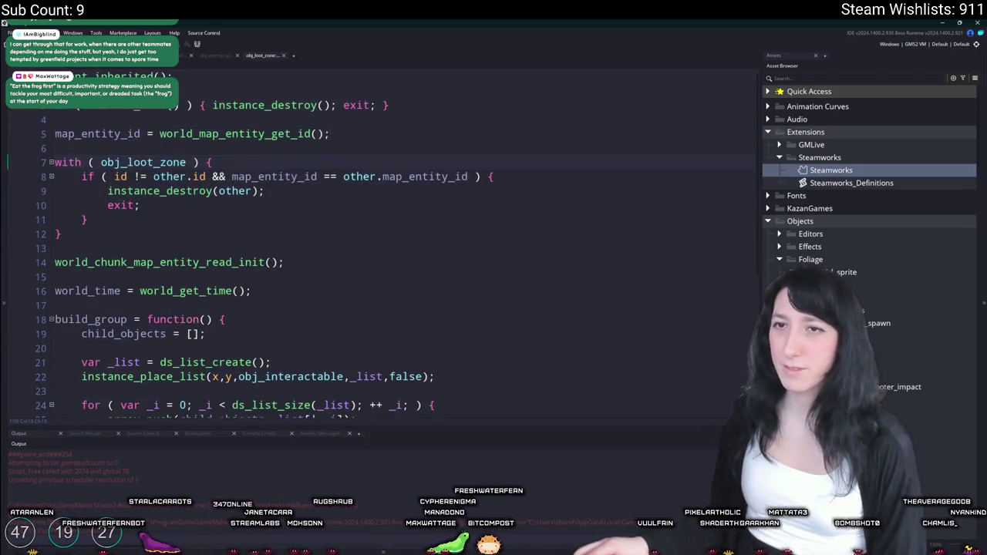
key("ctrl+t")
Step: Open obj_world, expand its code to a full tab, and search for "loot"
type("world")
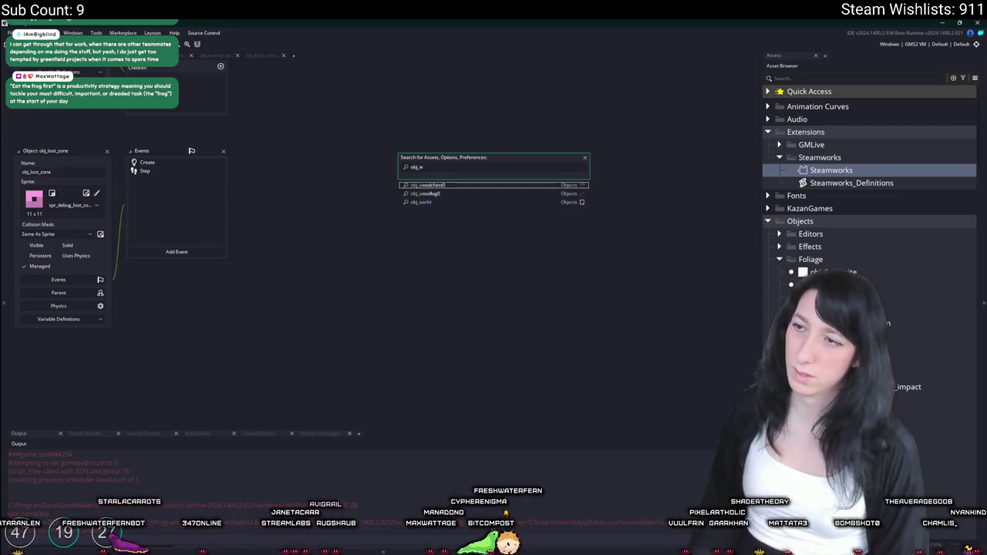
key("Return")
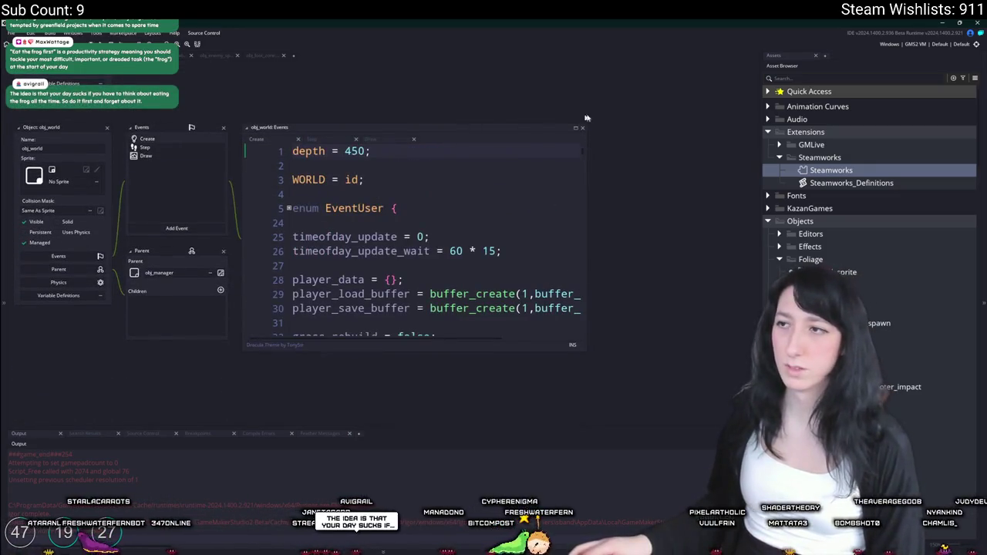
left_click(575, 127)
key("ctrl+f")
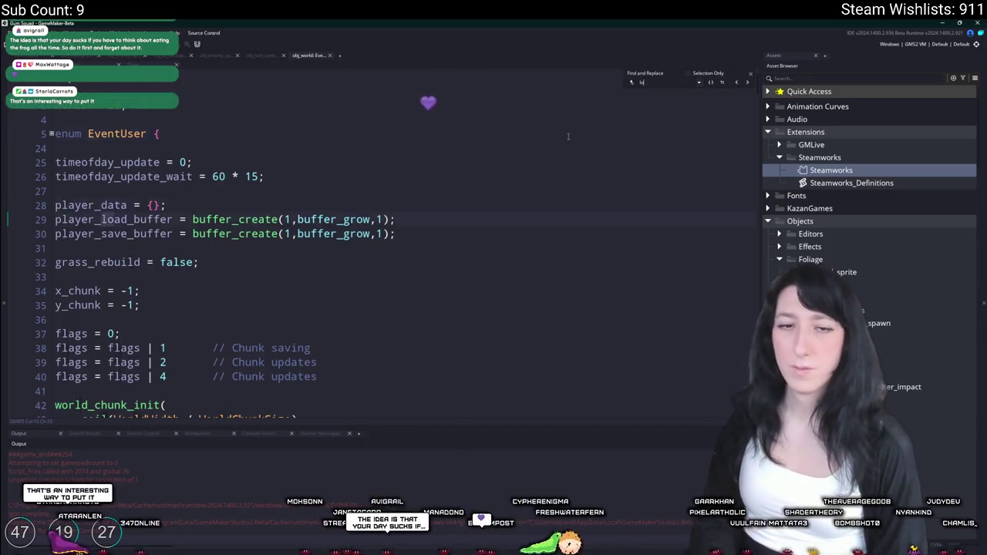
type("loot")
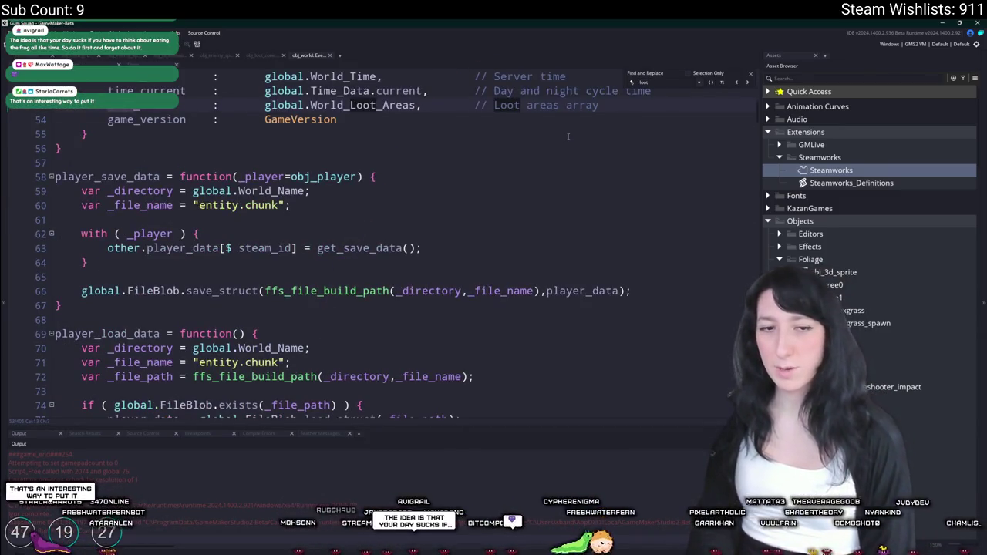
Step: Step through the loot matches and scroll to the LootZone call on line 294
scroll(567, 137, "up", 2)
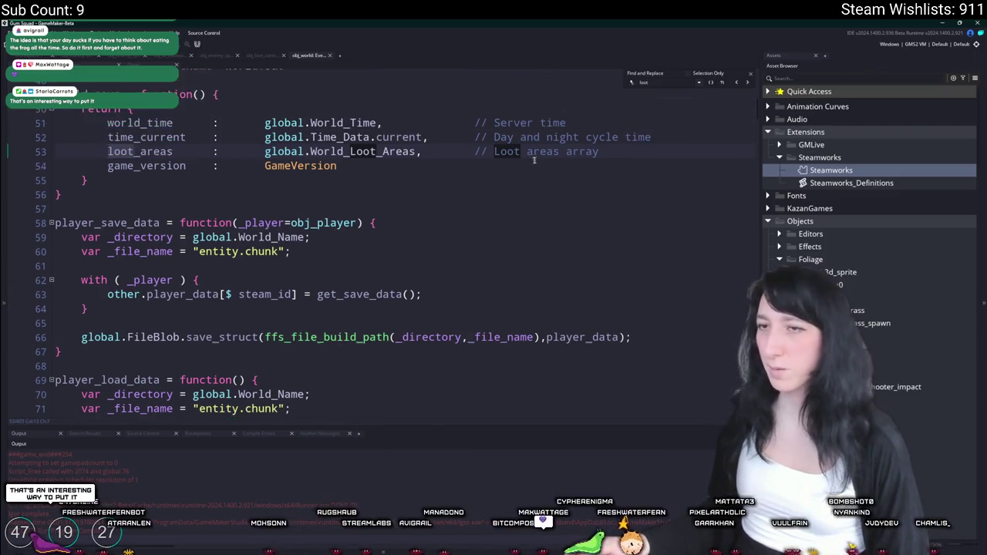
left_click(748, 83)
left_click(747, 83)
left_click(747, 82)
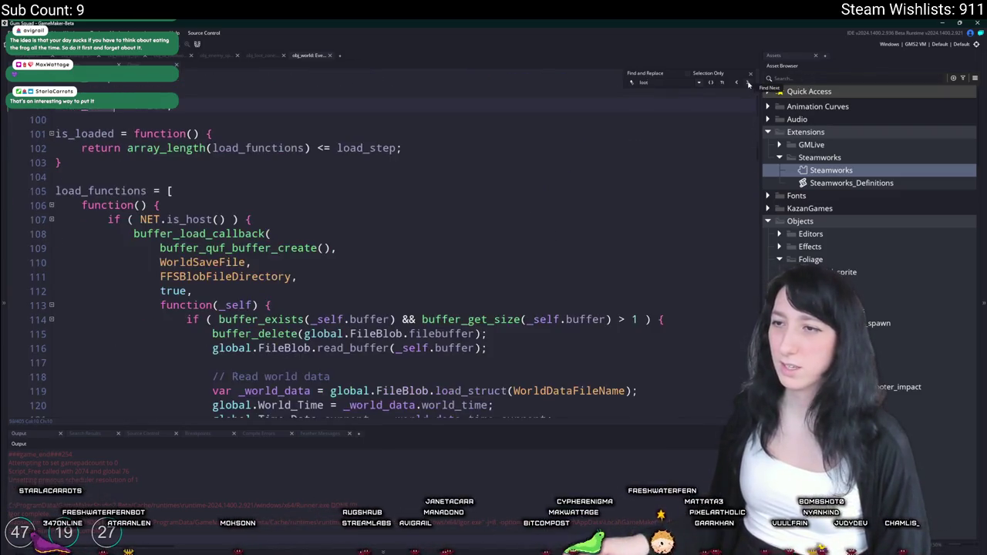
left_click(747, 82)
scroll(686, 142, "up", 4)
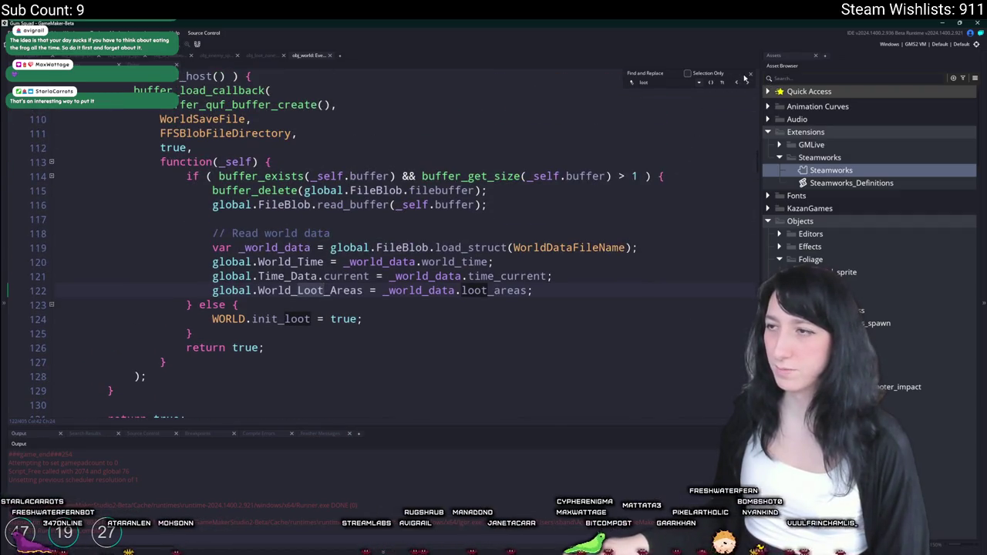
key("Escape")
scroll(521, 141, "down", 12)
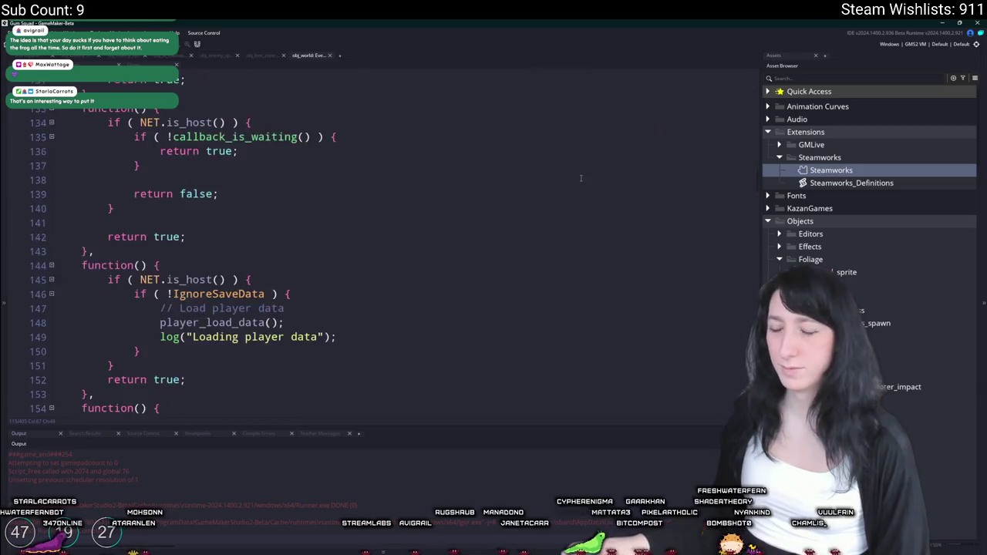
scroll(522, 142, "down", 13)
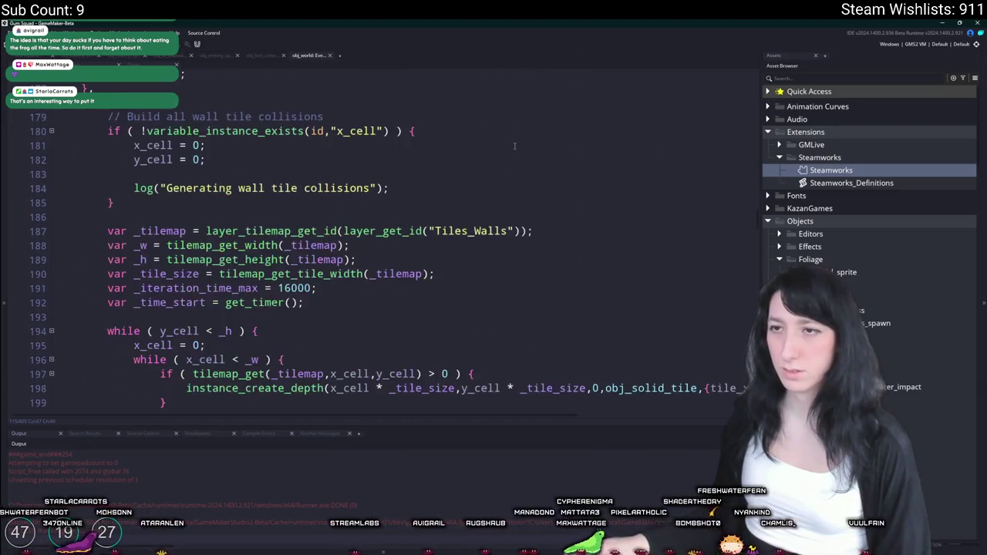
scroll(515, 151, "down", 20)
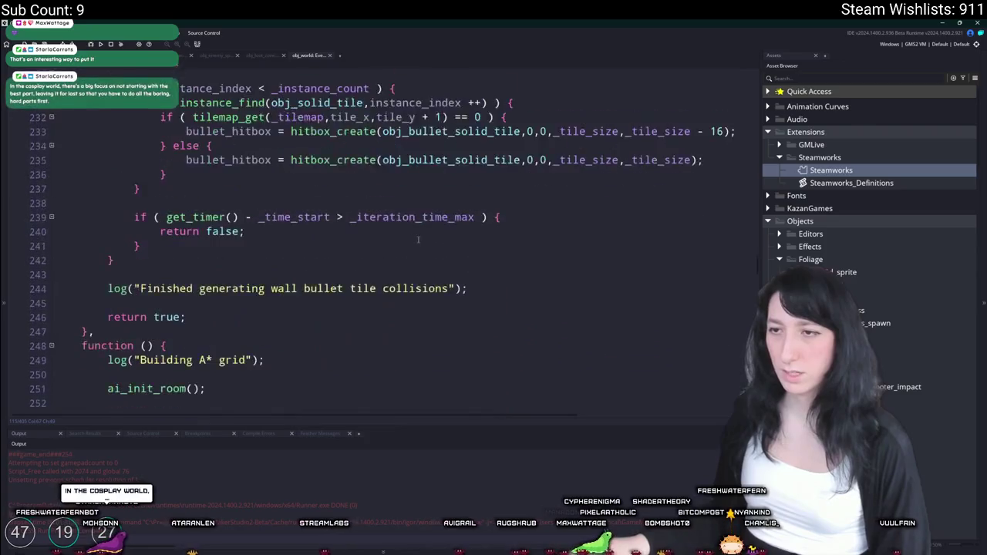
scroll(542, 223, "down", 12)
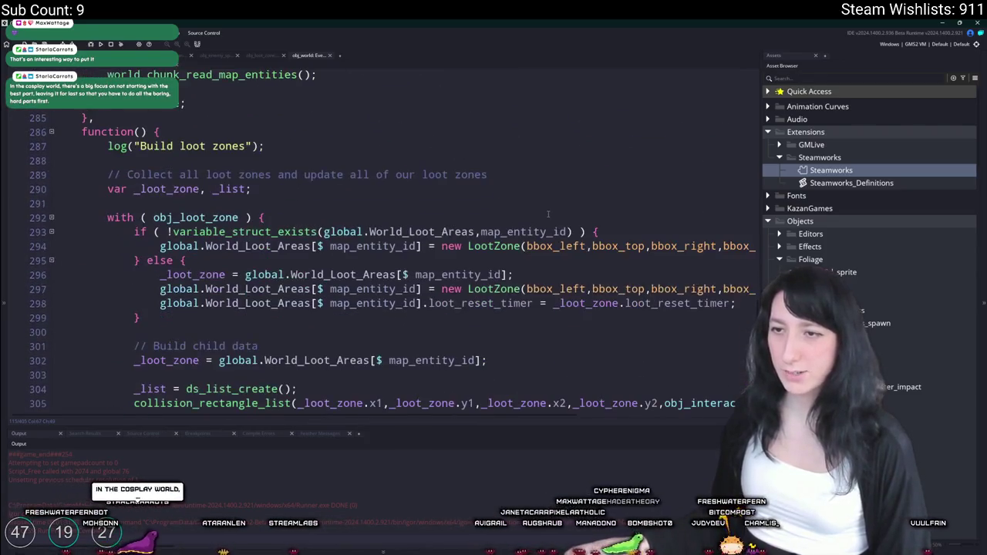
scroll(385, 232, "down", 5)
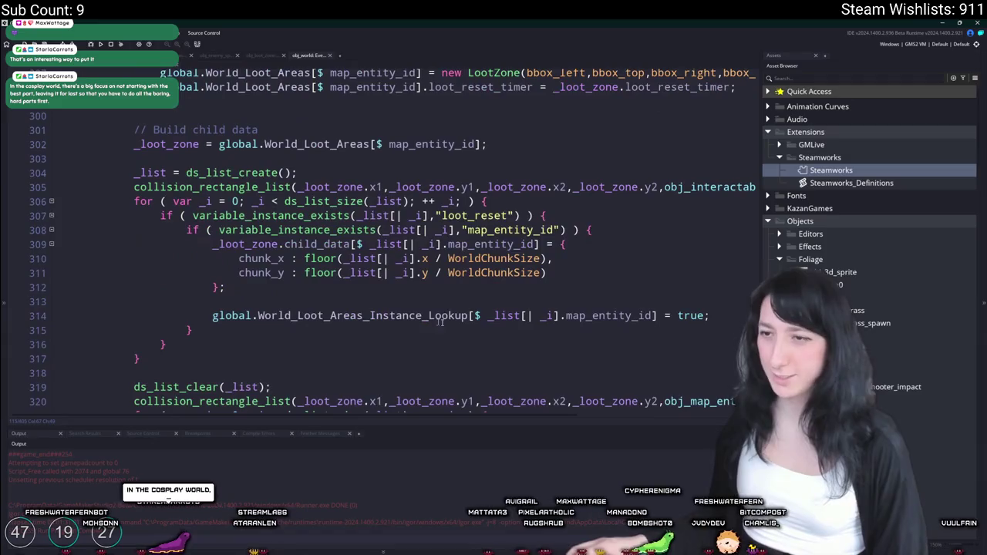
scroll(311, 325, "down", 7)
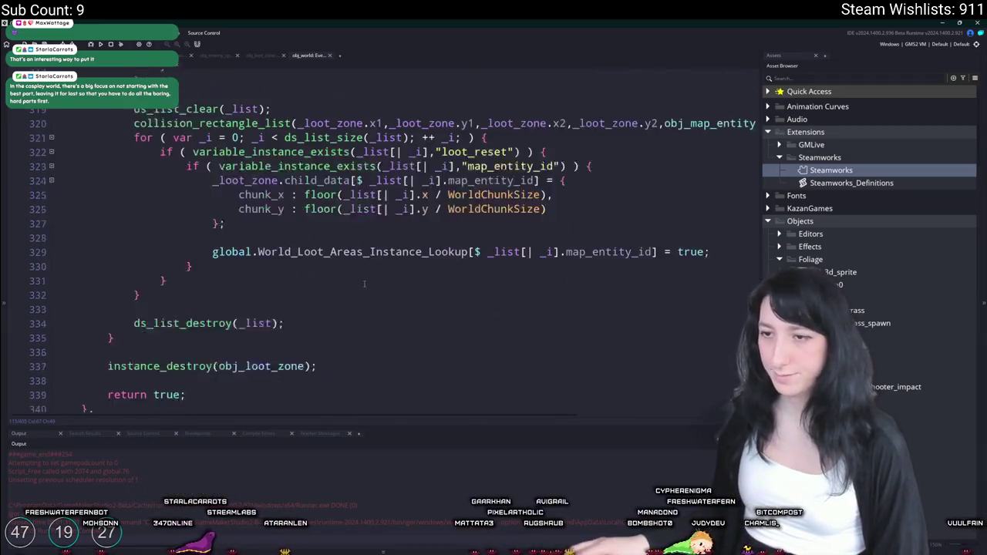
scroll(312, 324, "up", 10)
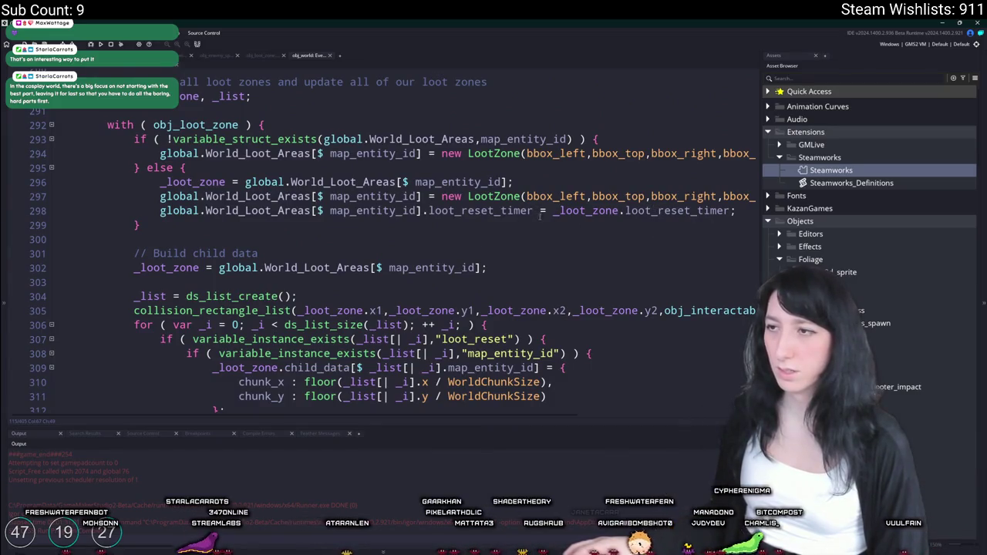
left_click(698, 153)
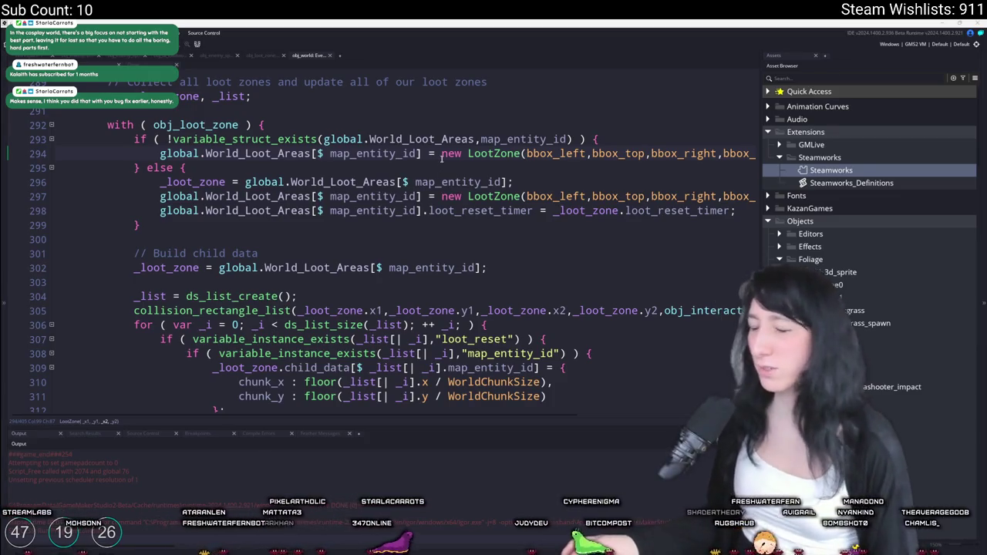
Step: Comment out line 298, which copies the old loot reset timer, then build and run
left_click(589, 154)
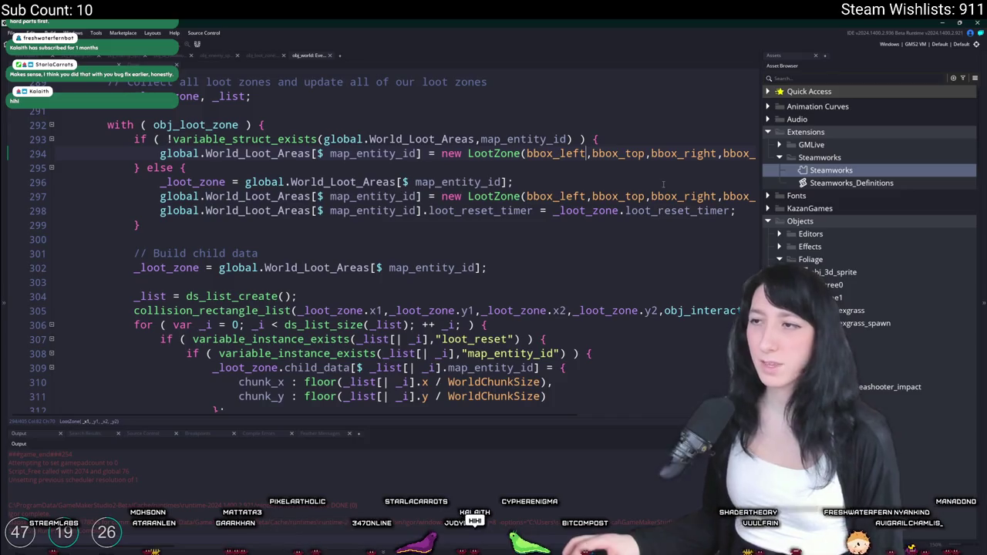
key("End")
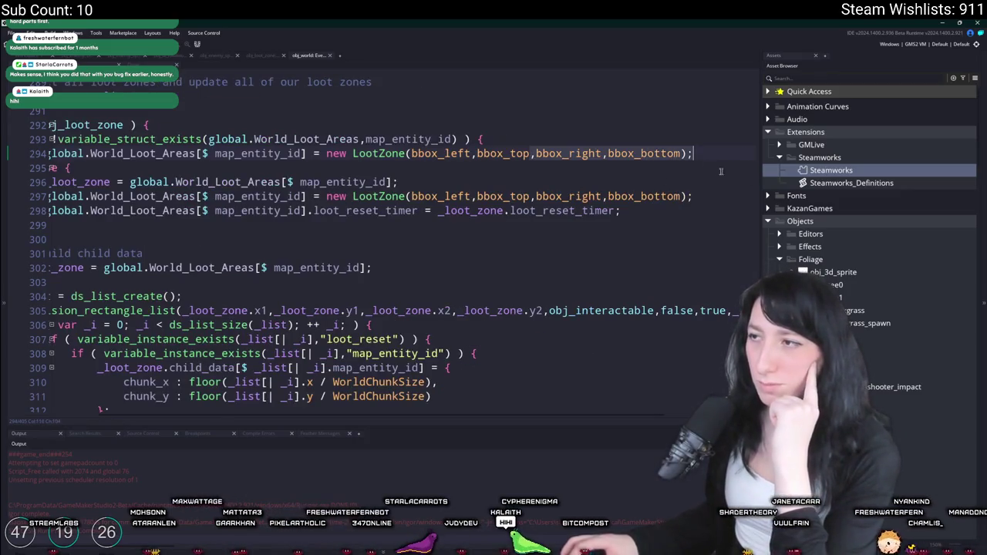
key("Down")
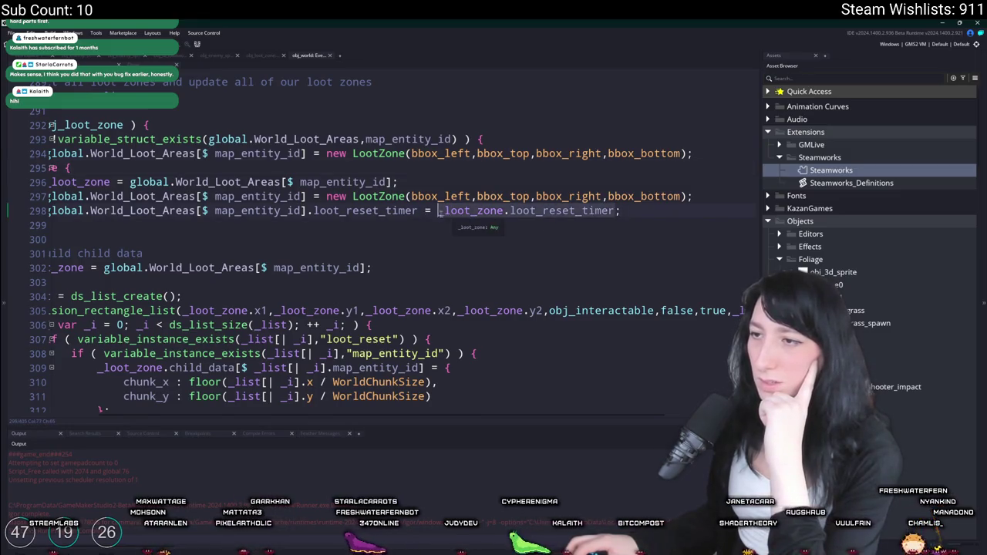
left_click_drag(185, 209, 46, 210)
left_click(140, 209)
key("ctrl+k")
key("F5")
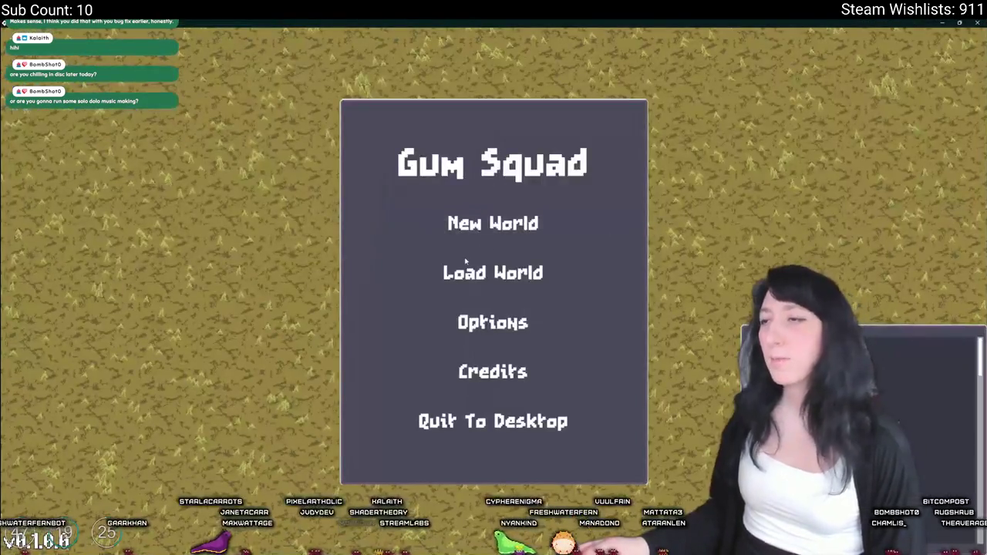
Step: Load the world in a Friends Only lobby
left_click(471, 274)
left_click(432, 211)
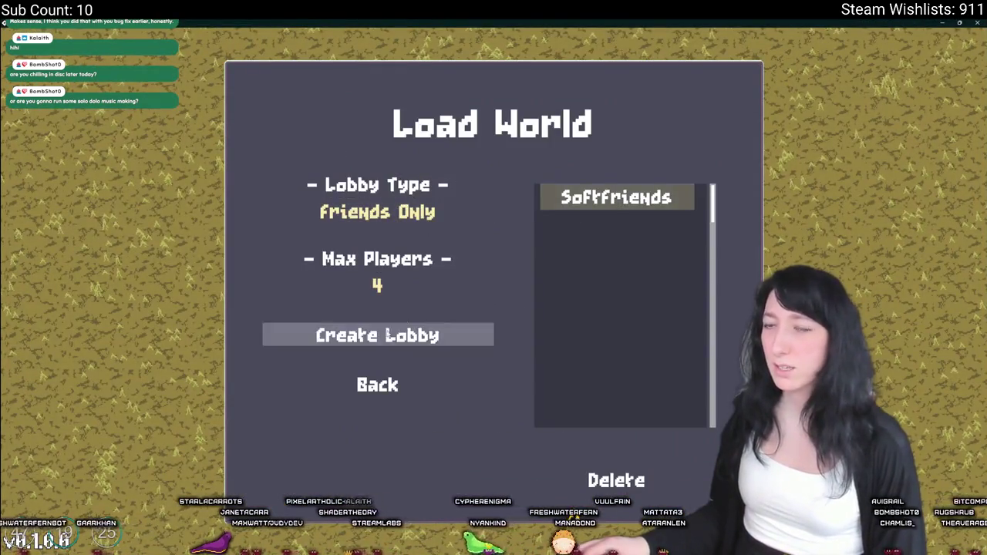
left_click(387, 334)
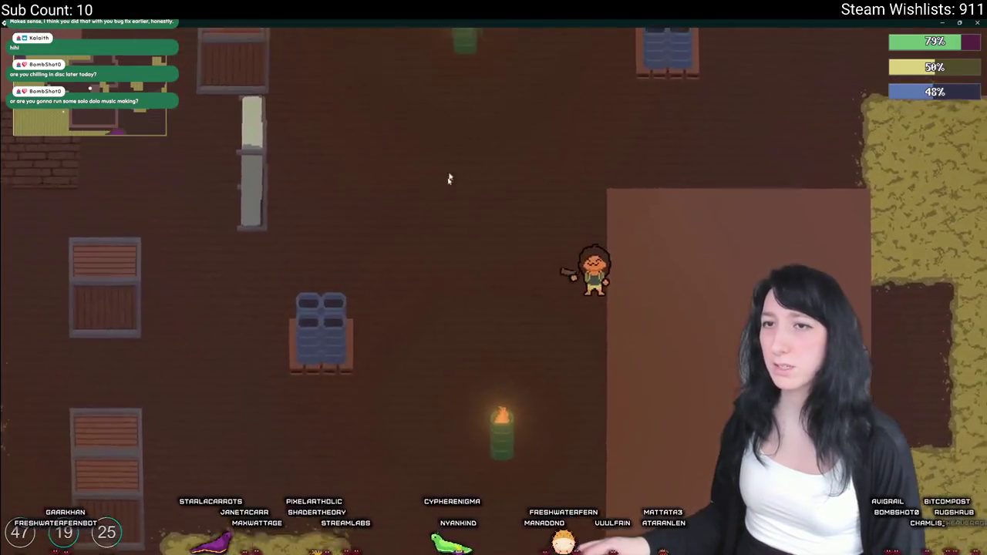
Step: Walk through the buildings and grassland up to a chest in the brick building
key("s")
key("a")
key("w")
key("a")
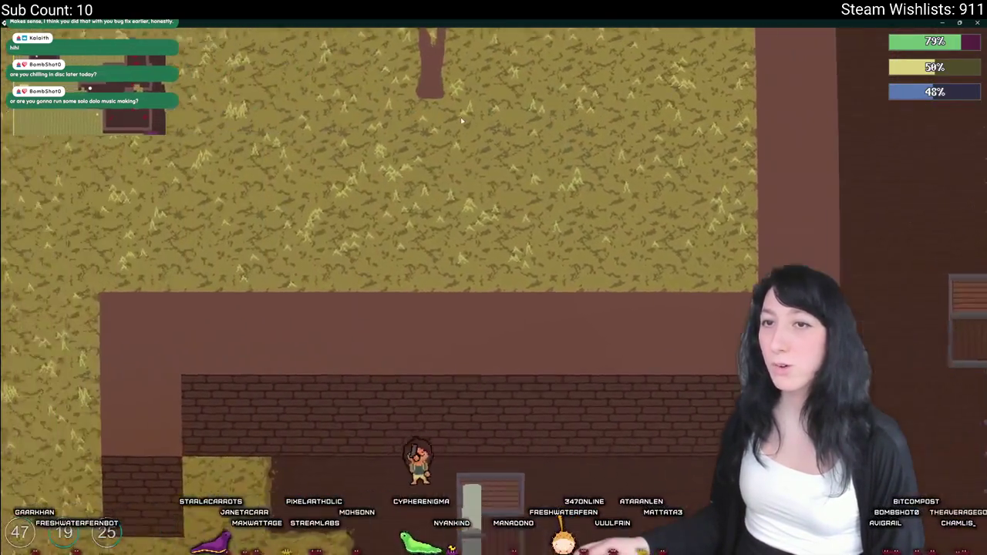
key("w")
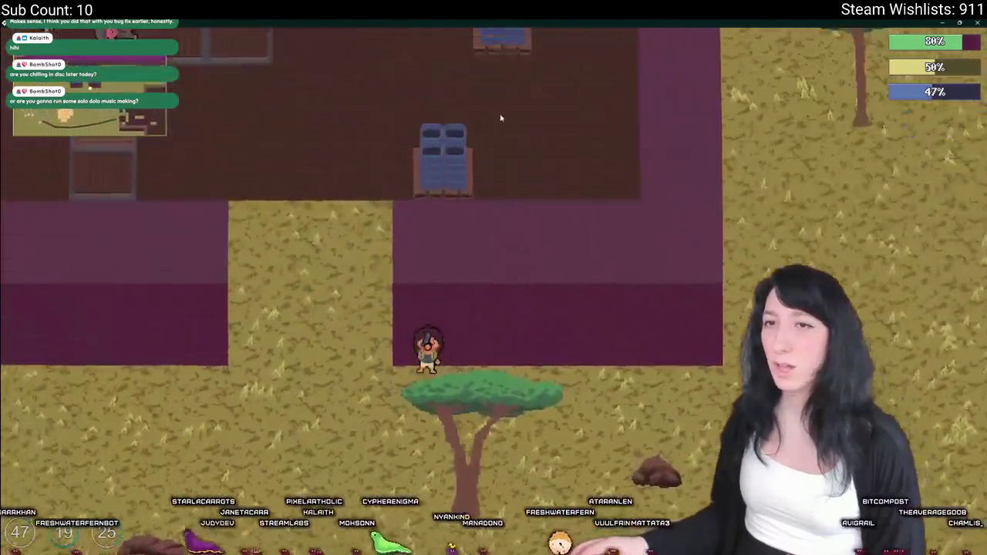
key("s")
key("w")
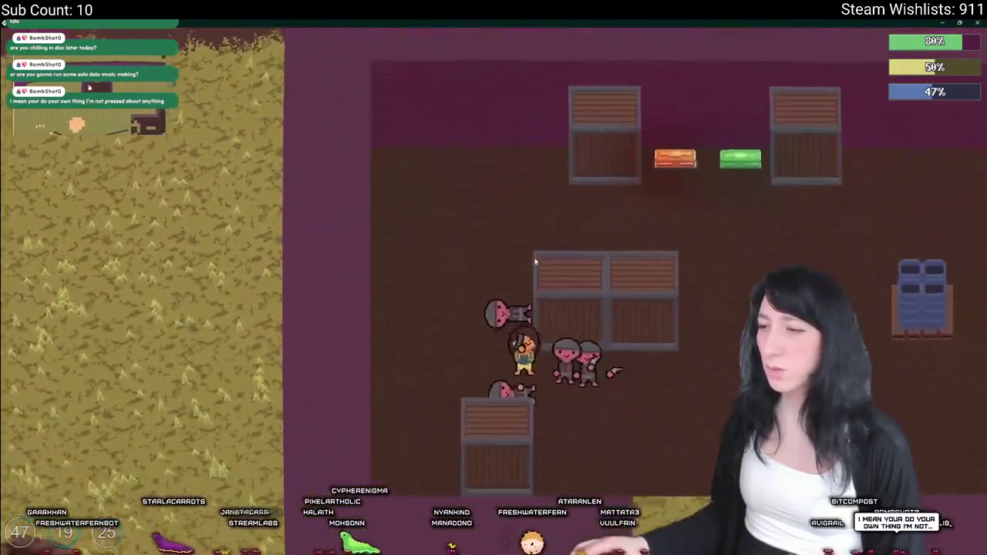
key("s")
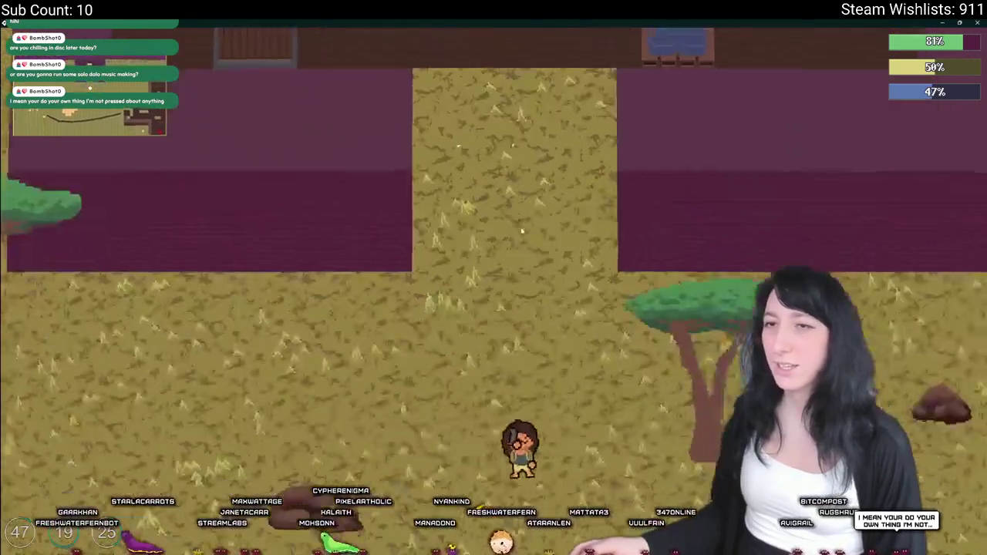
key("w")
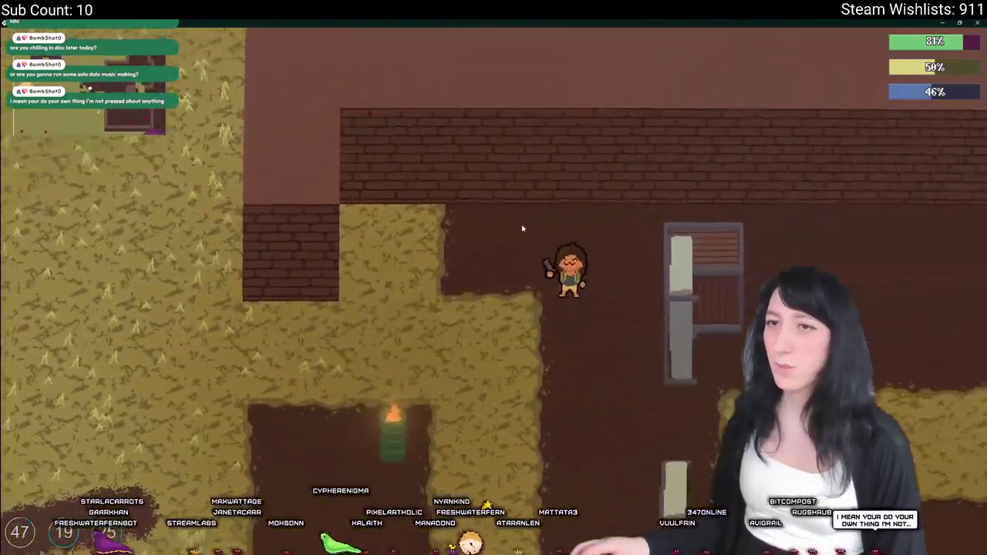
key("w")
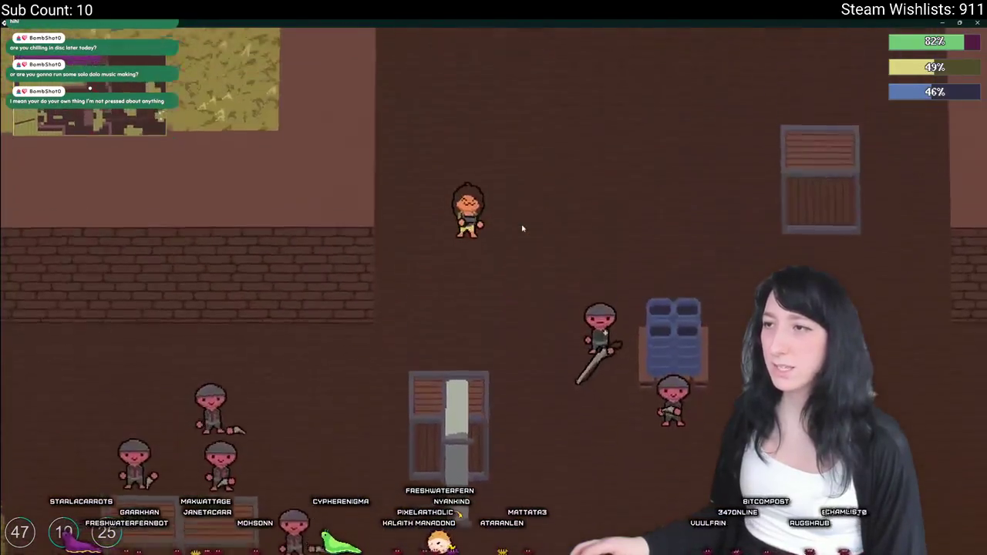
Step: Loot the chest into the inventory, then save and quit to the main menu
key("e")
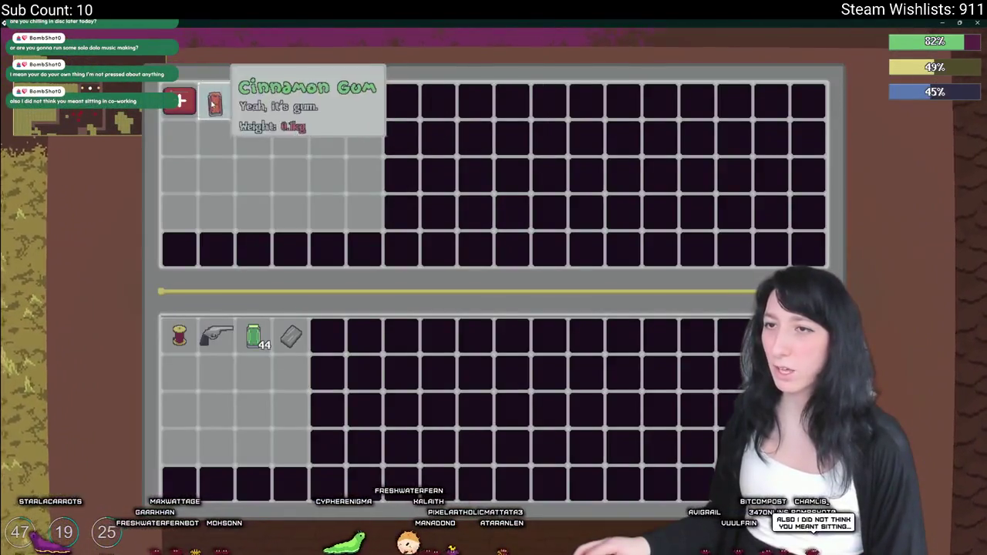
key("e")
key("Escape")
left_click(447, 372)
Step: Reload the Softfriends world in a Friends Only lobby
left_click(470, 271)
left_click(377, 212)
left_click(663, 197)
left_click(421, 337)
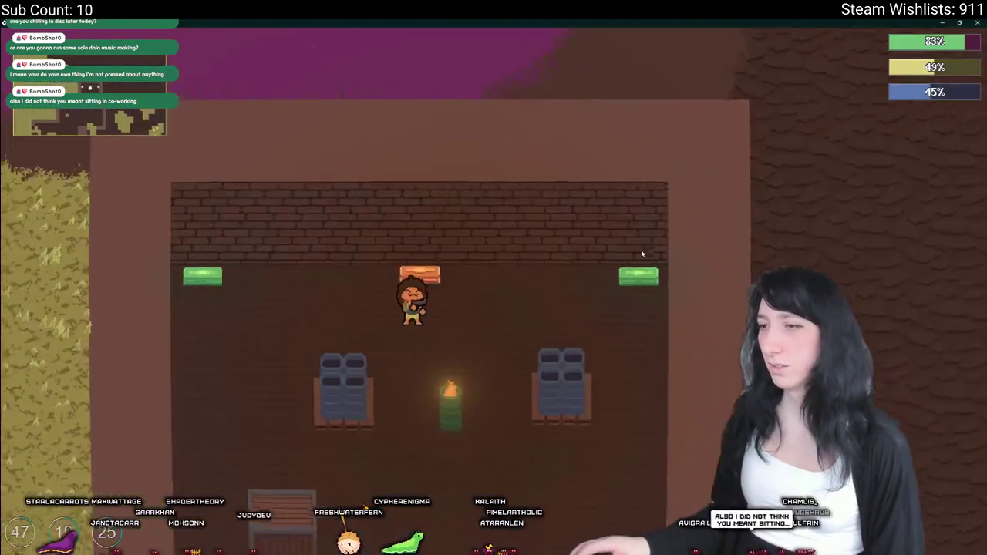
Step: Reopen the chest after reloading and move Peppermint Gum into the inventory
key("e")
key("e")
key("e")
key("e")
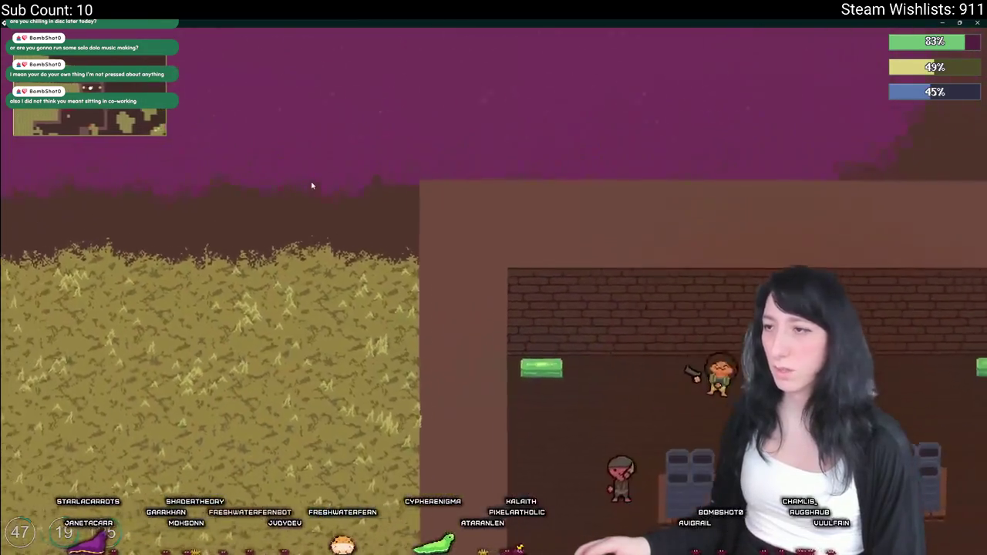
key("Tab")
key("Tab")
key("e")
key("e")
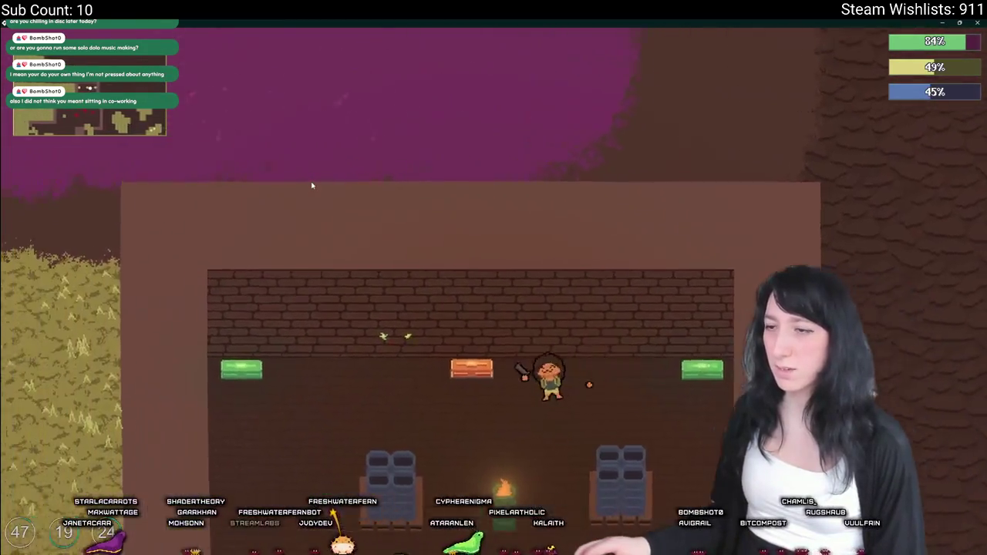
key("e")
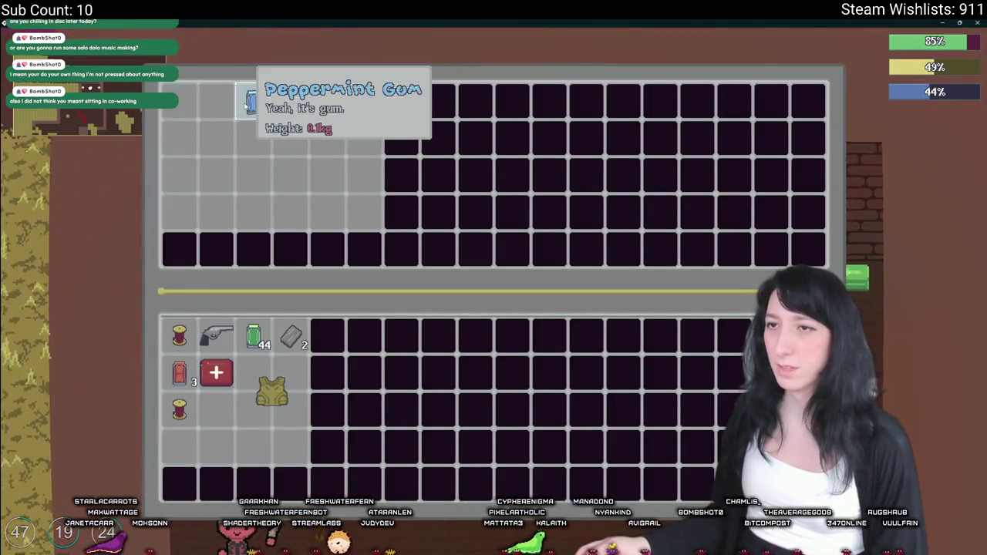
left_click(250, 102, "shift")
key("e")
Step: Check the character panel, walk right to the next chest, inspect it, and pause
key("Tab")
key("e")
key("d")
key("e")
key("e")
key("Escape")
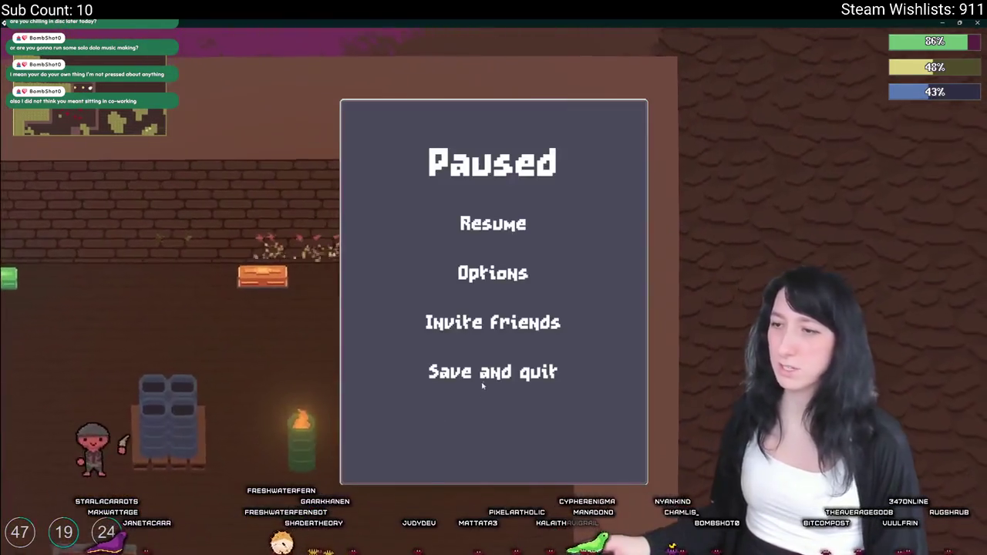
Step: Save and quit, then reload the world in a new lobby
left_click(484, 374)
left_click(451, 266)
left_click(395, 343)
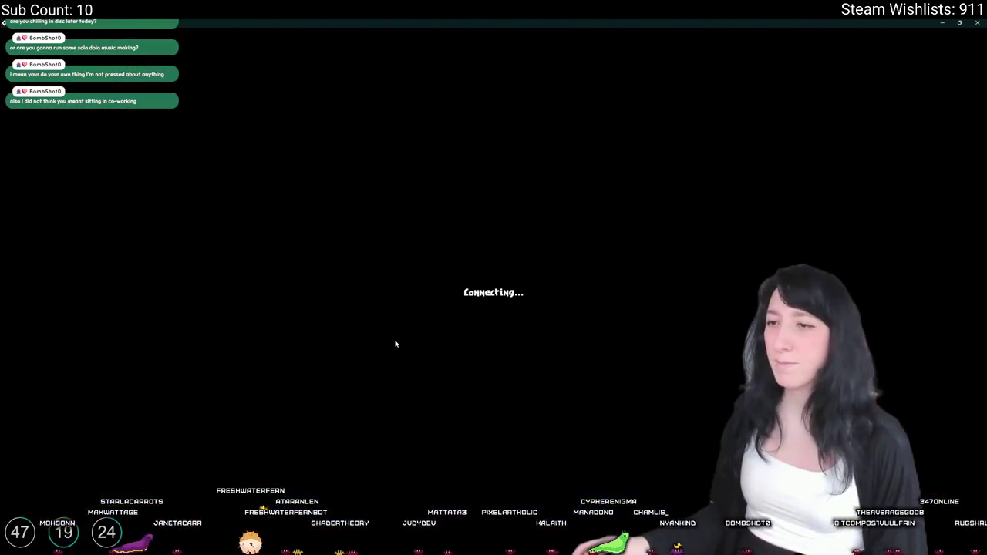
Step: Walk into the brick room and position above the orange chest
key("a")
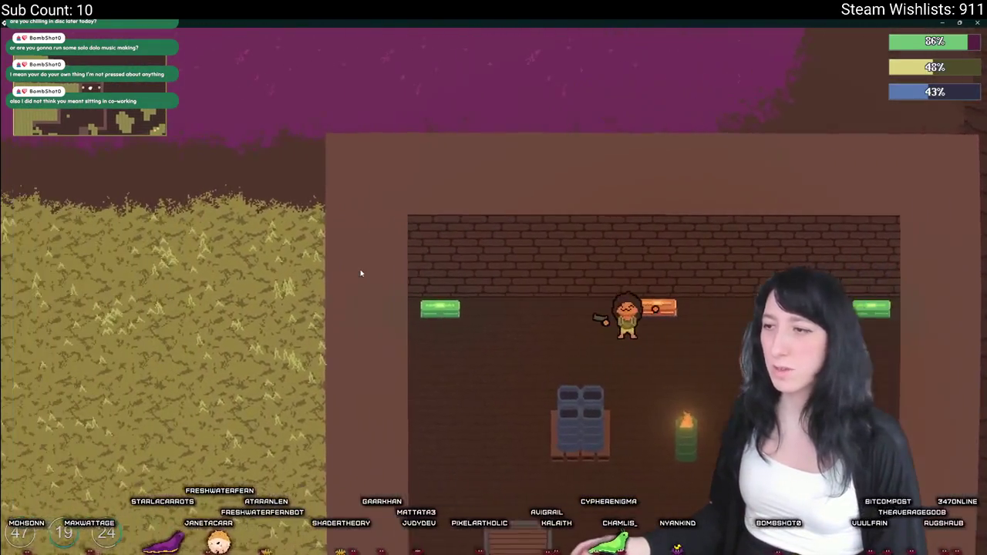
key("Tab")
key("Tab")
key("Tab")
key("Tab")
key("d")
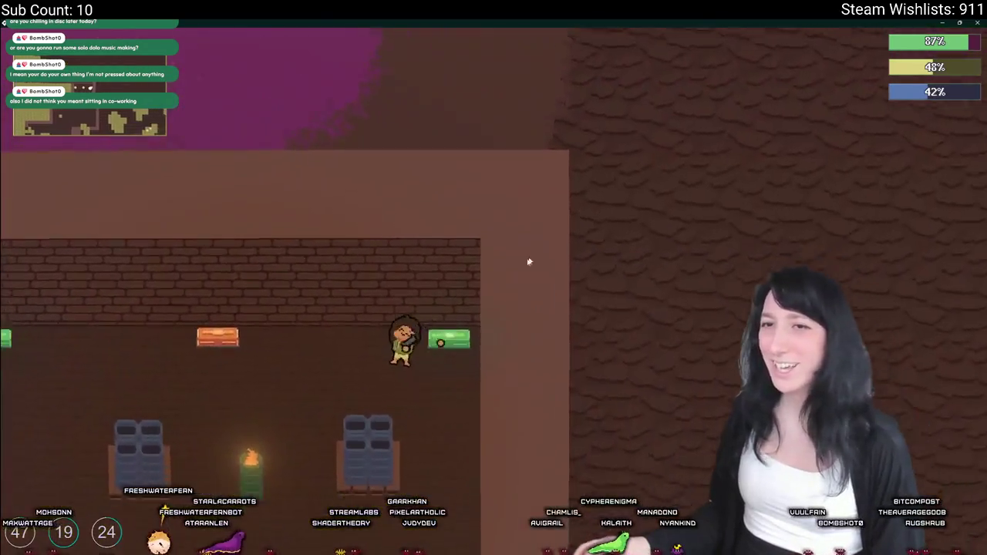
key("s")
key("w")
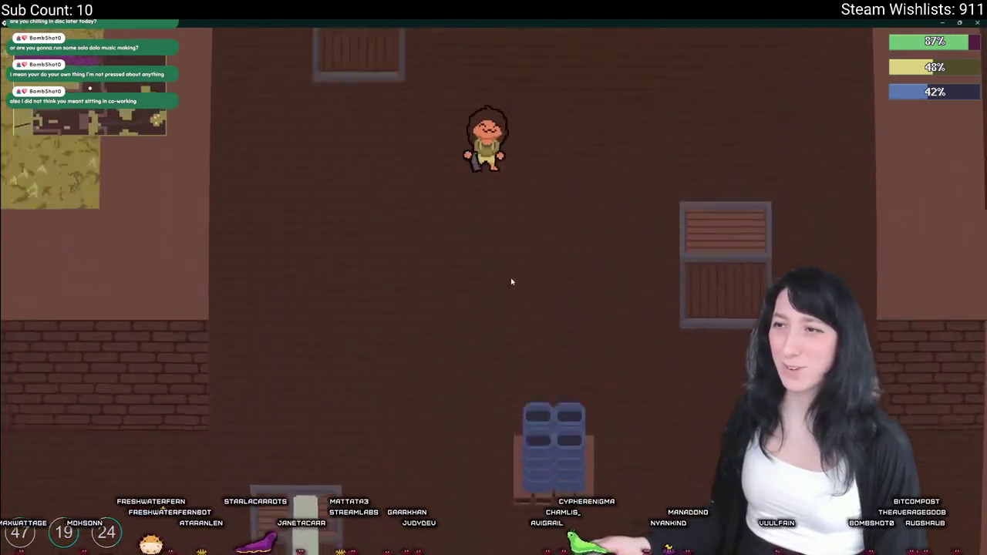
key("s")
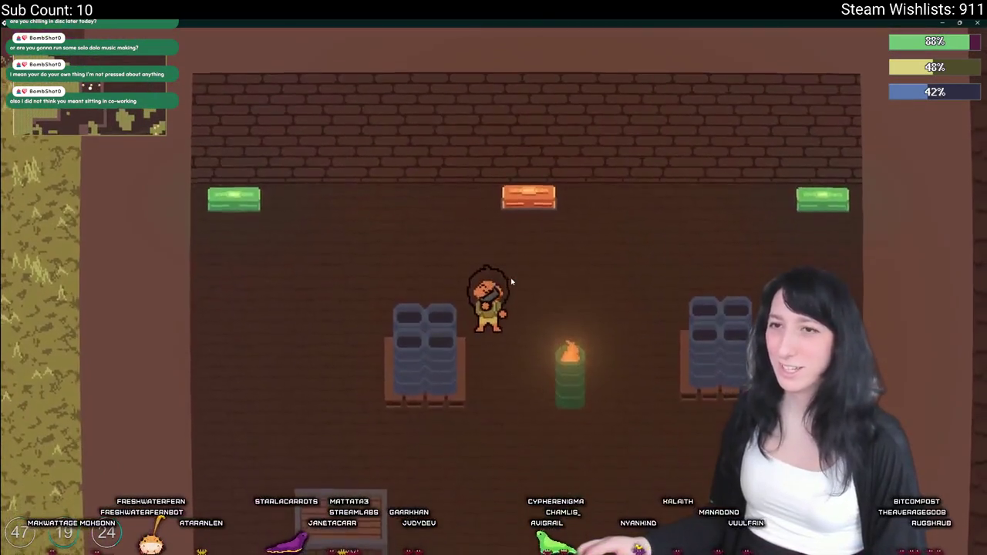
Step: Check the chest contents, close the game, and restore the loot_reset_timer line
key("e")
key("e")
key("s")
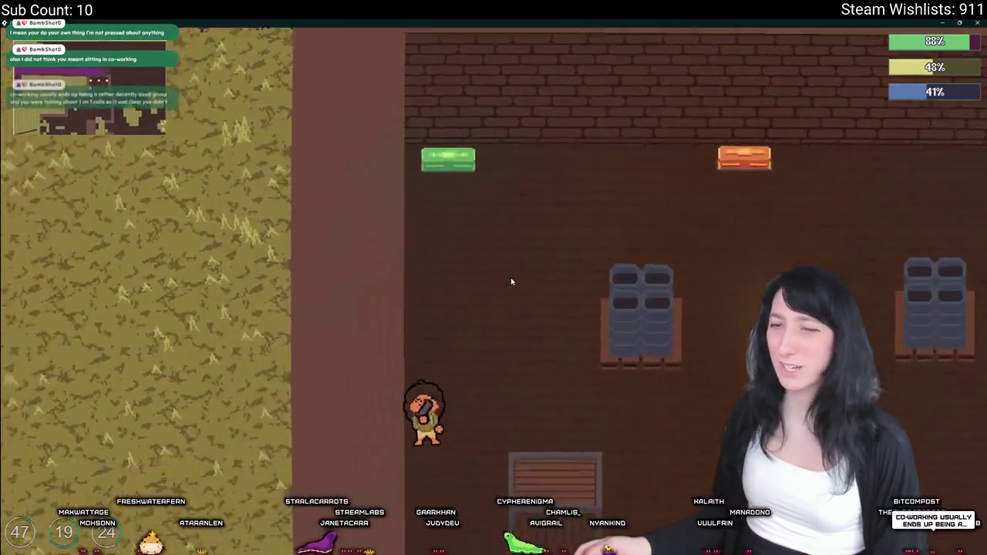
key("a")
key("s")
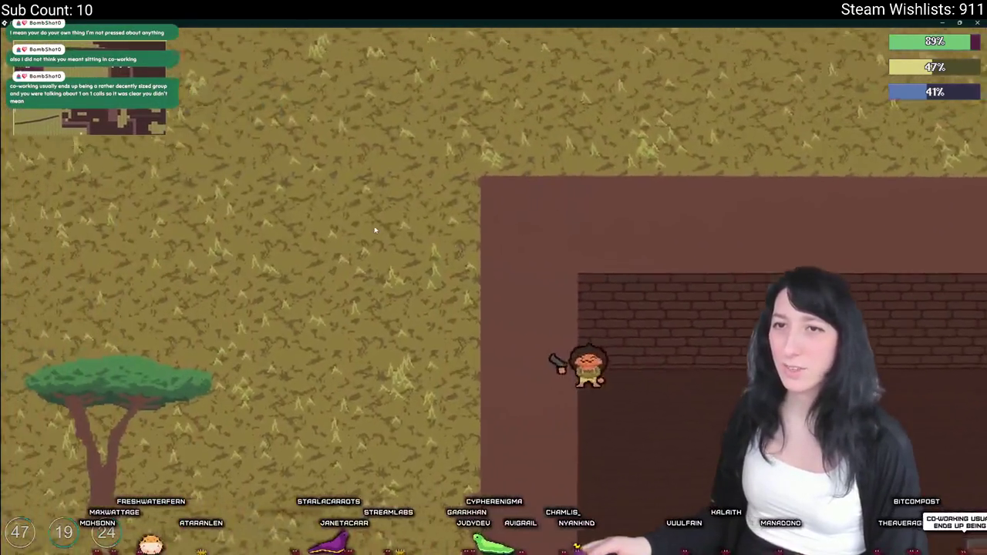
key("w")
key("a")
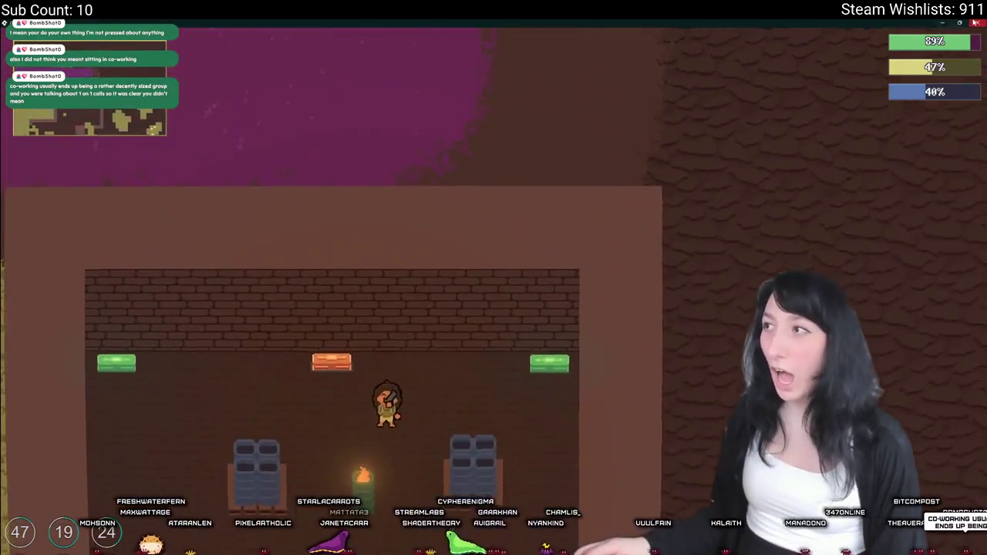
left_click(976, 23)
key("ctrl+z")
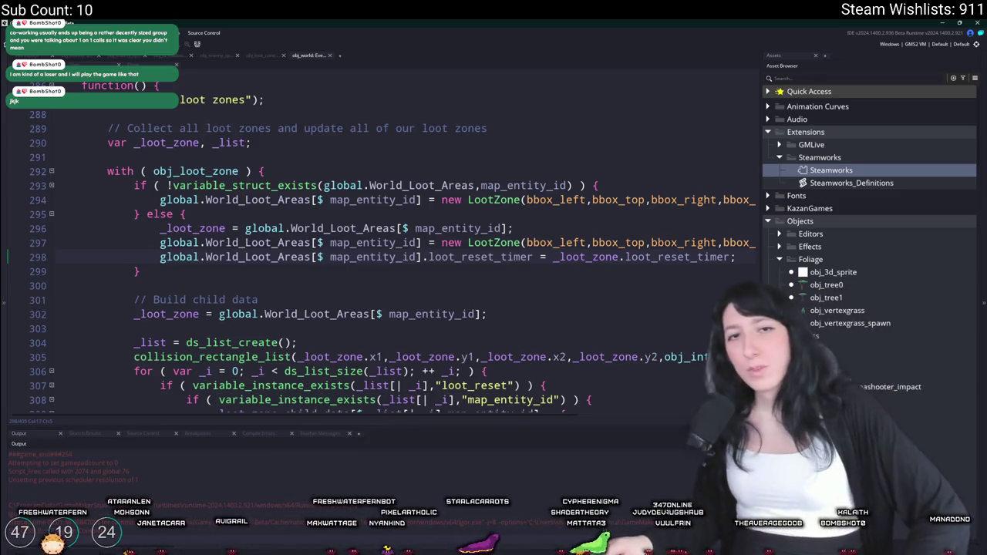
Step: Jump from LootZone on line 297 to its constructor definition
scroll(260, 206, "down", 2)
scroll(260, 206, "up", 1)
left_click(468, 181)
middle_click(469, 182)
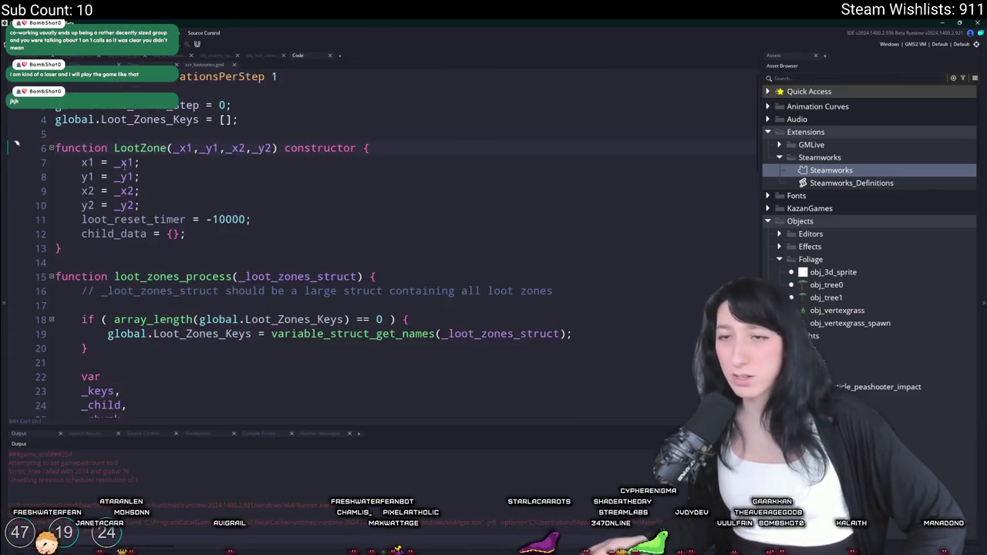
Step: Select the whole loot_zones_process function from line 53 up to line 15 and duplicate it
scroll(260, 220, "down", 2)
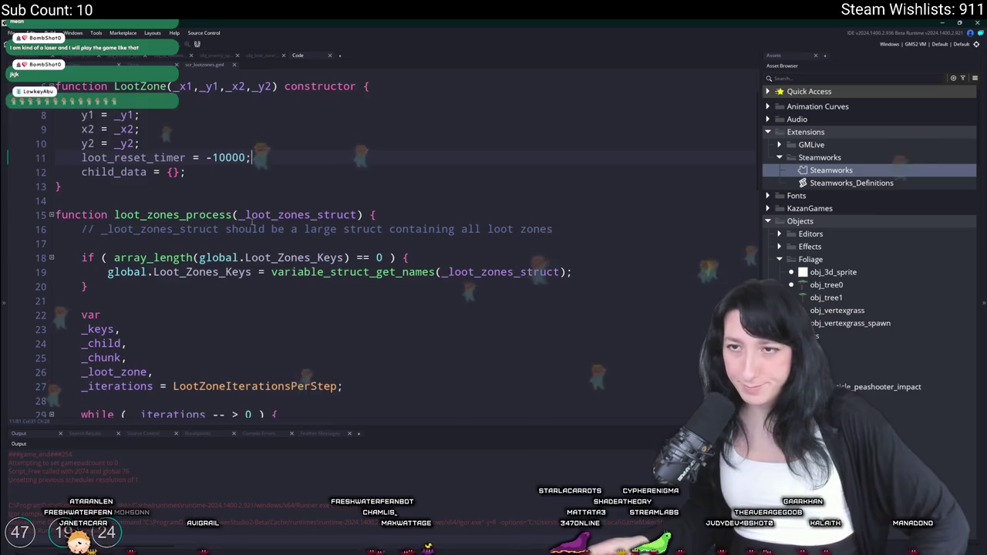
scroll(327, 139, "down", 2)
scroll(327, 139, "down", 10)
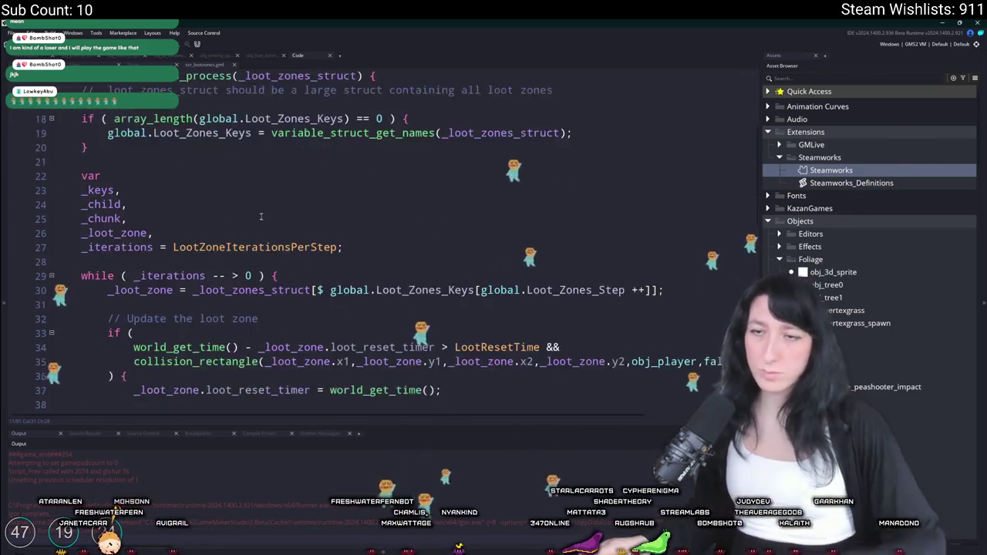
left_click(251, 235)
left_click_drag(251, 235, 77, 139)
key("ctrl+d")
scroll(269, 330, "up", 10)
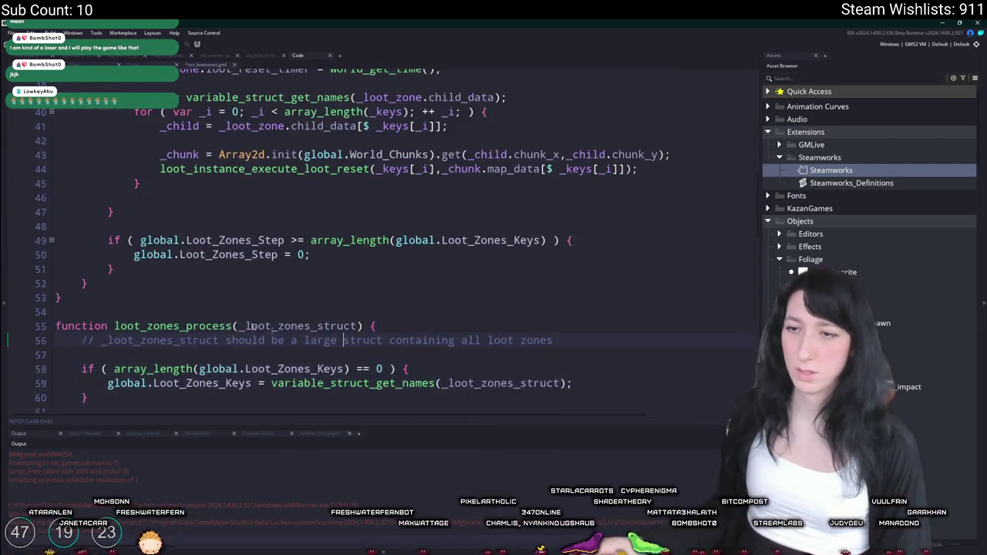
Step: Rename the copied function to loot_zones_process_spawners_only
left_click(231, 326)
type("_spawn")
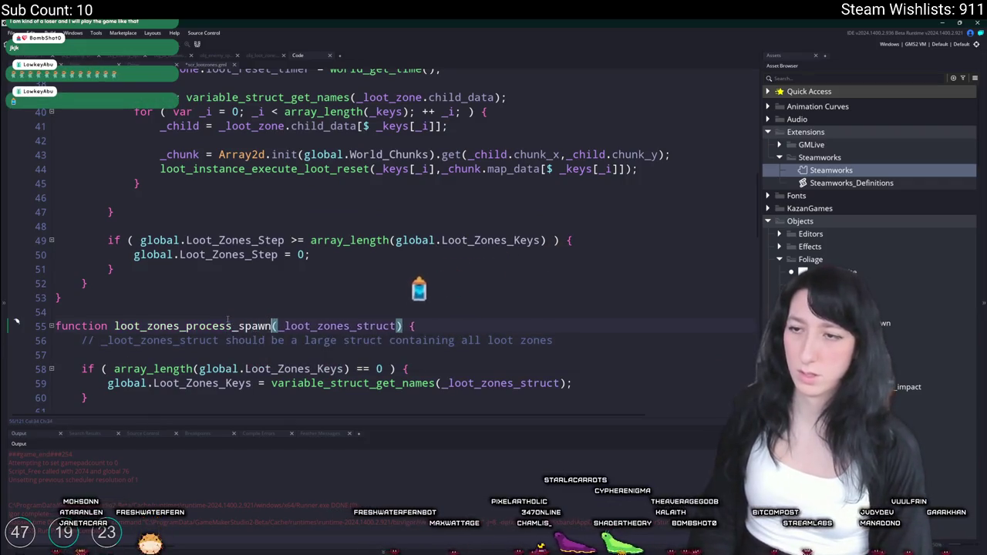
type("ers")
scroll(227, 320, "down", 5)
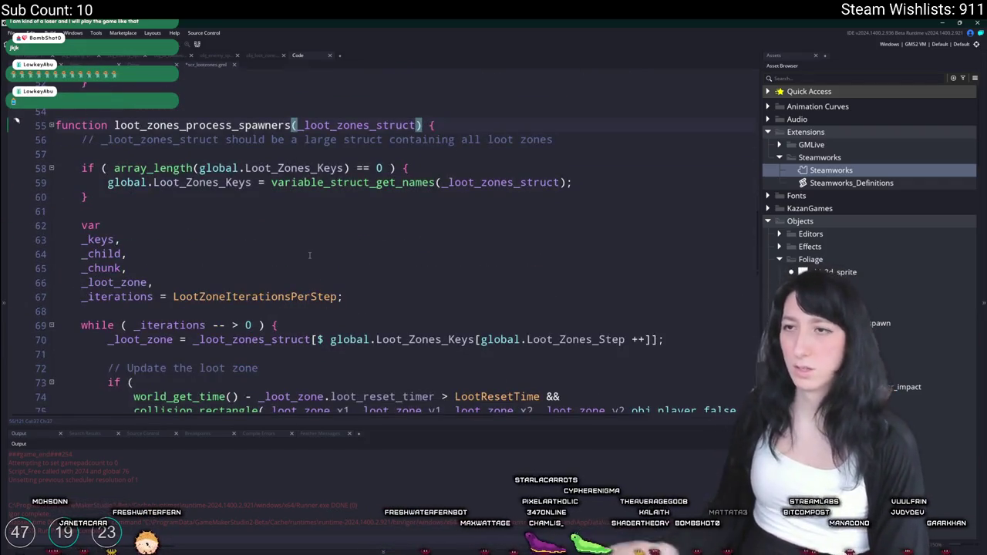
type("_only")
Step: Review the copied function, selecting line 75's collision_rectangle call
scroll(310, 255, "down", 6)
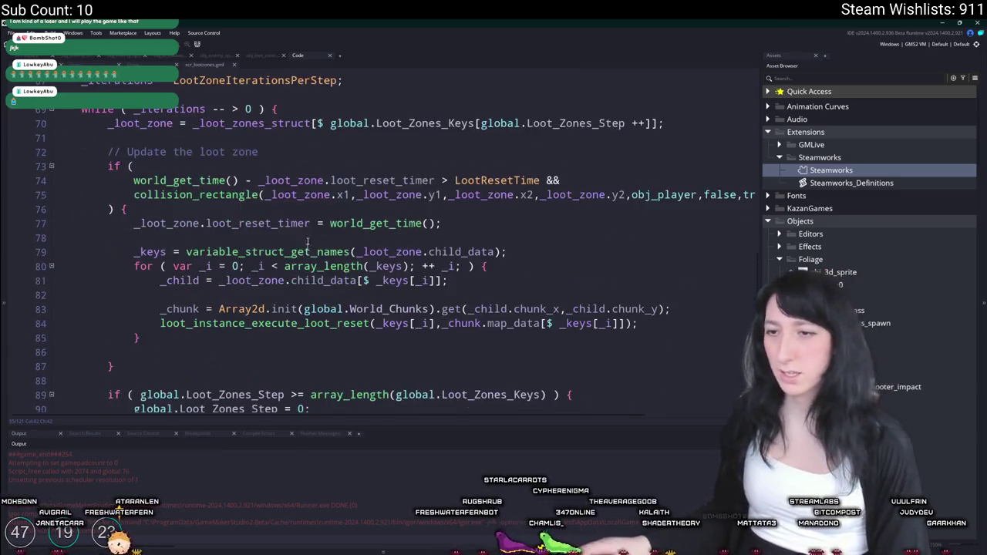
scroll(437, 247, "down", 1)
scroll(370, 185, "up", 2)
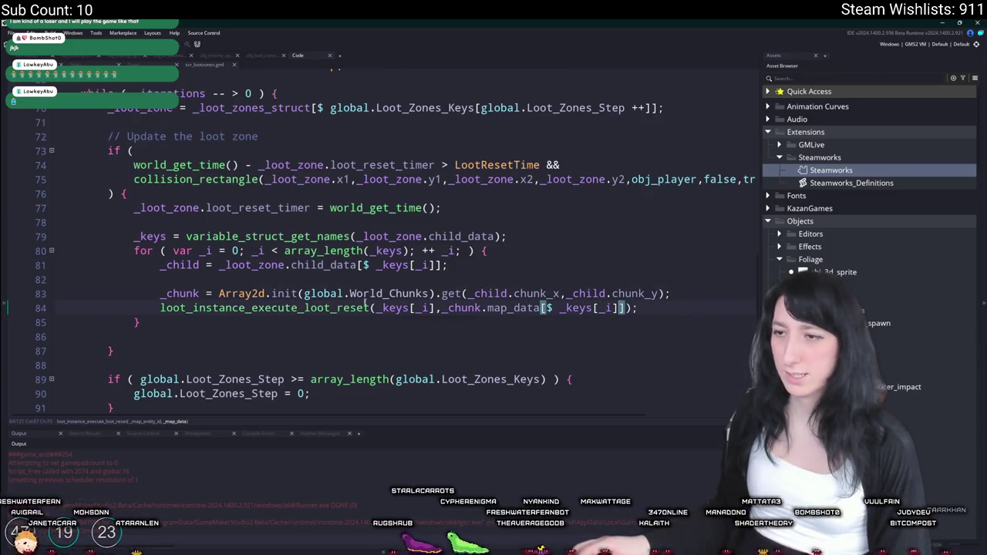
scroll(370, 303, "down", 1)
scroll(363, 308, "up", 1)
scroll(303, 325, "down", 6)
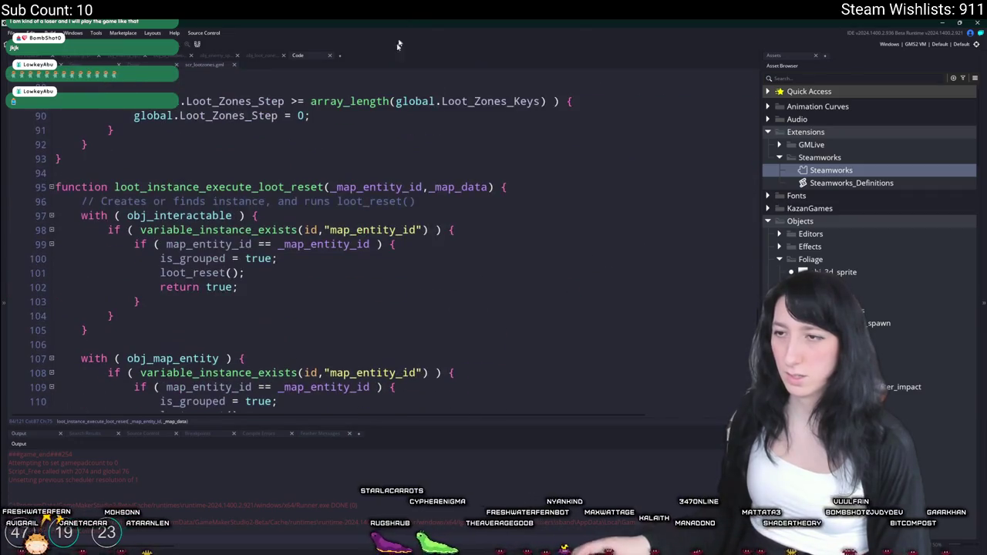
scroll(392, 268, "down", 1)
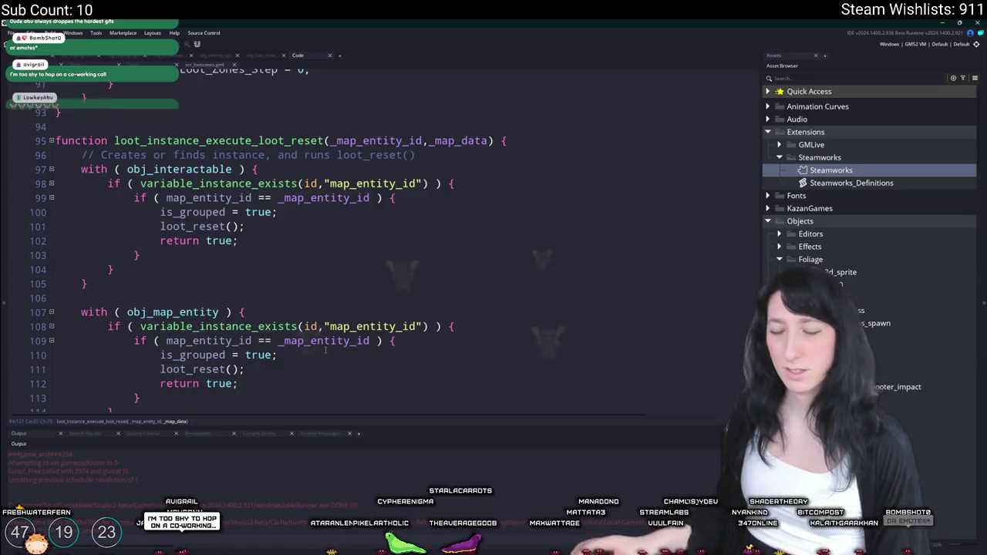
scroll(380, 86, "down", 3)
scroll(380, 86, "up", 10)
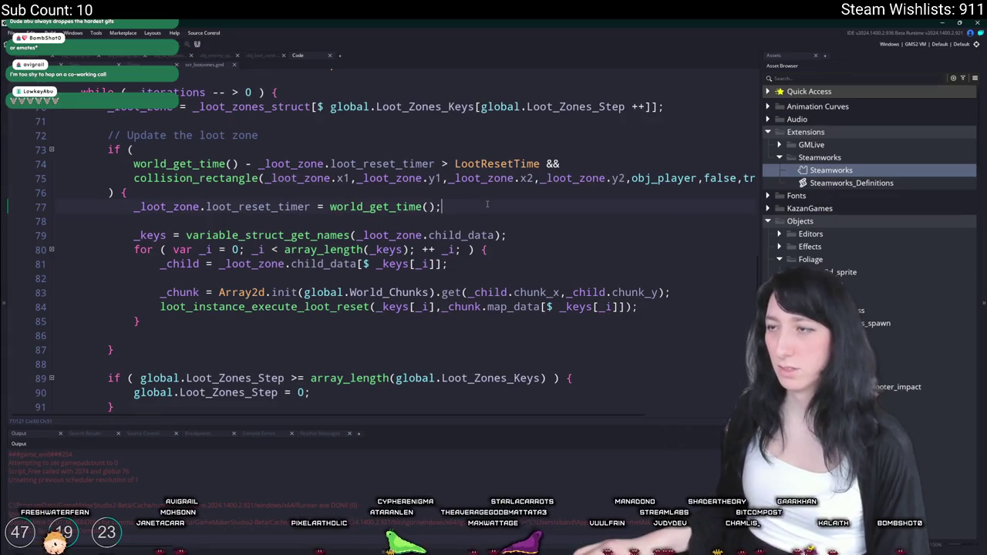
scroll(372, 146, "up", 3)
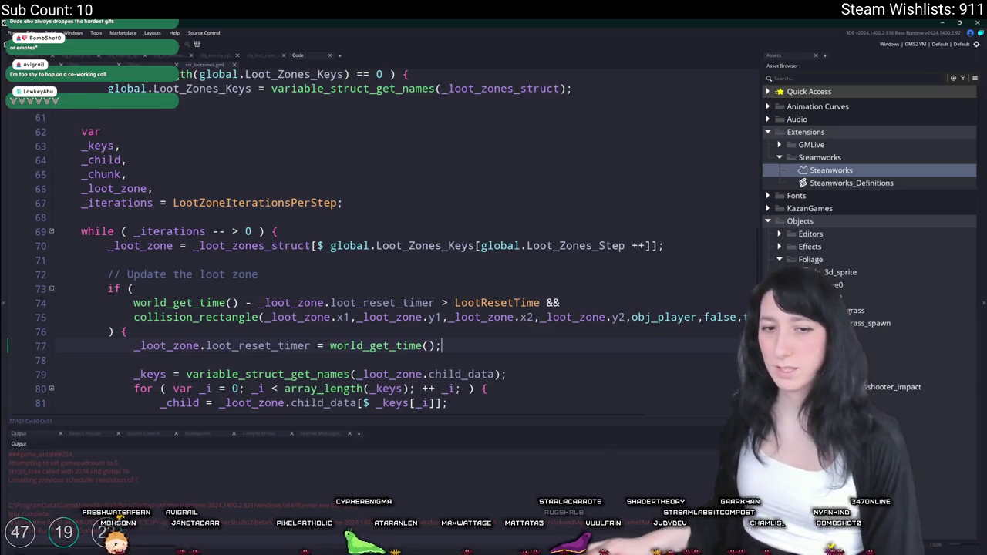
scroll(377, 254, "down", 3)
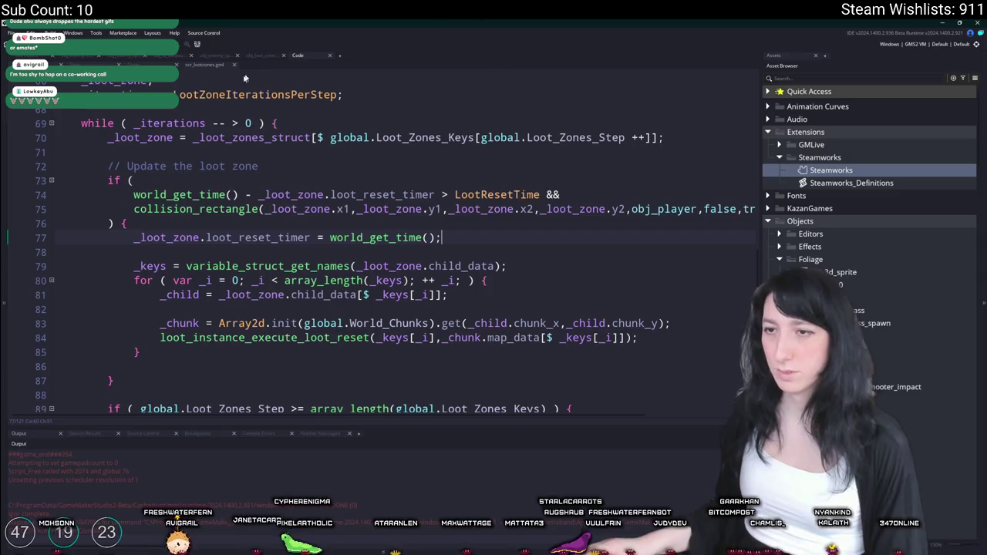
scroll(358, 242, "up", 1)
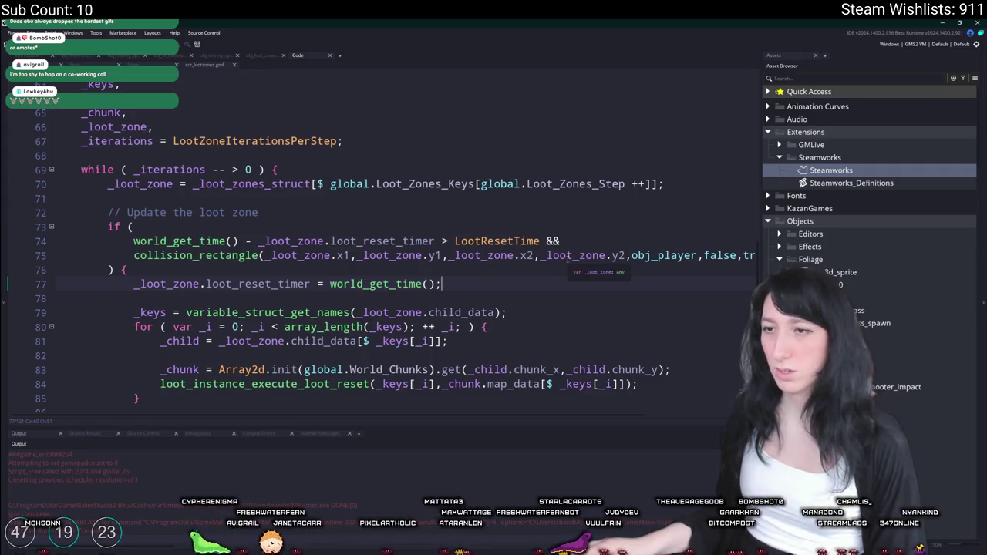
mouse_move(569, 255)
left_mouse_down()
mouse_move(752, 256)
mouse_move(135, 241)
left_mouse_up()
left_click(237, 255)
scroll(280, 131, "up", 4)
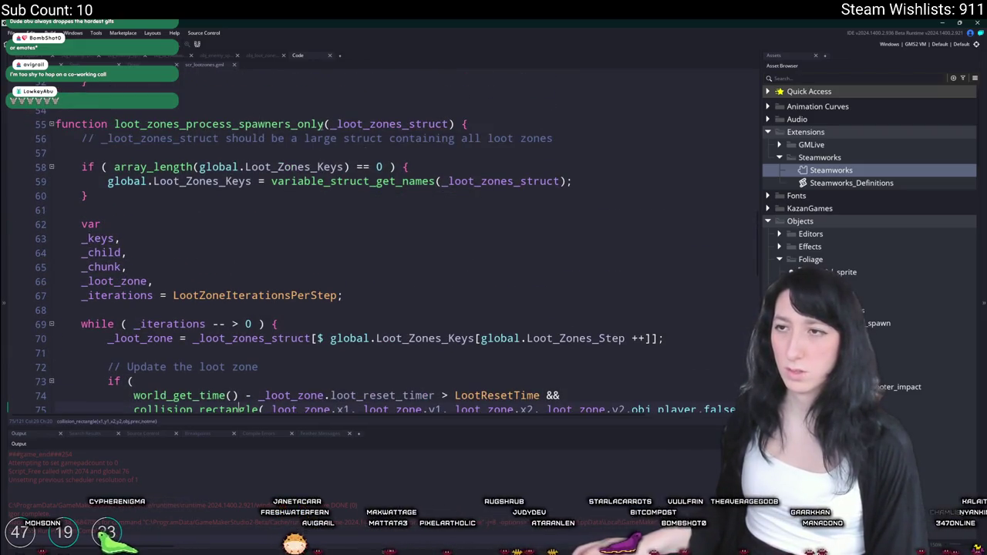
Step: Undo the rename and duplication, then return to the obj_world event code
left_click(227, 124)
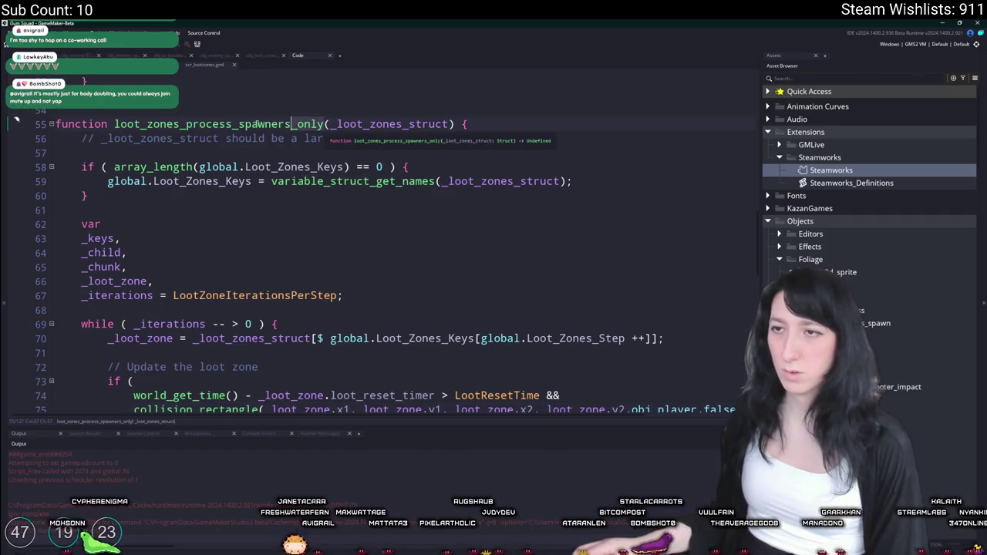
key("ctrl+z")
key("ctrl+z")
key("ctrl+z")
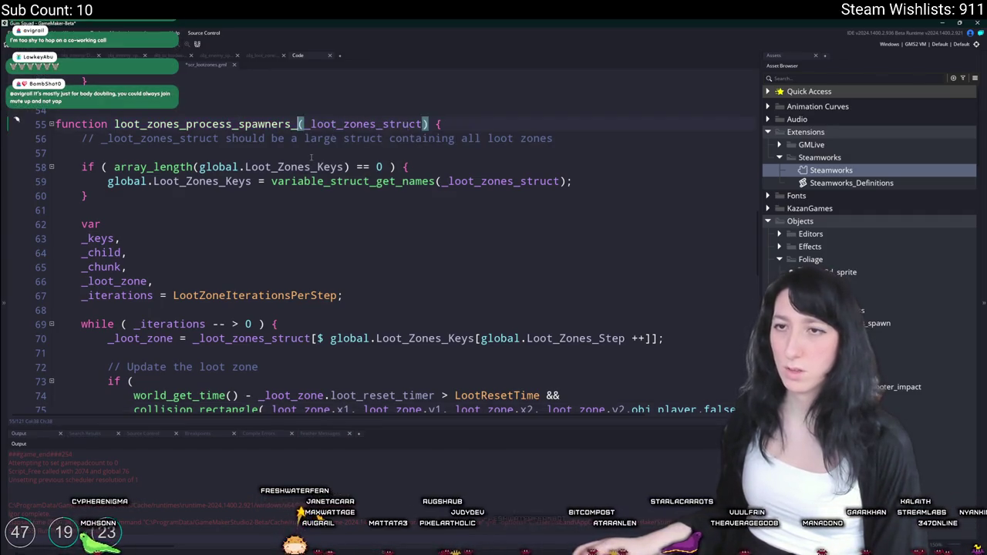
scroll(303, 164, "down", 5)
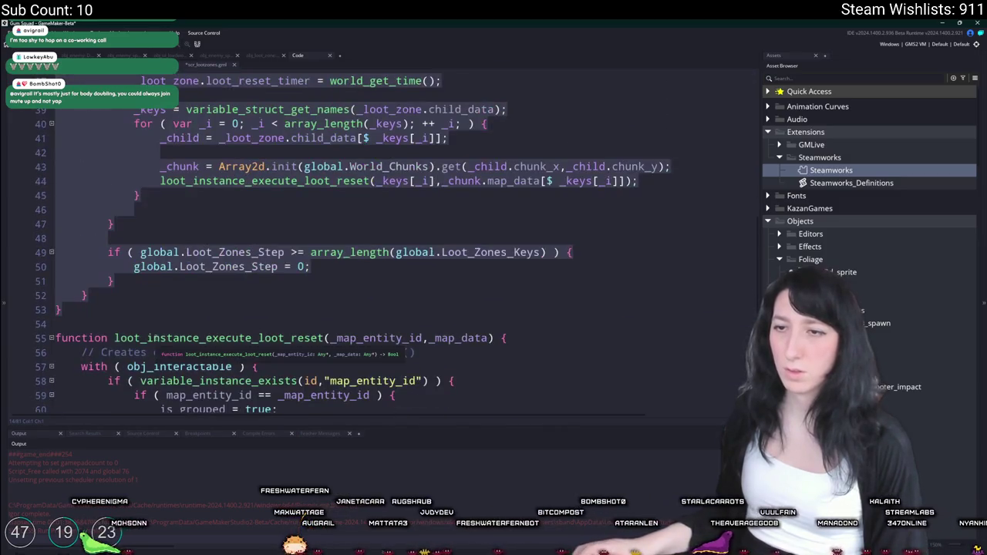
scroll(246, 266, "up", 3)
scroll(245, 266, "up", 5)
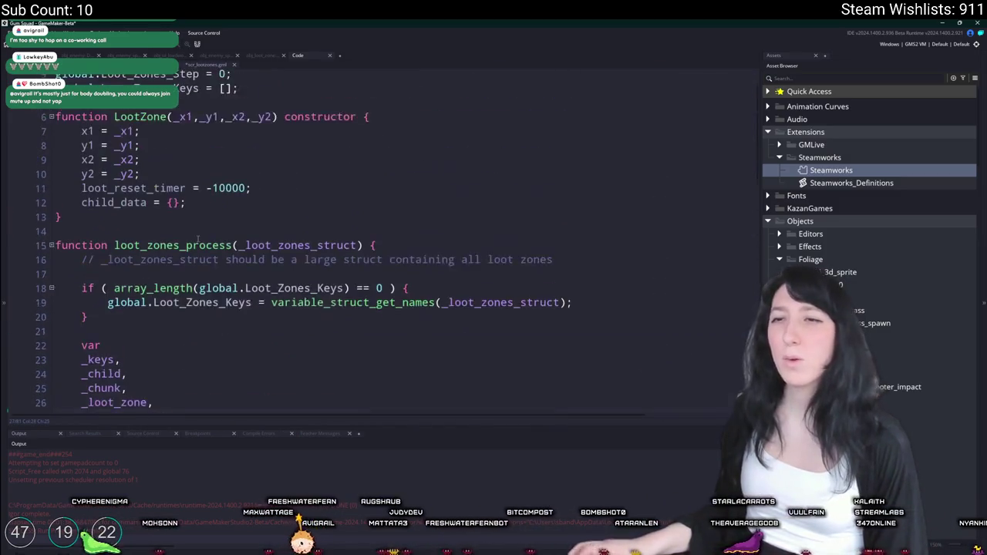
scroll(199, 245, "down", 6)
scroll(199, 246, "down", 7)
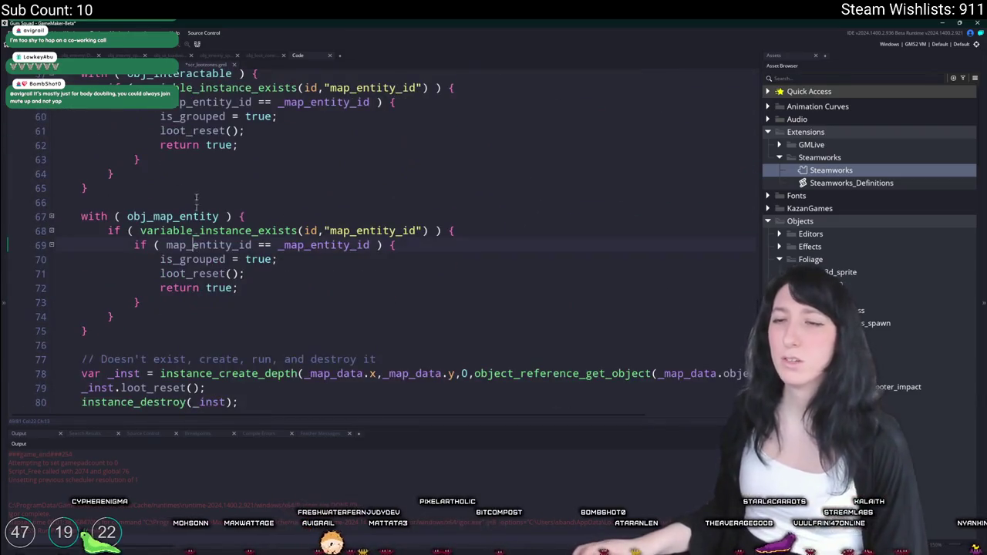
scroll(176, 118, "up", 3)
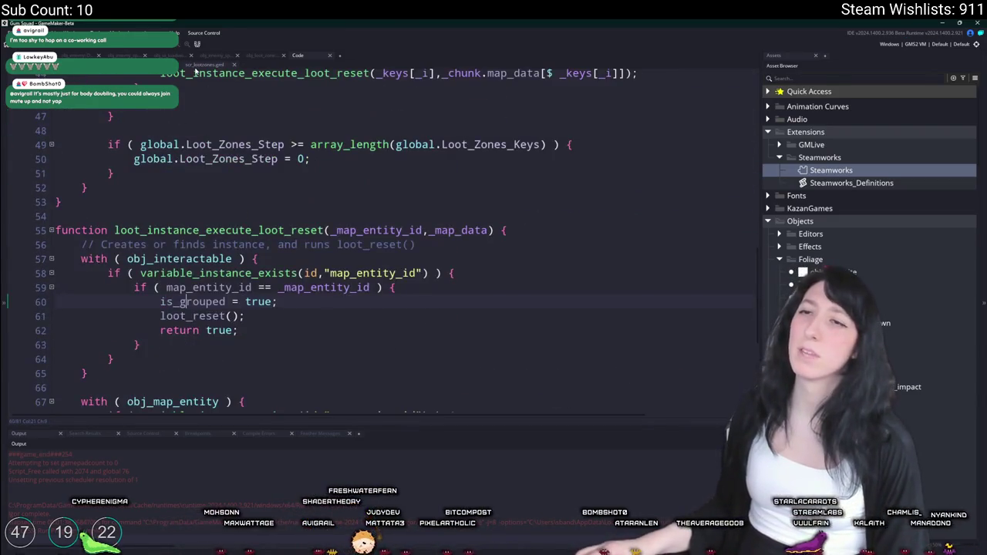
key("alt+Left")
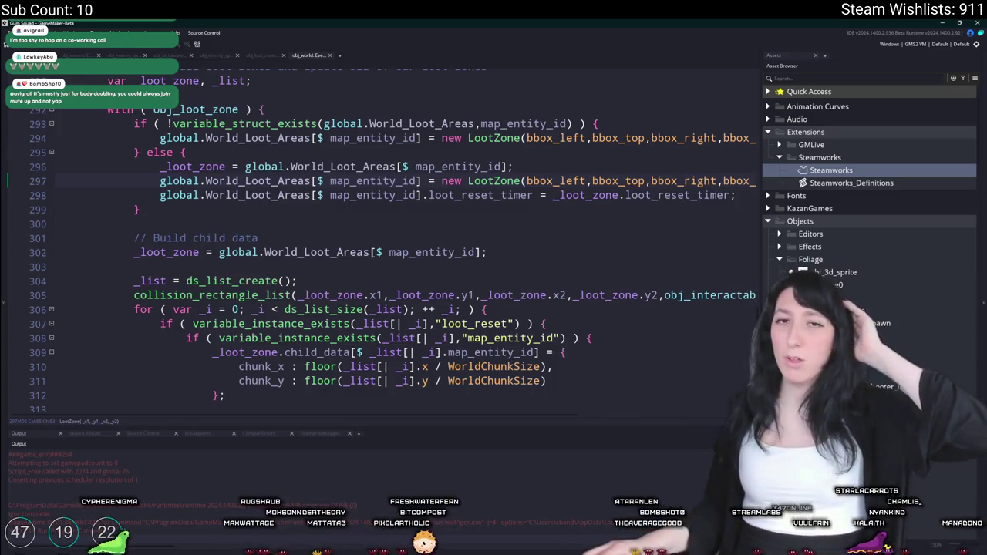
Step: Duplicate the Building minimap step function in the obj_world event
scroll(386, 231, "down", 5)
mouse_move(78, 196)
left_mouse_down()
mouse_move(231, 316)
mouse_move(92, 416)
left_mouse_up()
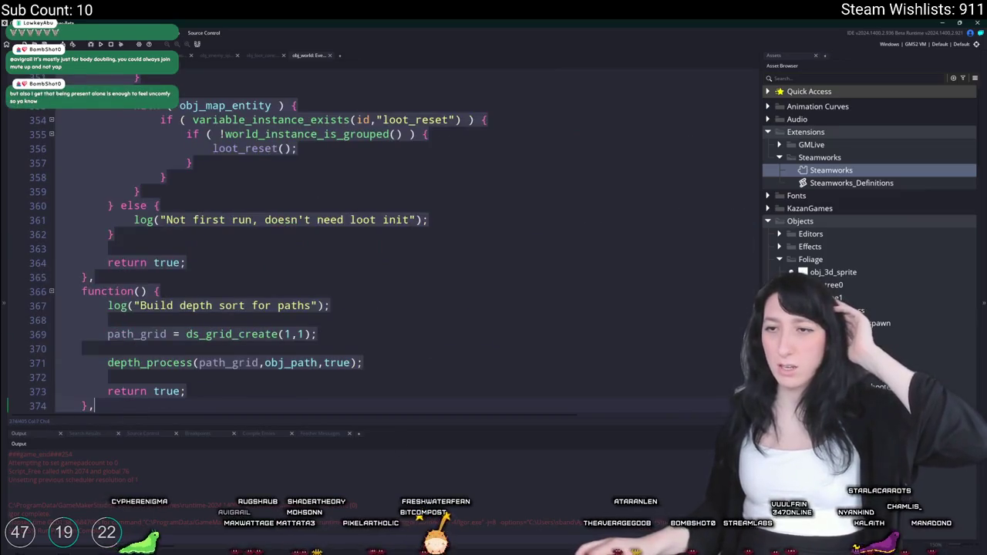
scroll(246, 232, "down", 7)
scroll(247, 231, "up", 1)
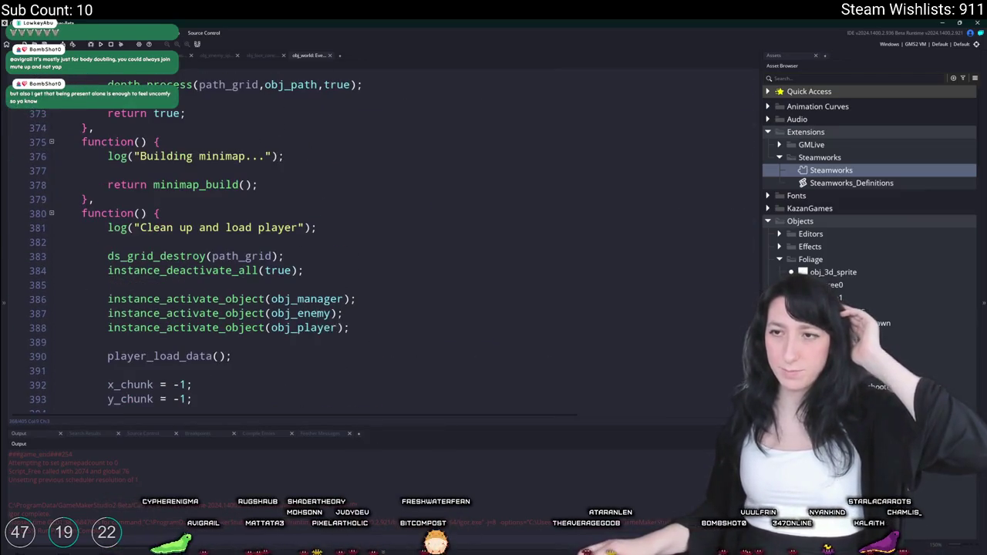
scroll(177, 218, "up", 1)
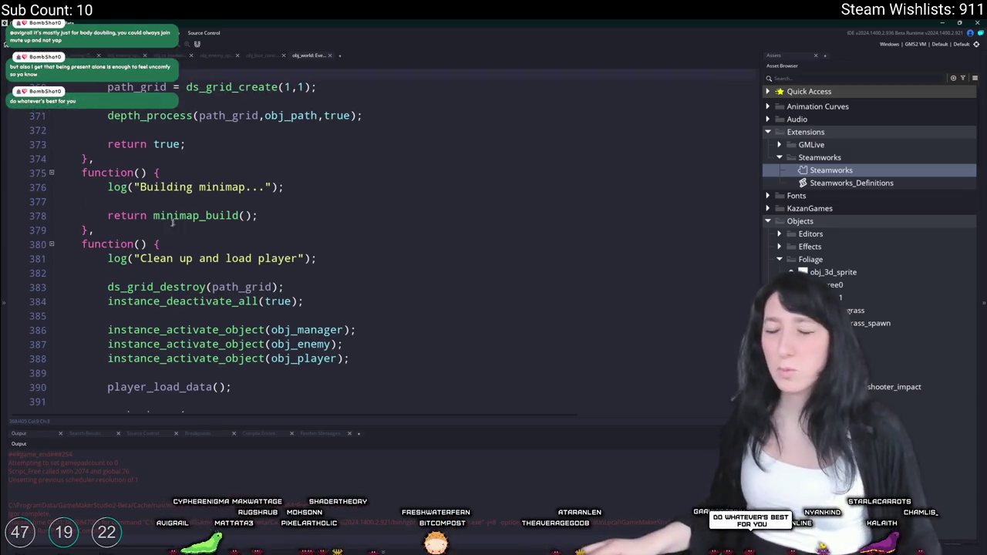
left_click_drag(123, 223, 77, 173)
key("ctrl+d")
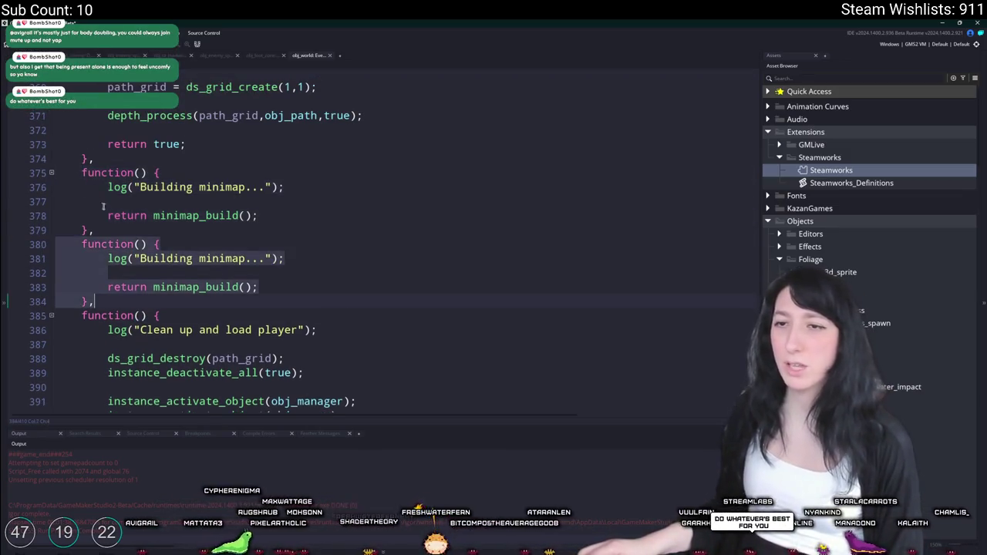
Step: Relabel the copied step's log message and add an empty with (obj_enemy_spawner) { } block
scroll(178, 231, "up", 1)
left_click(202, 289)
key("ctrl+shift+Left")
key("ctrl+shift+Left")
type("Force reset spar")
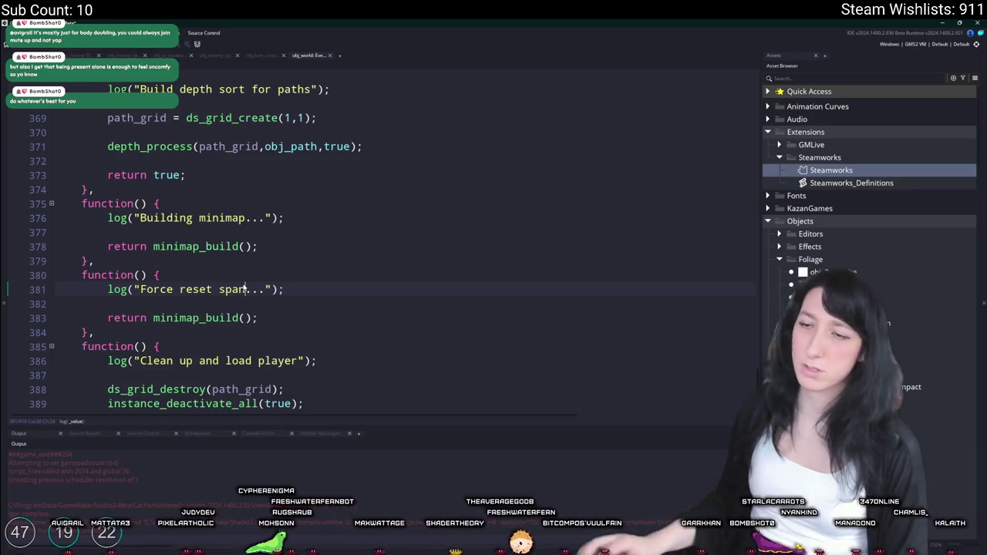
type("ners")
left_click(335, 303)
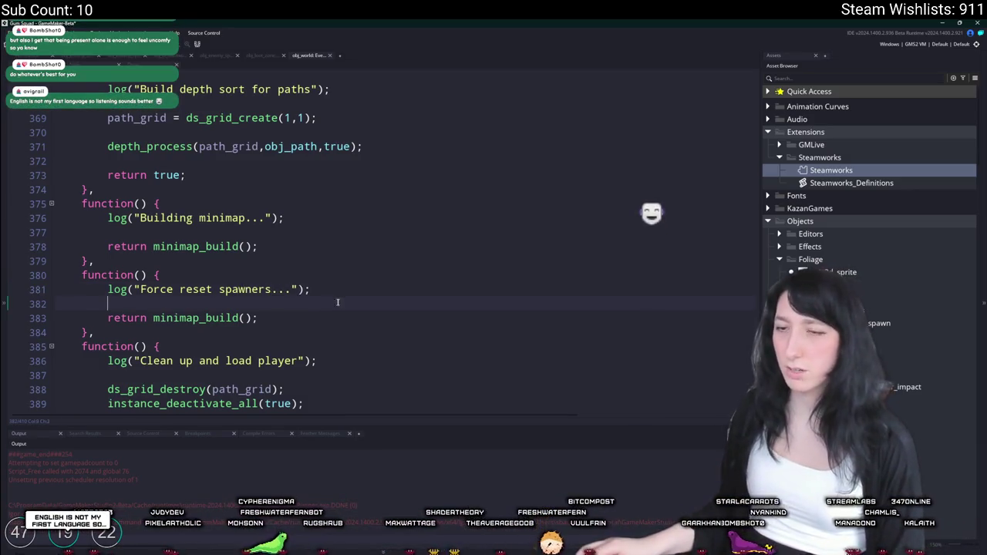
key("Return")
key("Return")
type("with ( ")
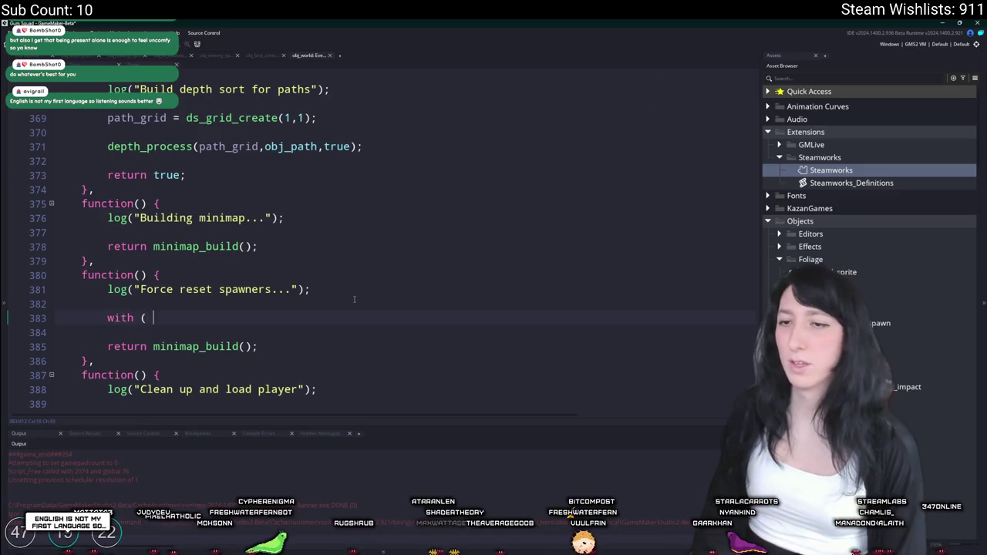
type("obj_enemy")
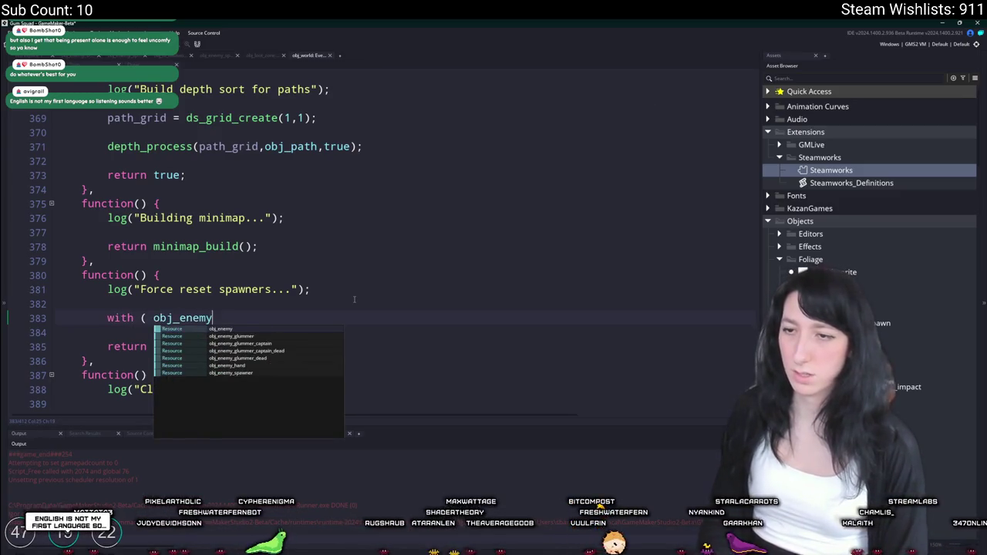
type("_sp")
key("Return")
type(") {")
key("Return")
type("}")
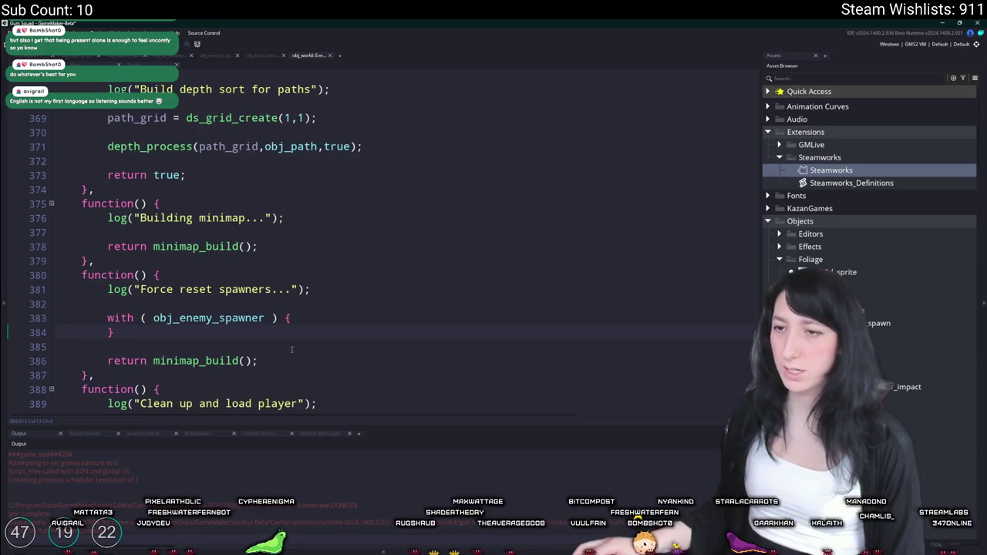
Step: Replace minimap_build() in the return line with return true
left_click_drag(152, 360, 239, 360)
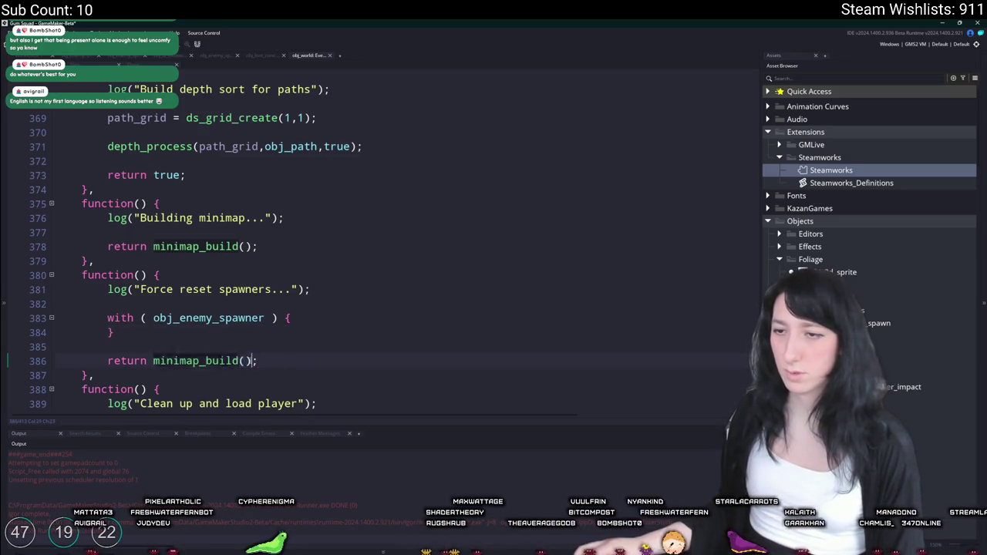
type("tr;")
key("Return")
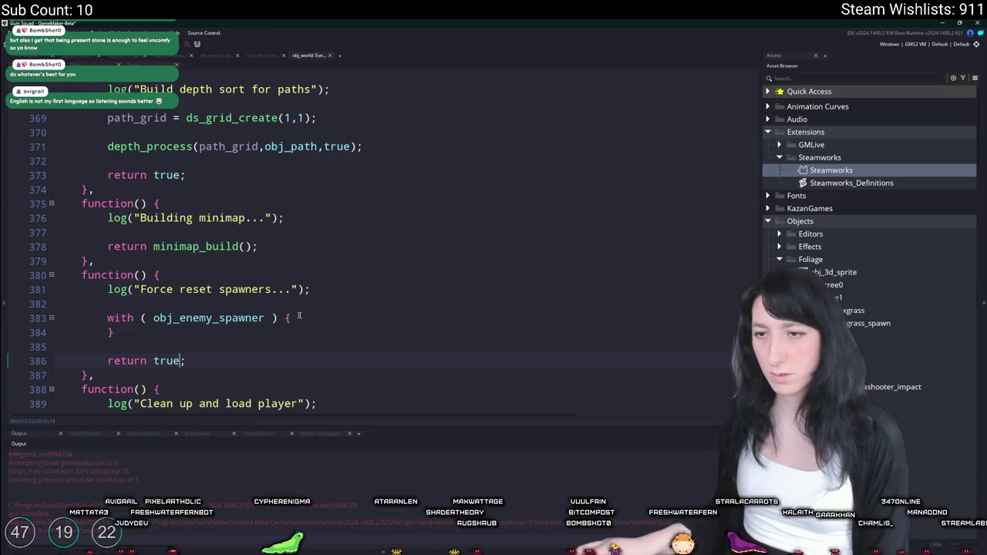
Step: Fill the block with child_exists, spawned, child_instance = noone and chunk_write(), then run with F5
key("Return")
type("child_exists = false;k")
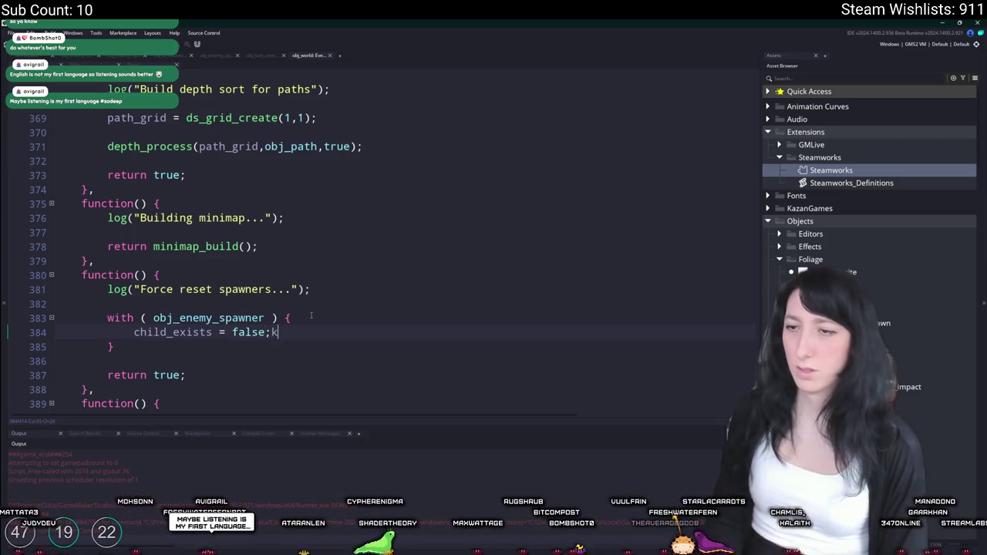
key("BackSpace")
key("Return")
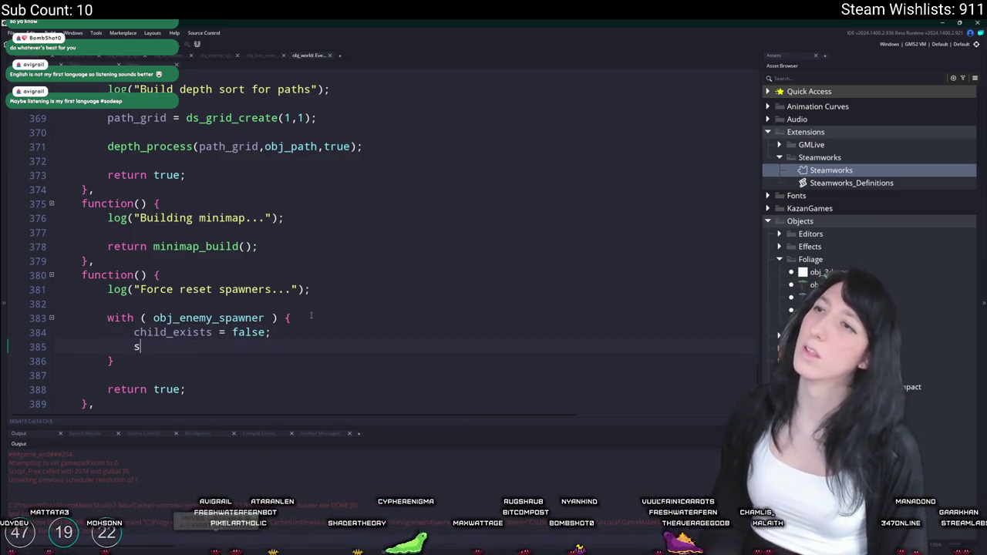
type("spawned = false;")
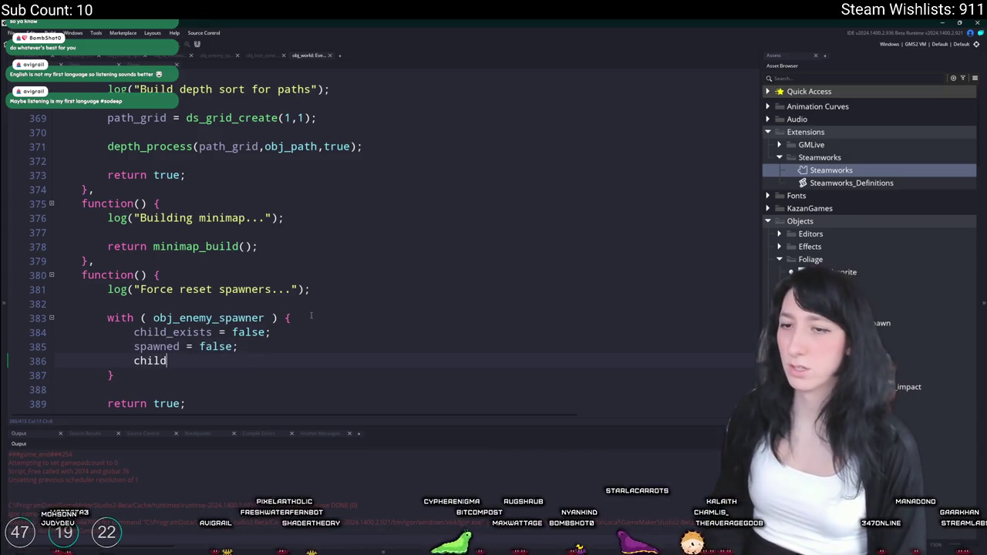
type("_instance = noone")
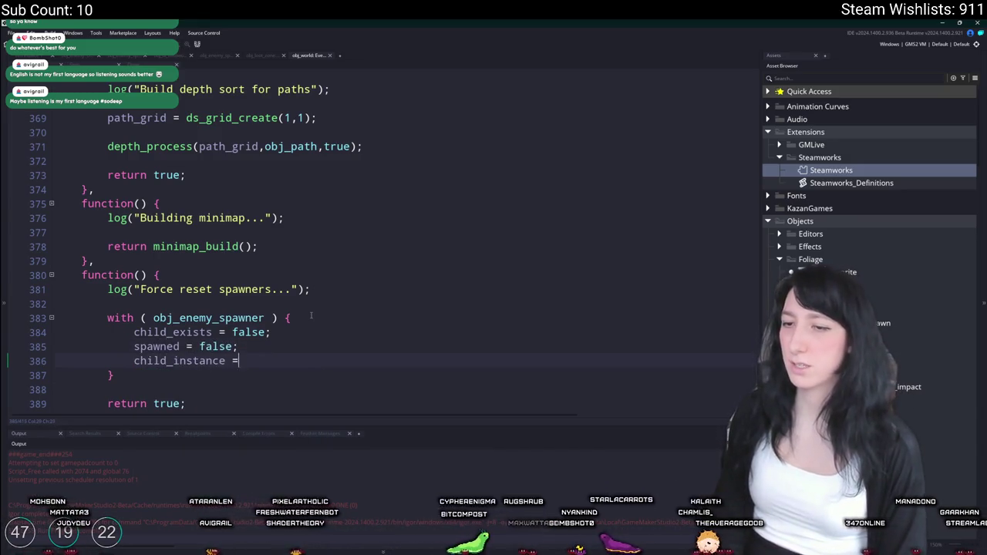
type(";")
key("Return")
type("chunk_write()")
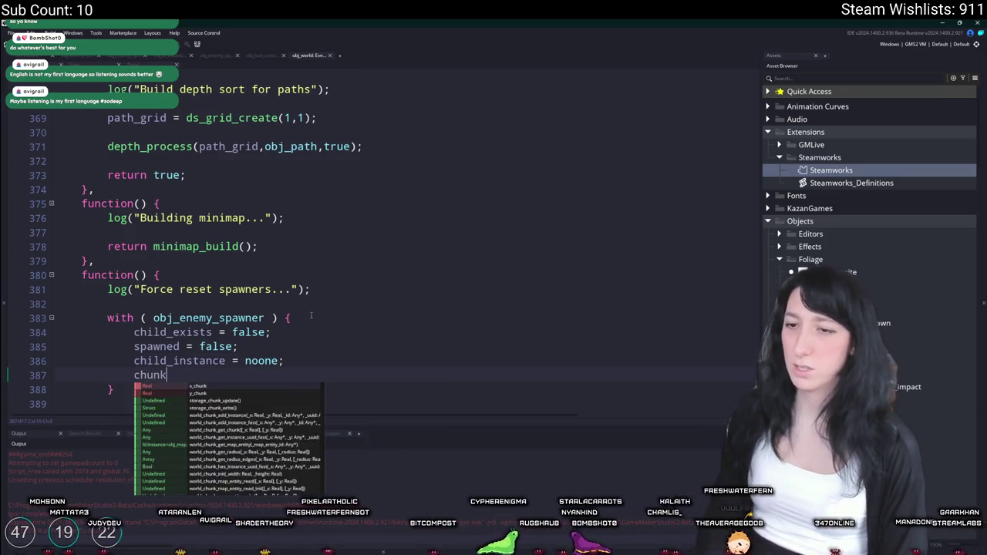
key("F5")
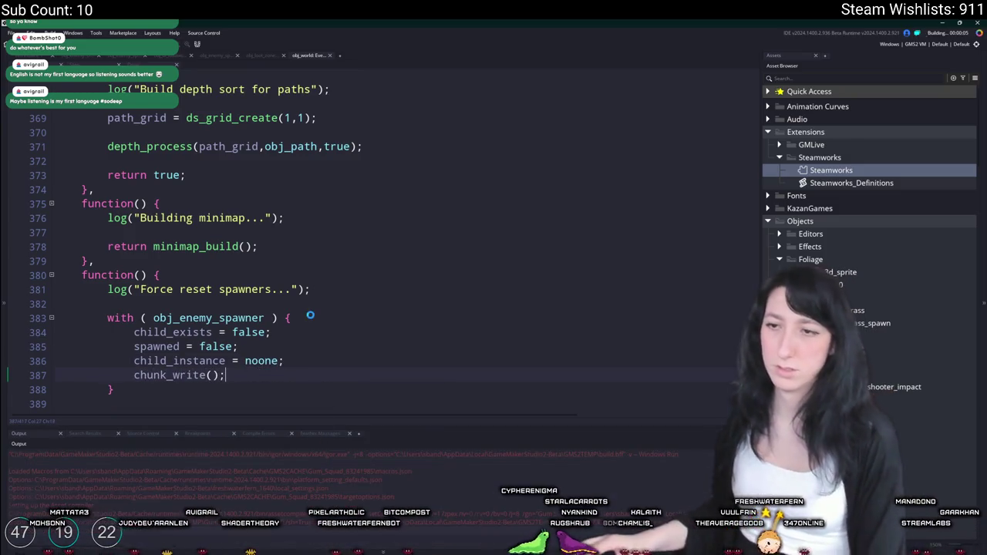
scroll(311, 391, "down", 1)
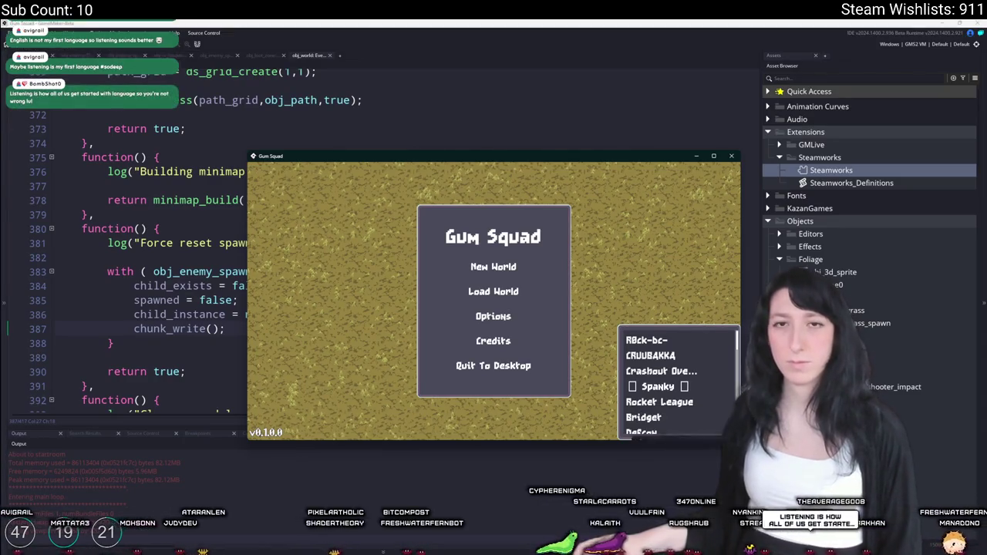
Step: Maximize the game and load Softfriends in a Friends Only lobby
double_click(487, 163)
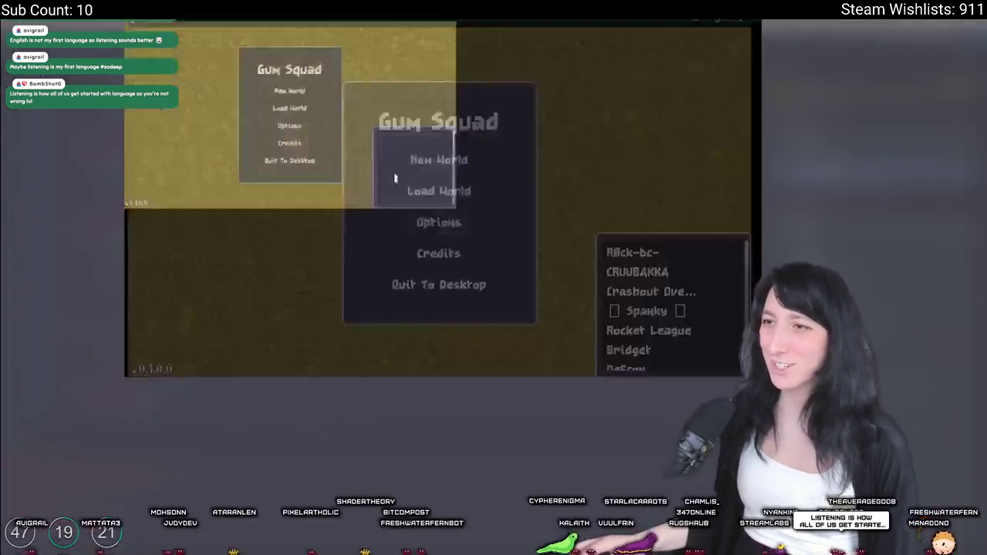
left_click(383, 271)
left_click(390, 214)
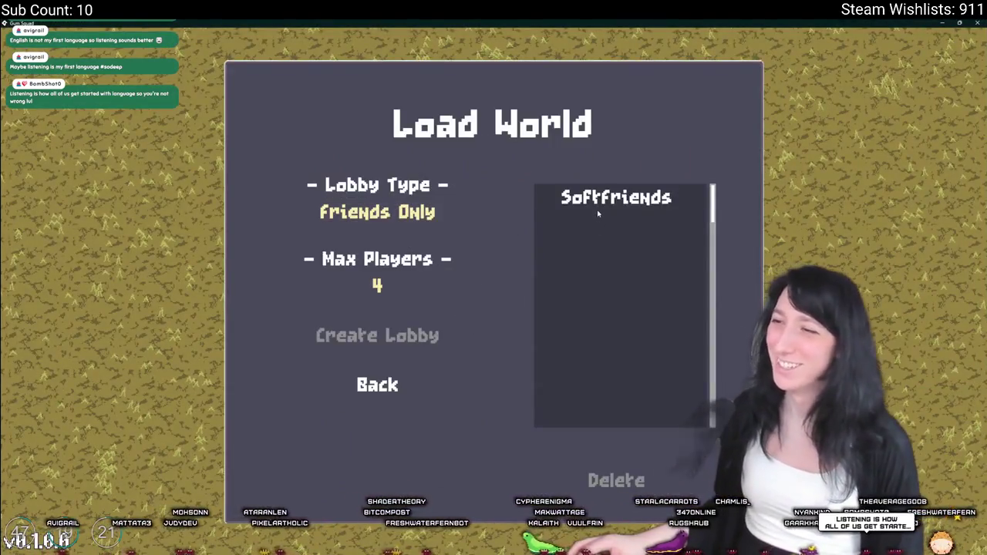
left_click(597, 210)
left_click(422, 339)
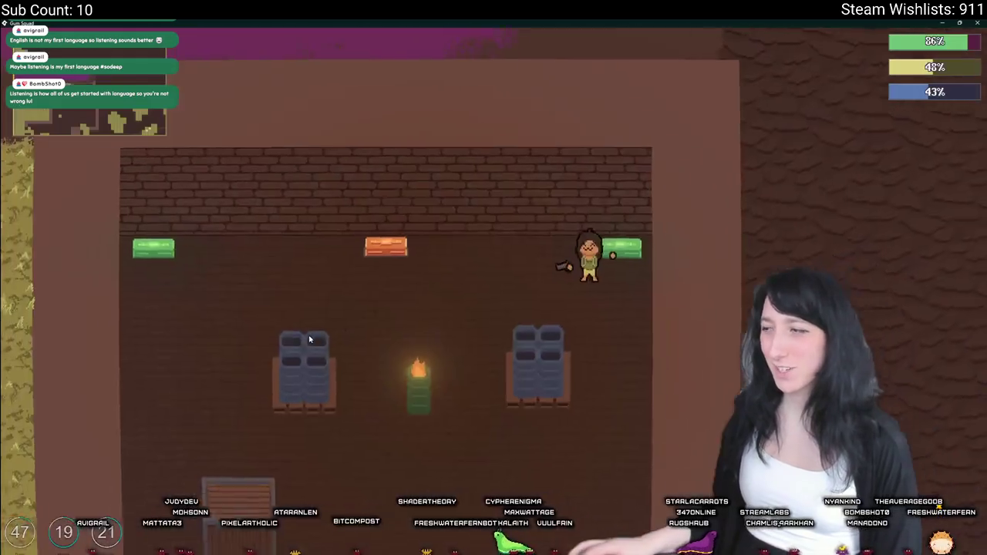
Step: Walk through the wheat field into the crate room to check enemy spawns, then pause
key("a")
key("s")
key("a")
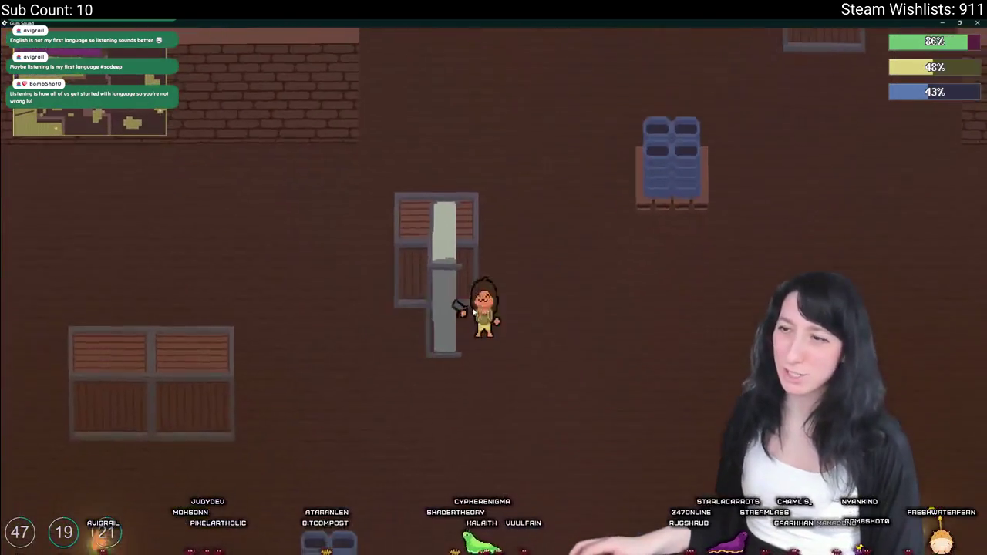
key("s")
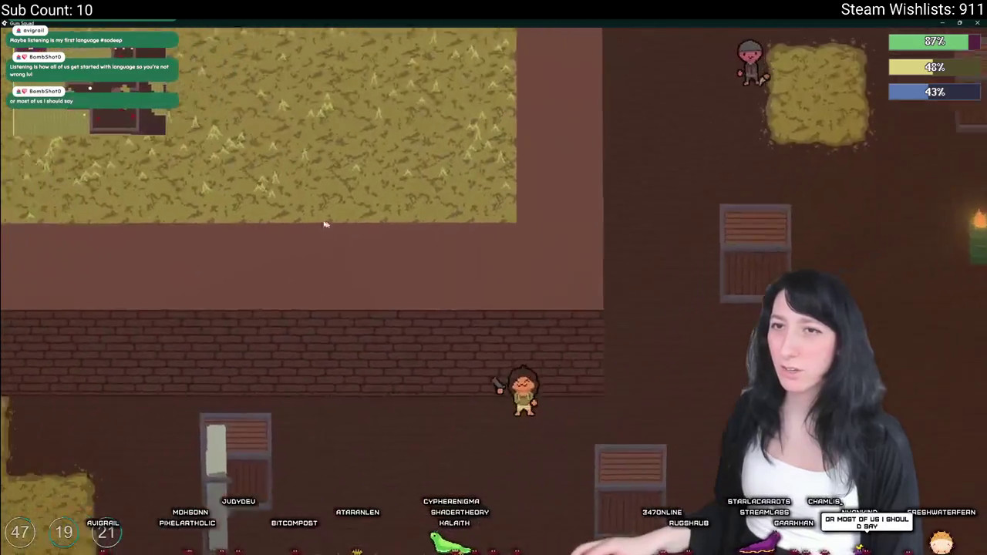
key("a")
key("w")
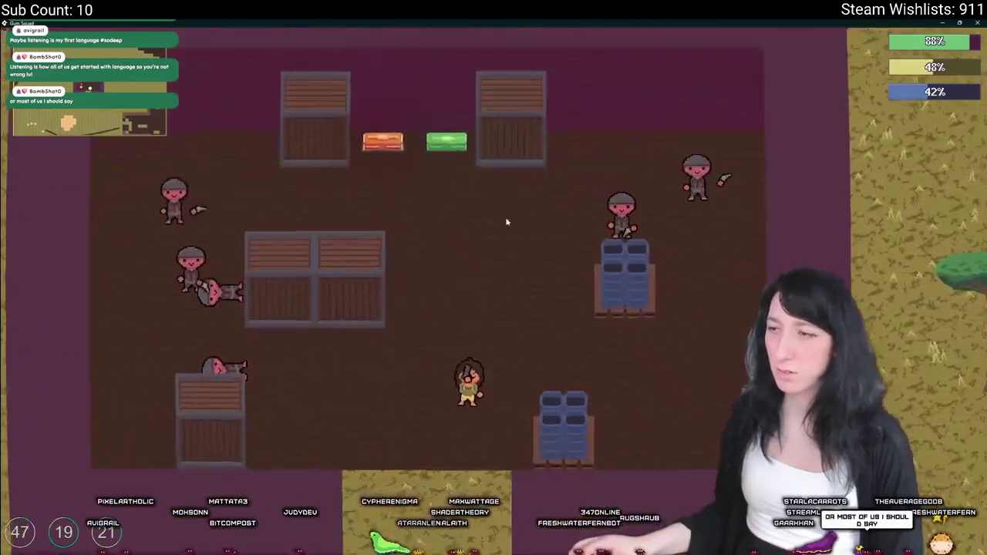
key("a")
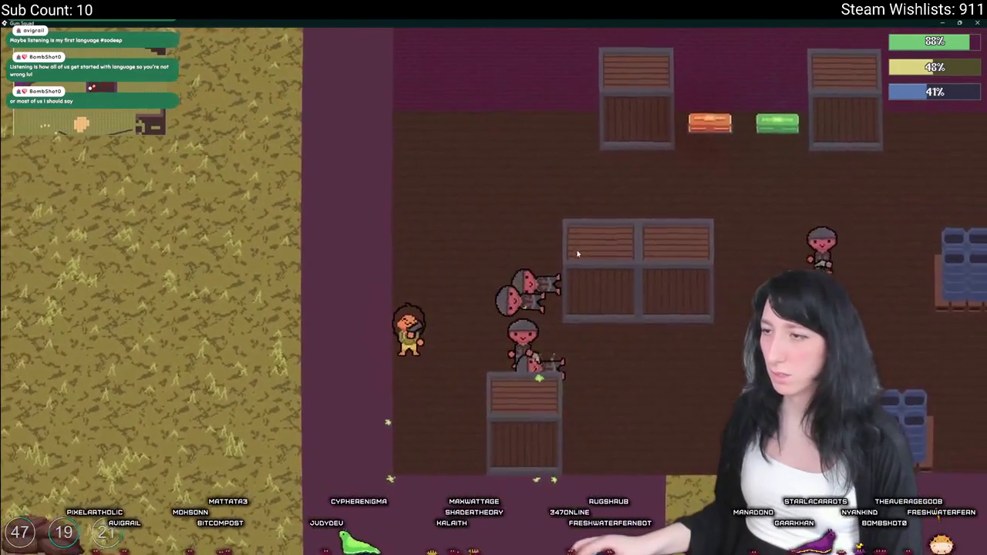
key("w")
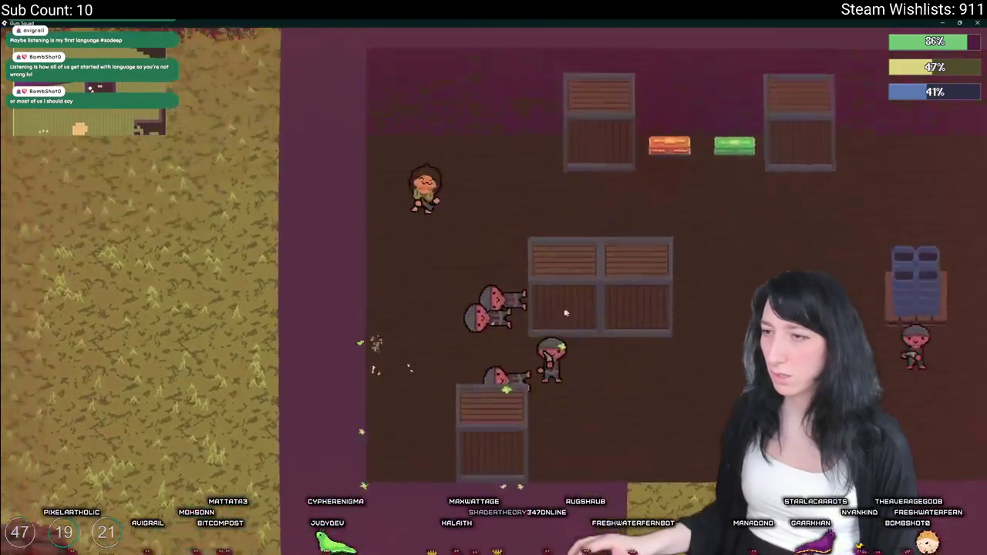
key("s")
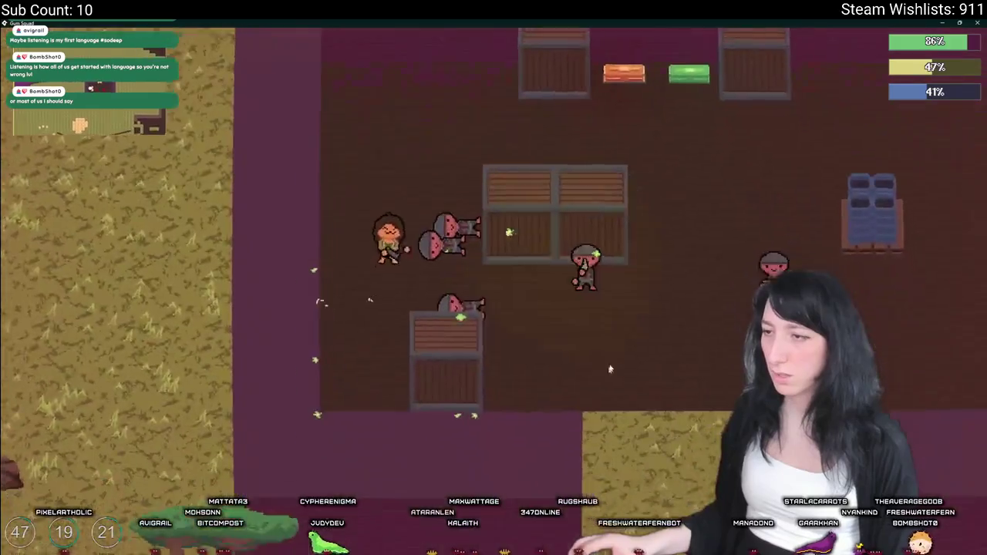
key("a")
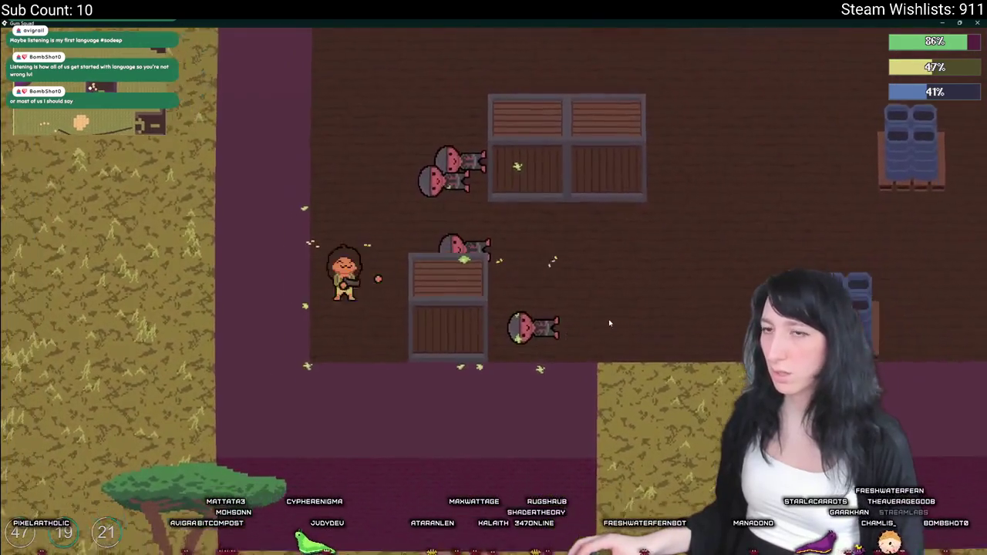
key("Escape")
Step: Save and quit, then reload the Softfriends world in a new lobby
left_click(493, 364)
left_click(481, 273)
left_click(377, 211)
left_click(377, 385)
left_click(488, 278)
left_click(601, 198)
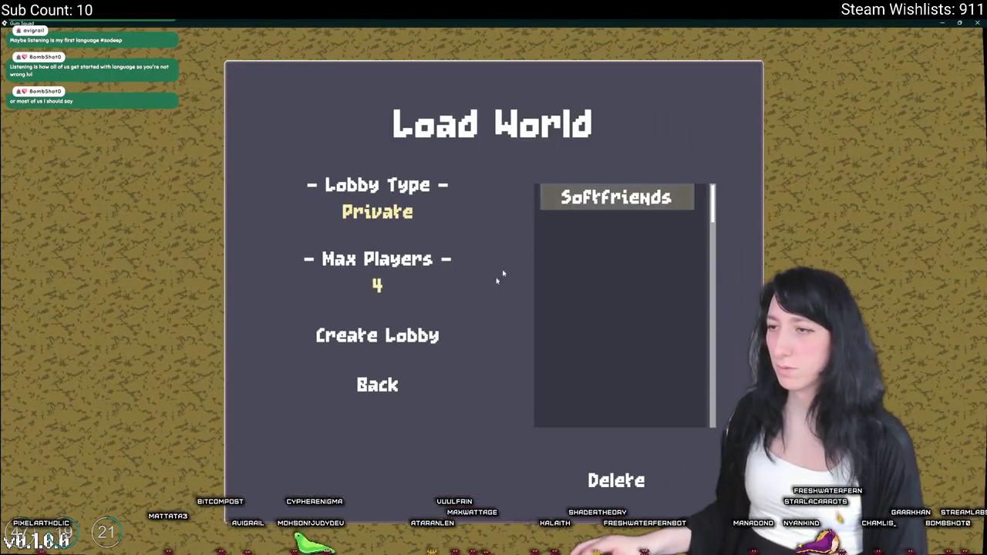
left_click(422, 338)
Step: Walk through the crate room to the grassland checking enemy spawns, then close the game
key("w")
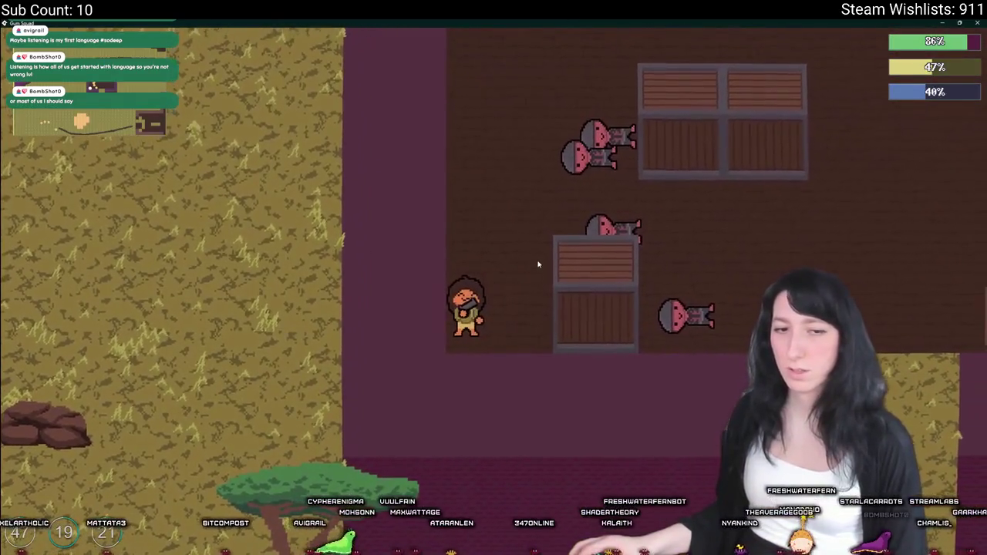
key("d")
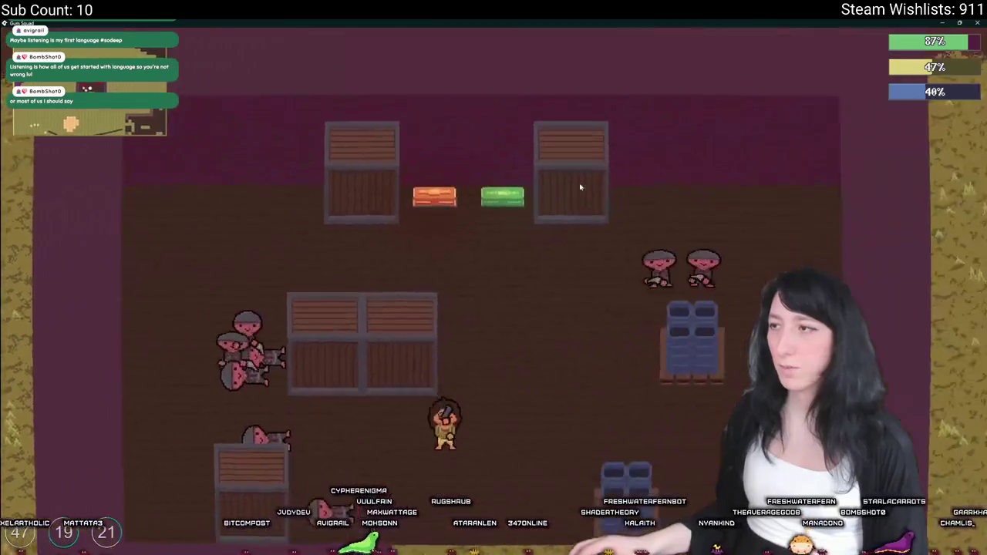
key("s")
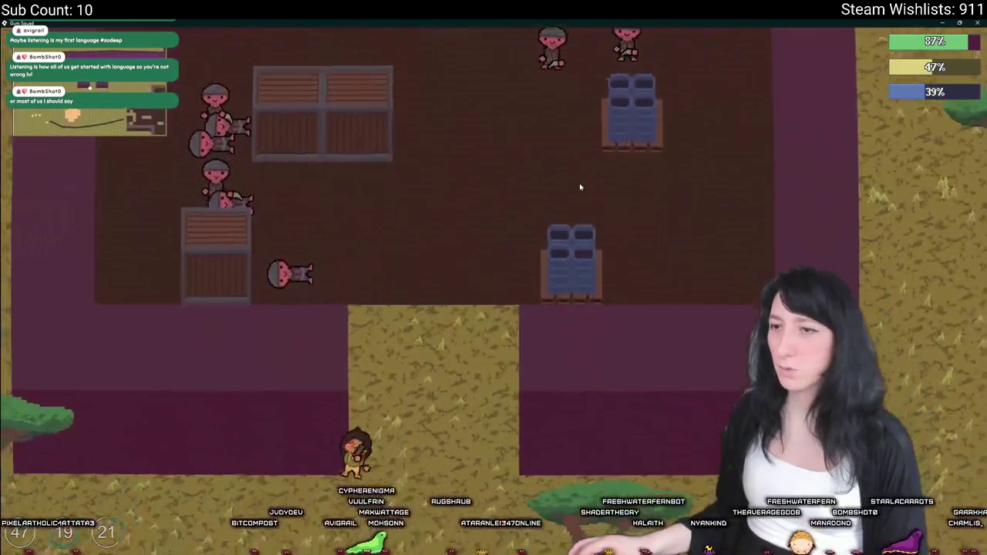
key("a")
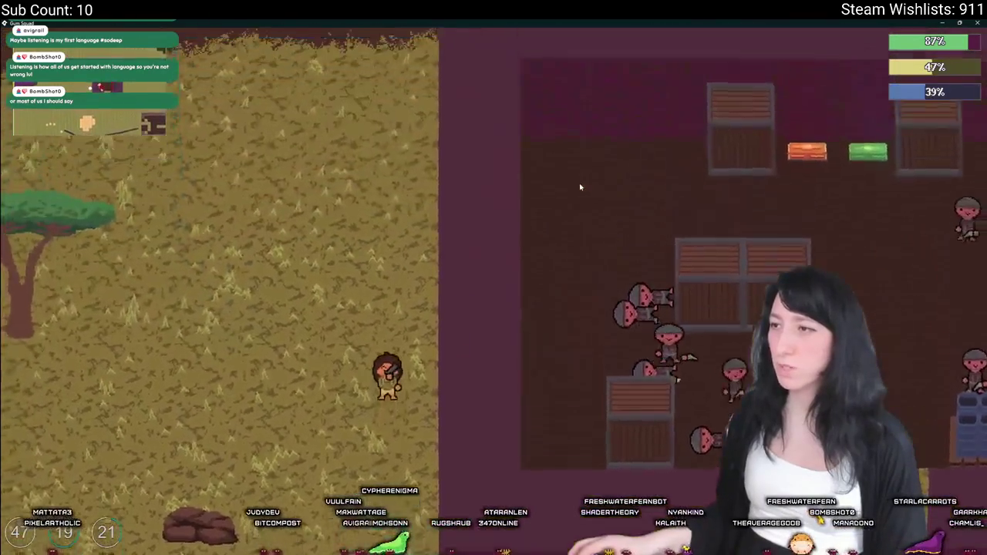
key("d")
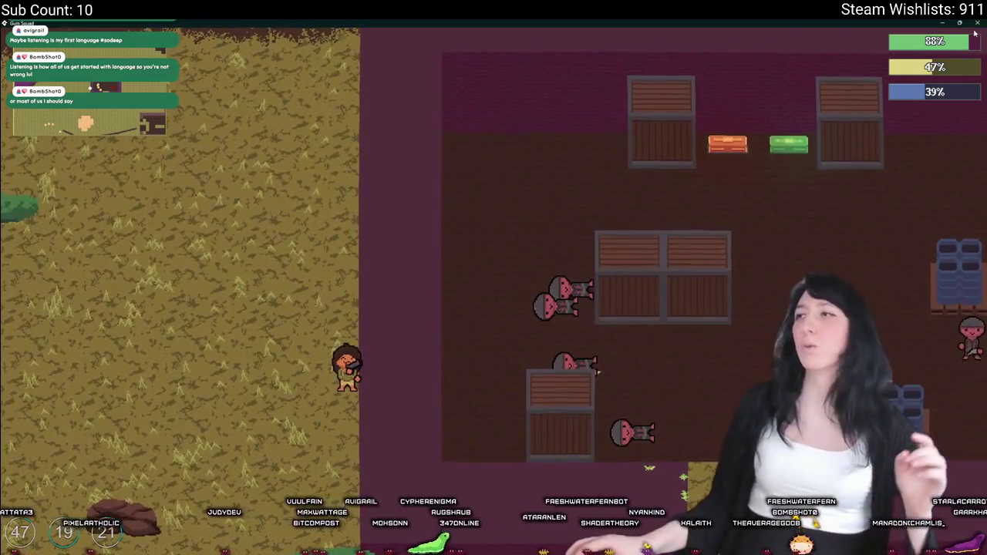
left_click(977, 23)
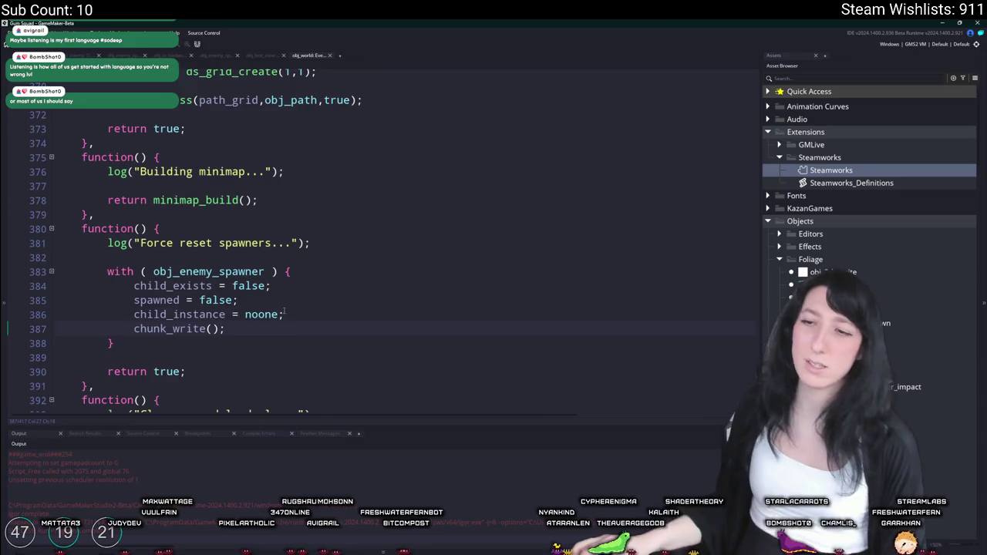
Step: Wrap the spawner reset lines in if ( child_exists && spawned ) and rebuild the game
key("Return")
type("if ( child_exists ) {")
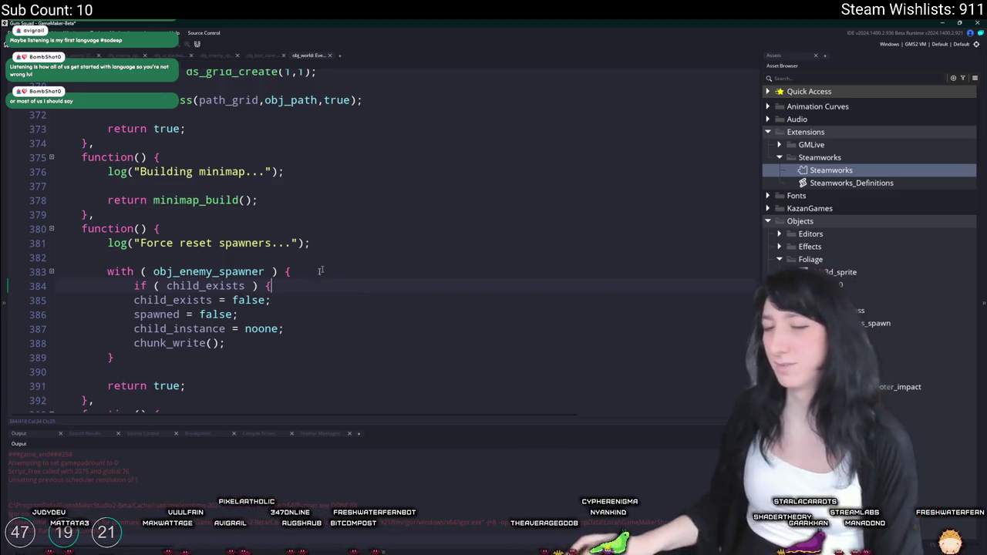
key("shift+Up")
key("shift+Up")
key("shift+Up")
key("Tab")
left_click(329, 329)
key("F5")
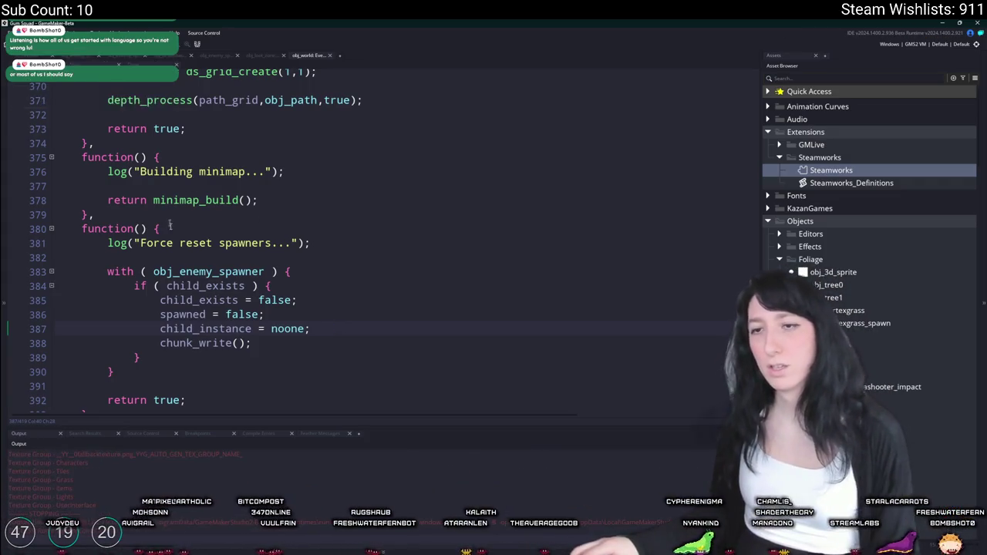
left_click(255, 285)
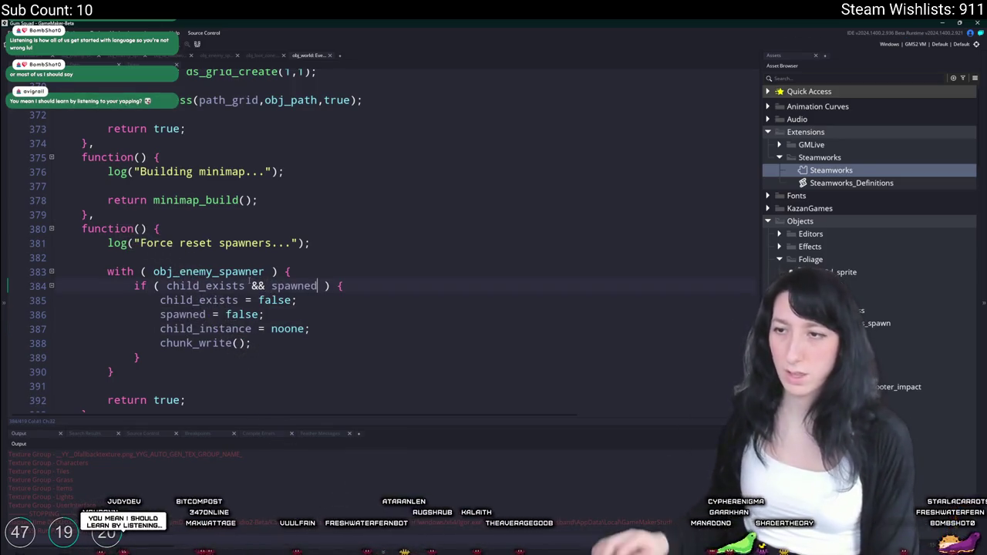
key("F5")
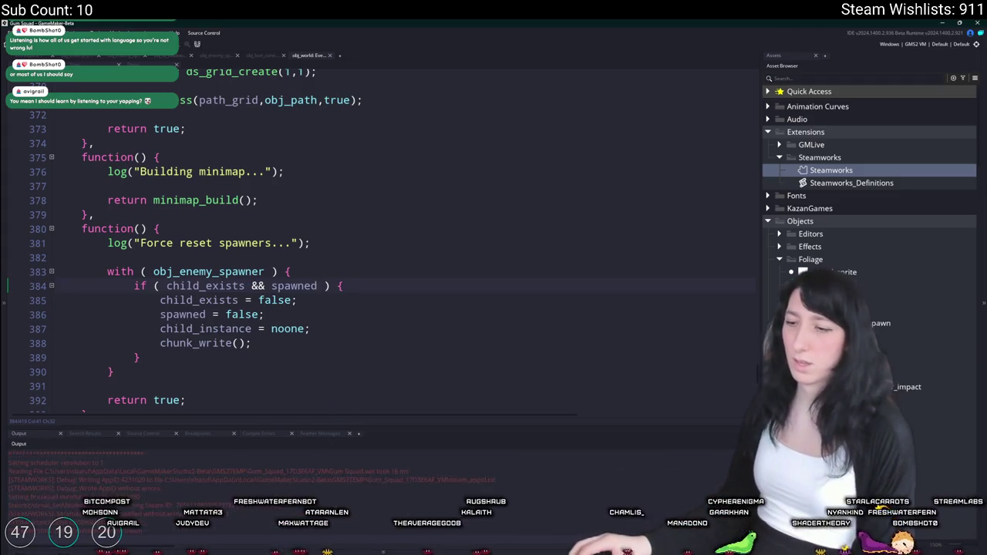
Step: Load the world into a lobby, walk around the field shooting an enemy, then pause
key("Return")
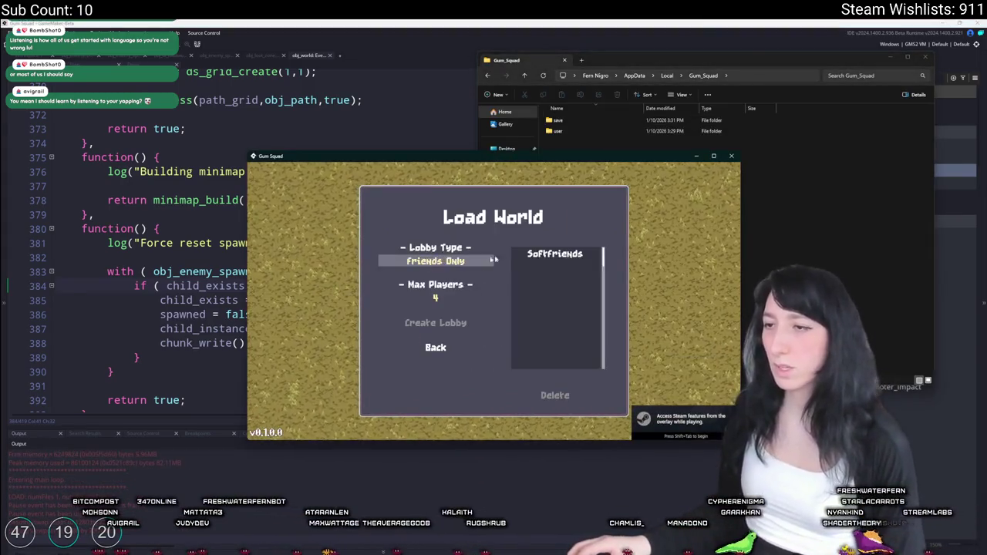
key("Down")
key("Down")
key("Return")
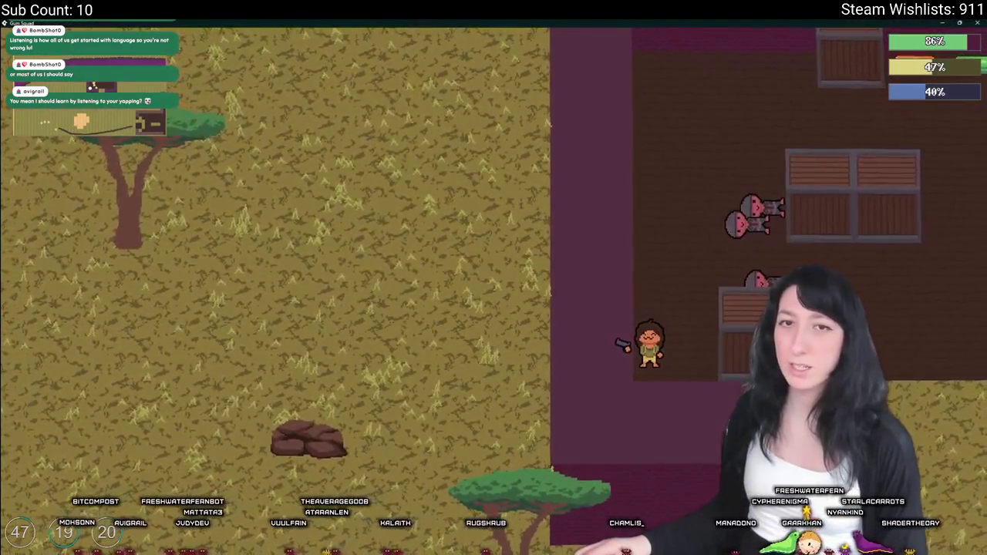
key("d")
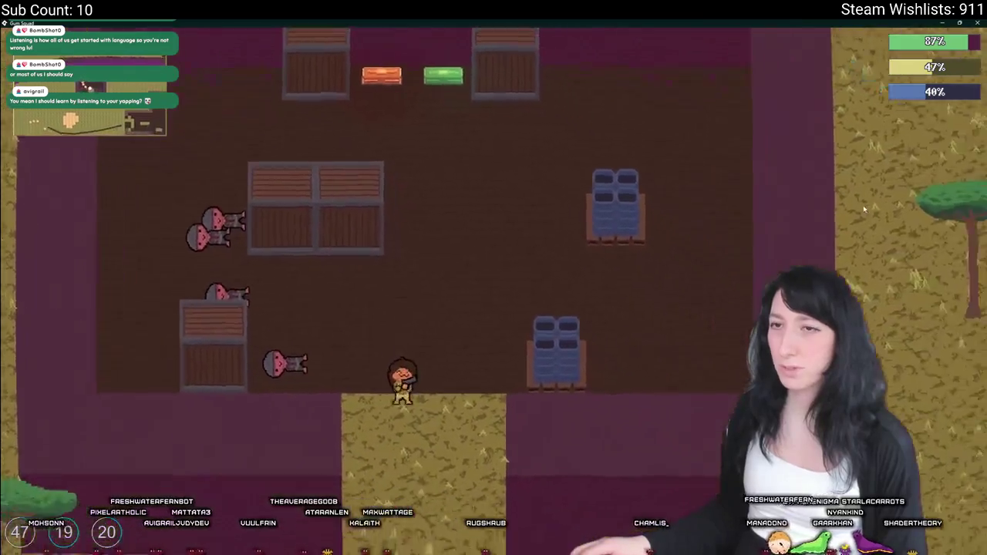
key("s")
key("d")
key("w")
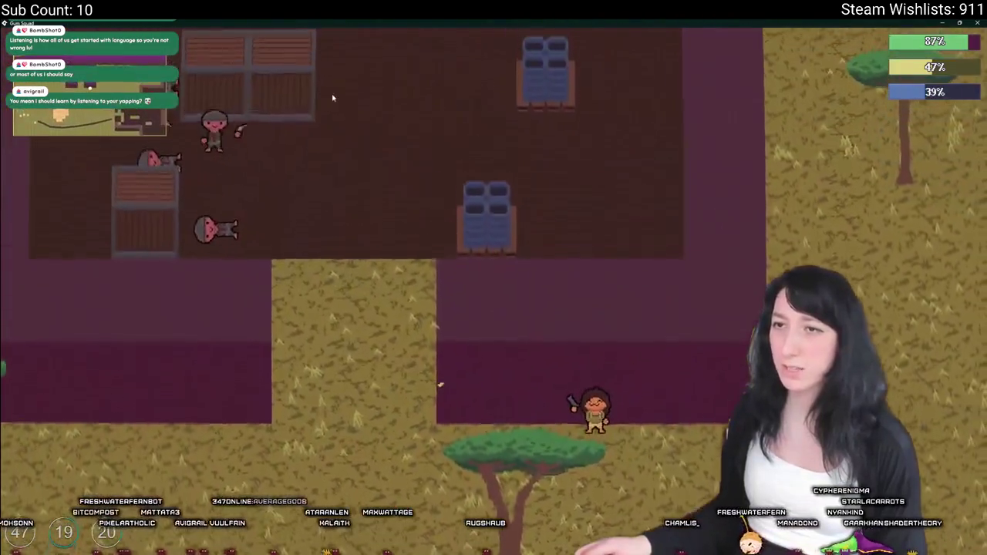
key("a")
key("d")
left_click(517, 145)
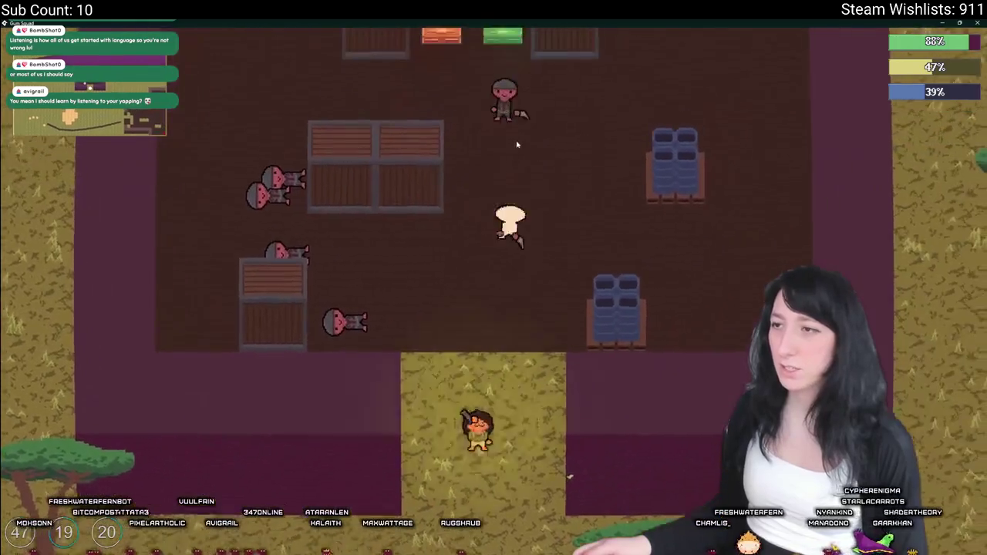
key("s")
key("a")
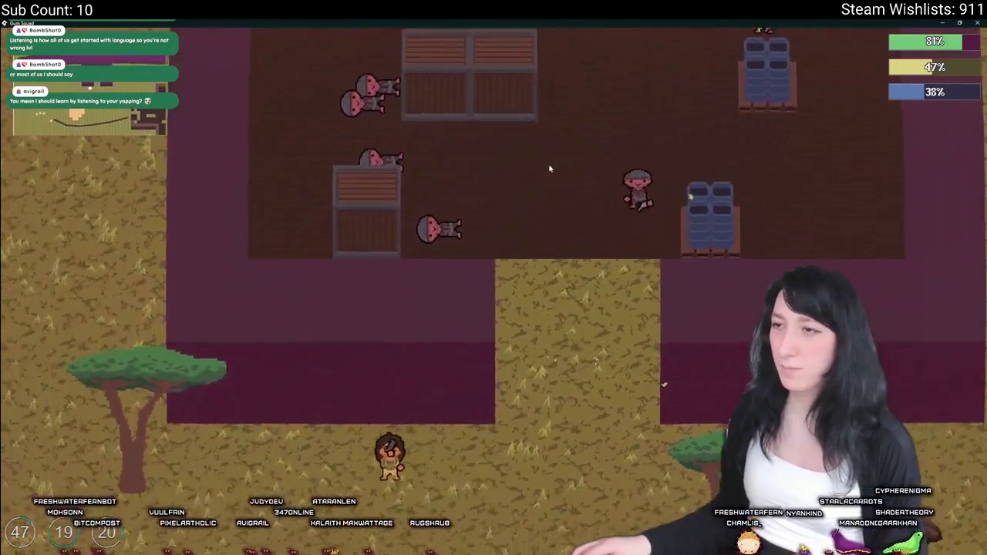
key("d")
key("a")
key("Escape")
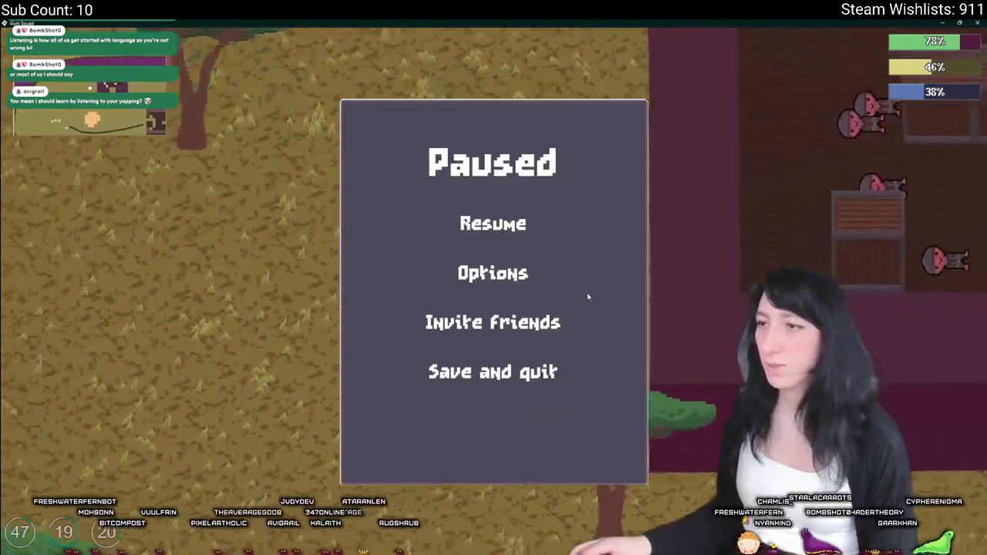
Step: Save and quit, reload Softfriends, and walk across the grassland onto the orange floor
left_click(492, 372)
left_click(487, 269)
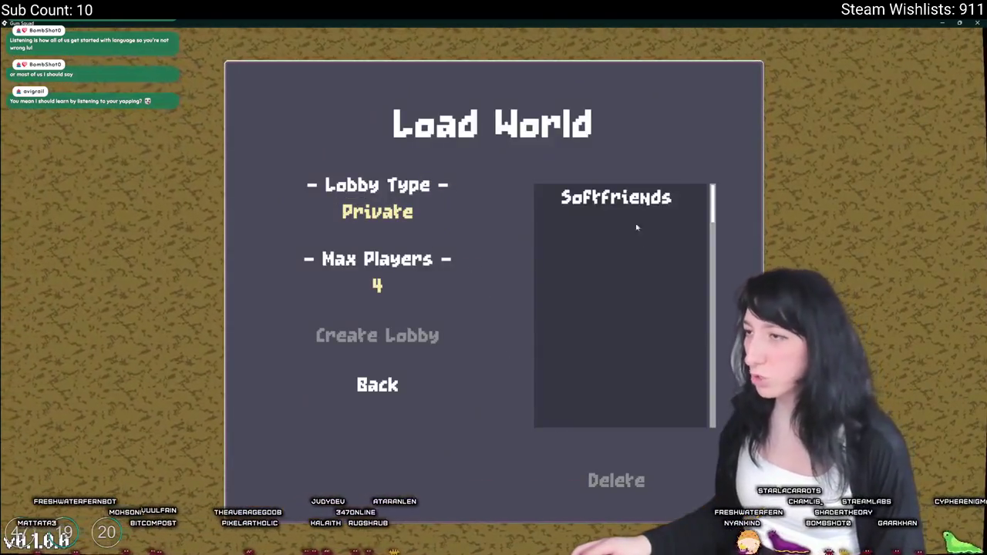
left_click(621, 202)
left_click(377, 335)
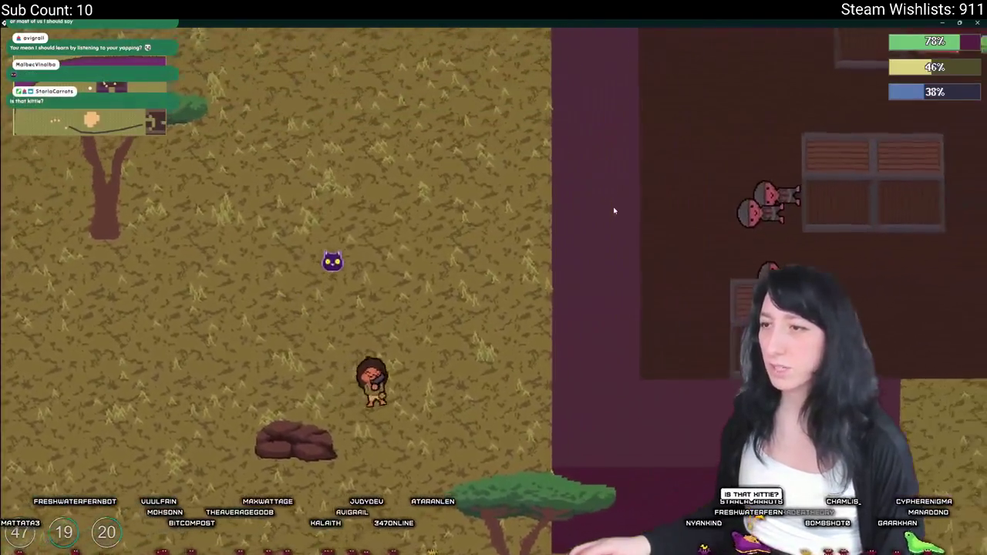
key("d")
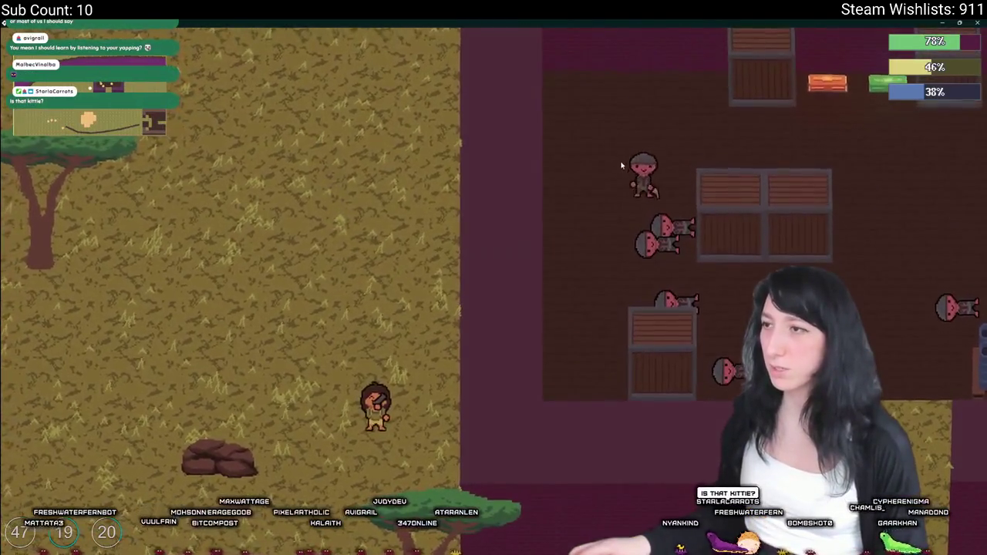
key("w")
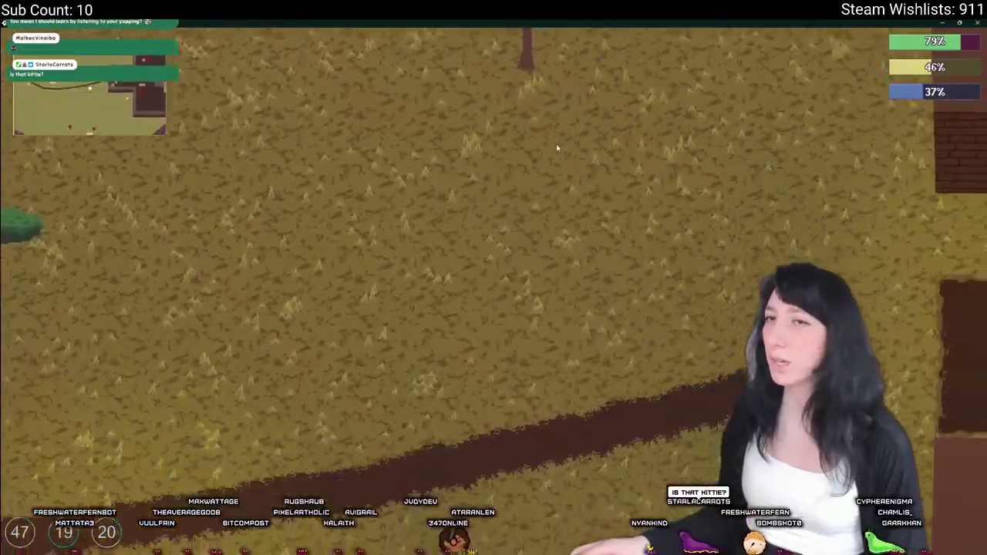
key("s")
key("d")
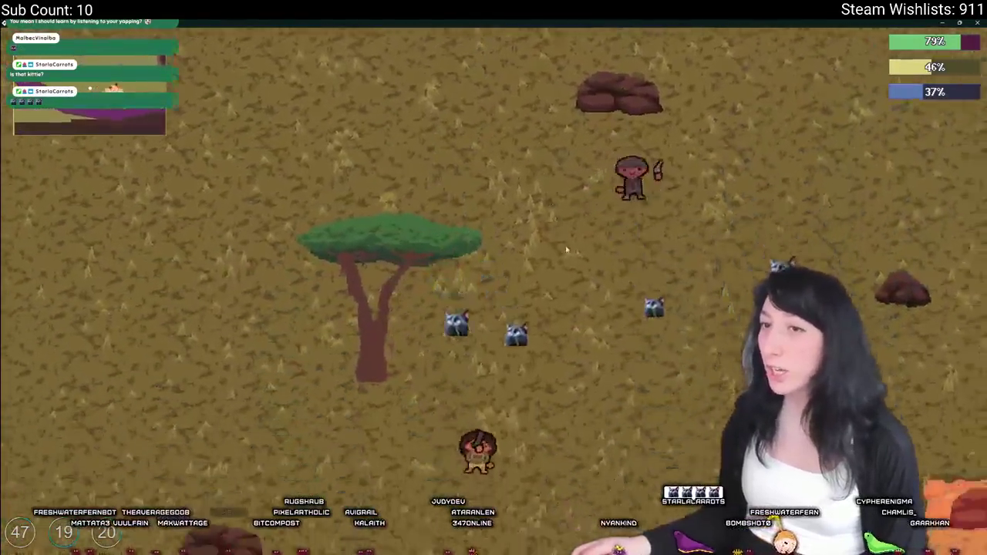
key("d")
key("s")
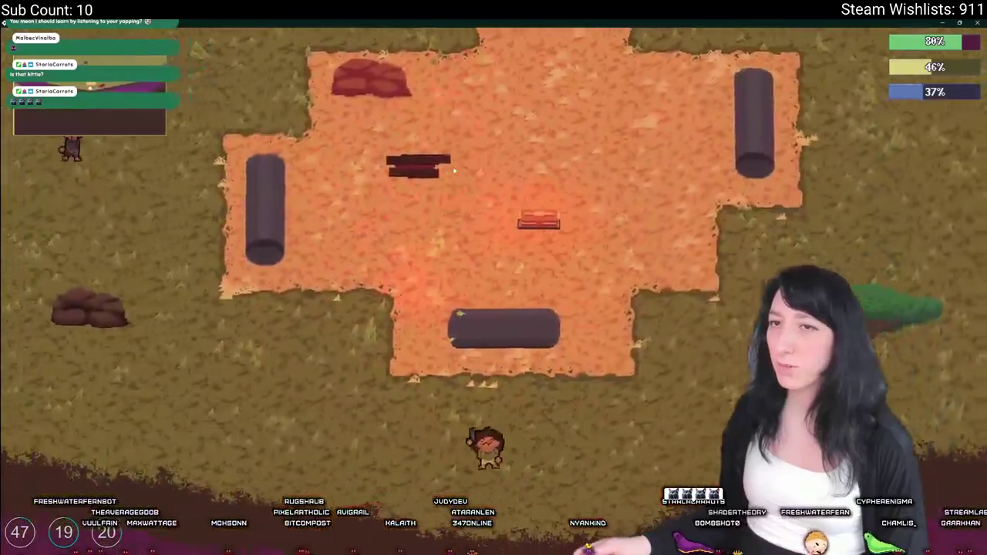
key("a")
key("w")
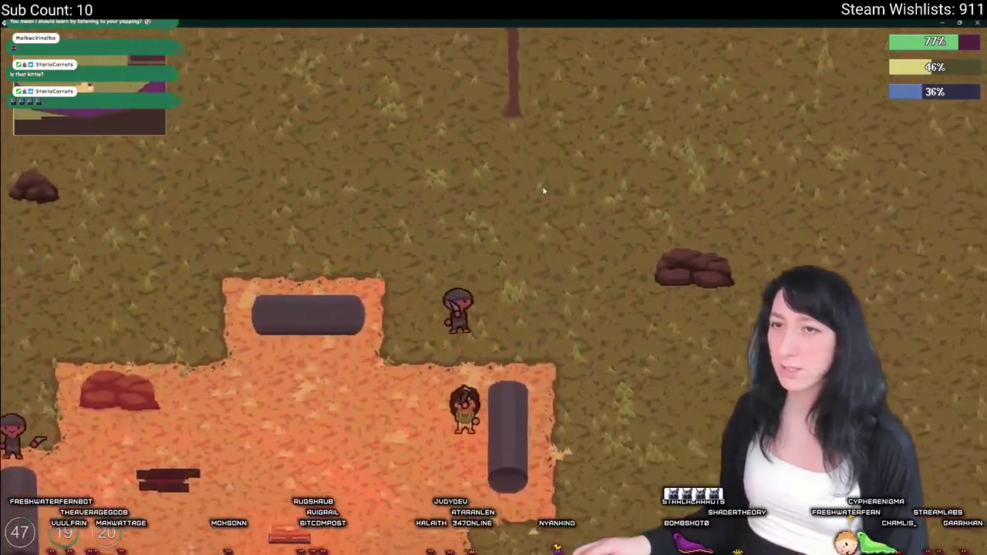
Step: Keep walking through the indoor rooms, dirt cave and grassland, then quit the game
key("Escape")
key("alt+Tab")
key("alt+Tab")
key("Escape")
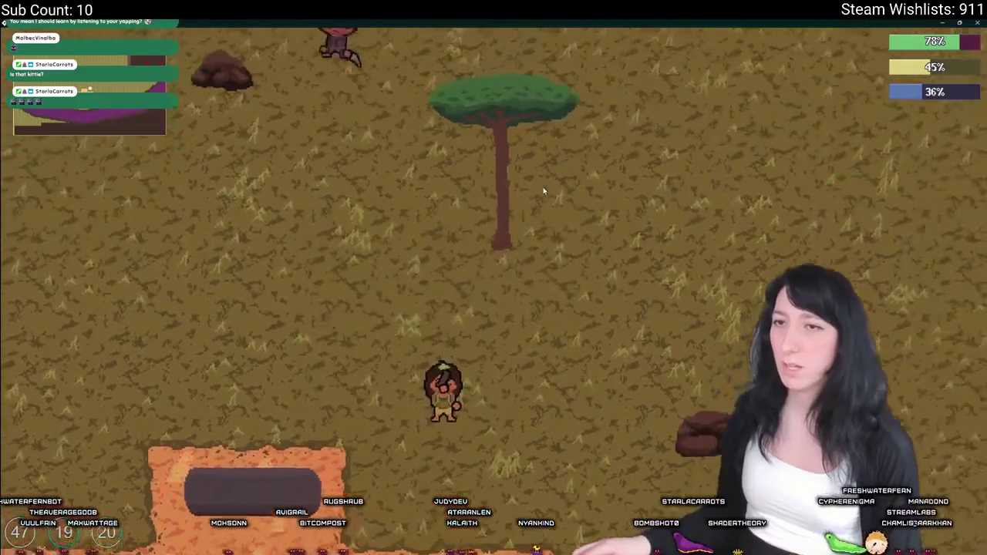
key("w")
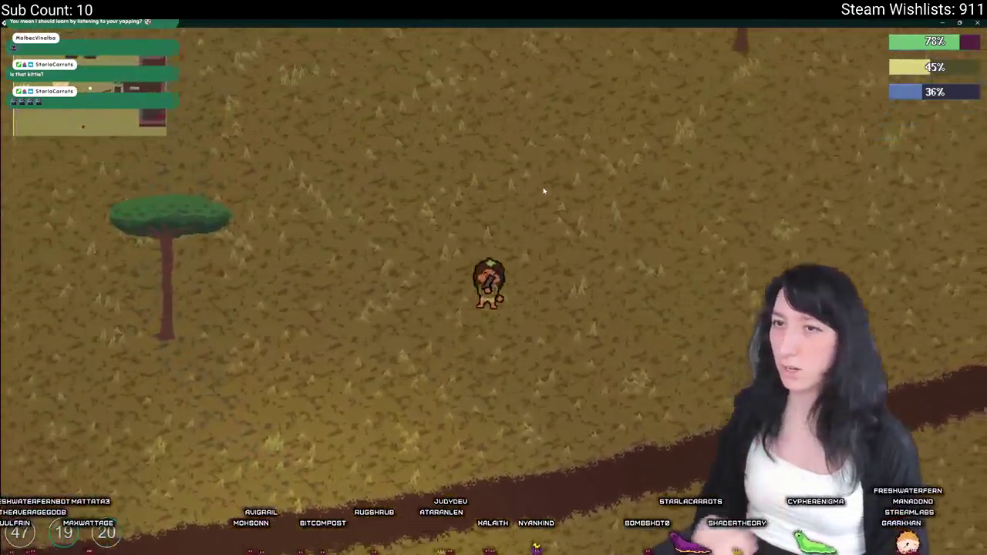
key("s")
key("a")
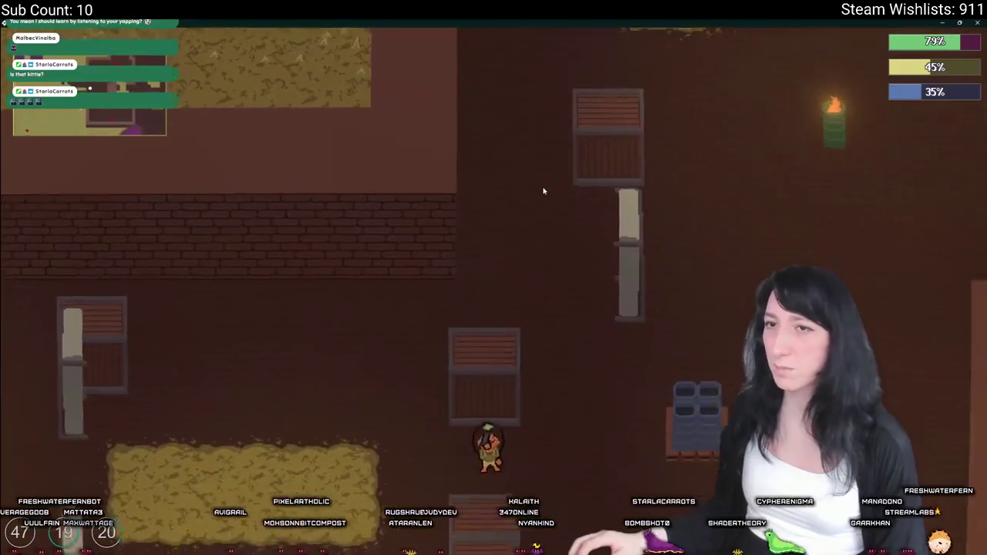
key("w")
key("s")
key("a")
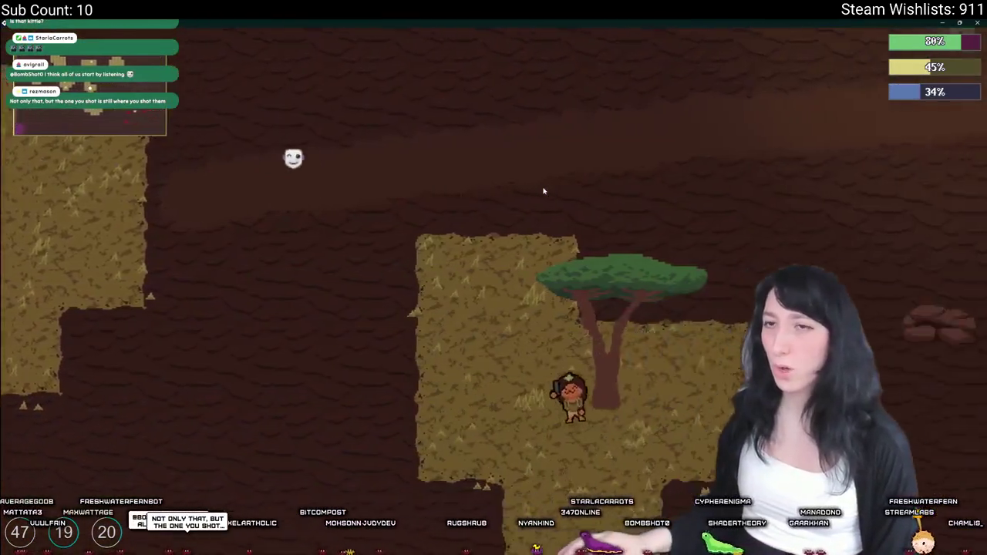
key("d")
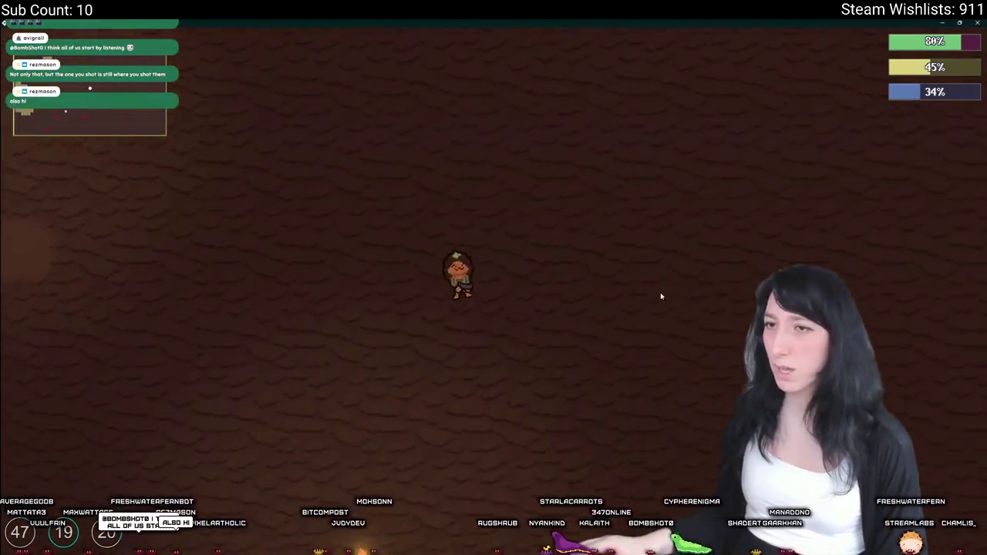
key("a")
key("w")
key("d")
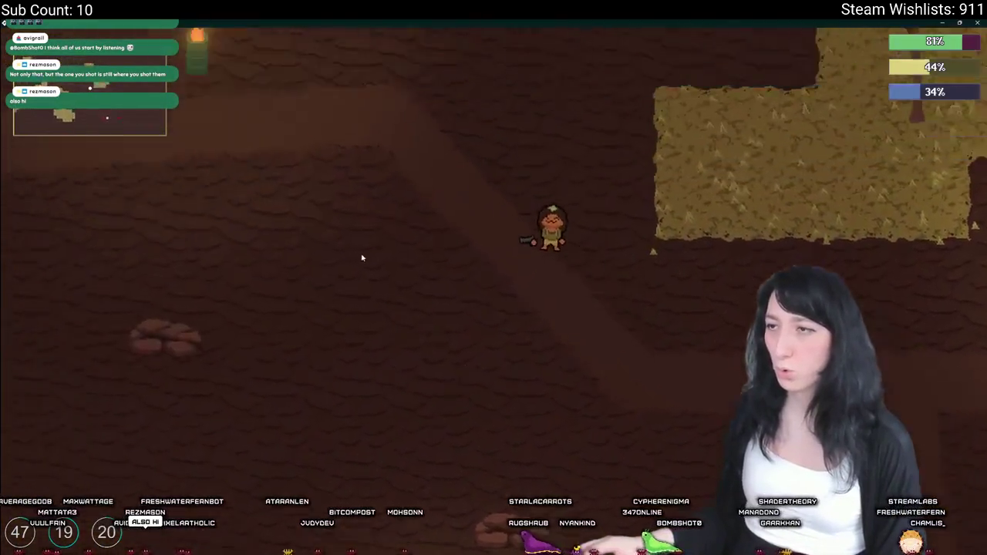
key("s")
key("d")
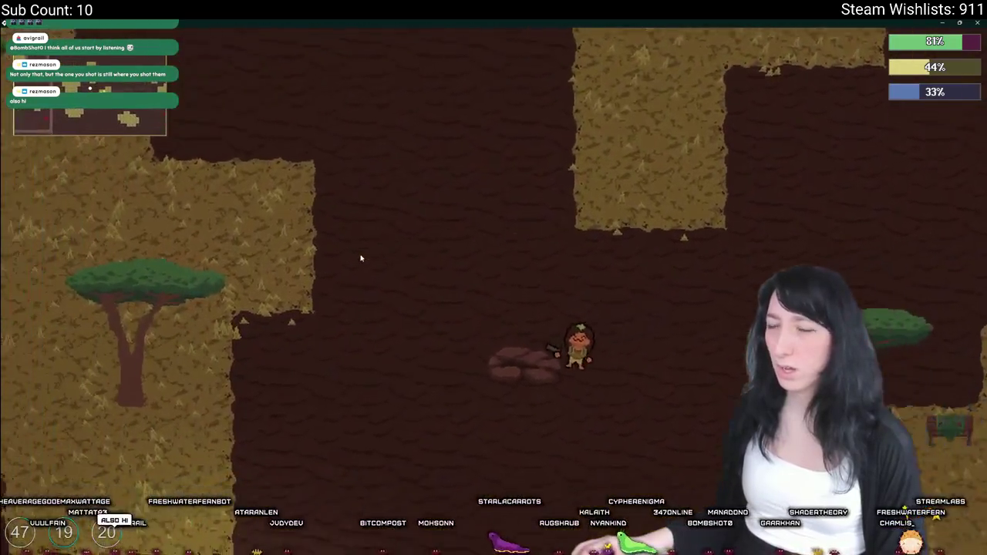
key("a")
key("w")
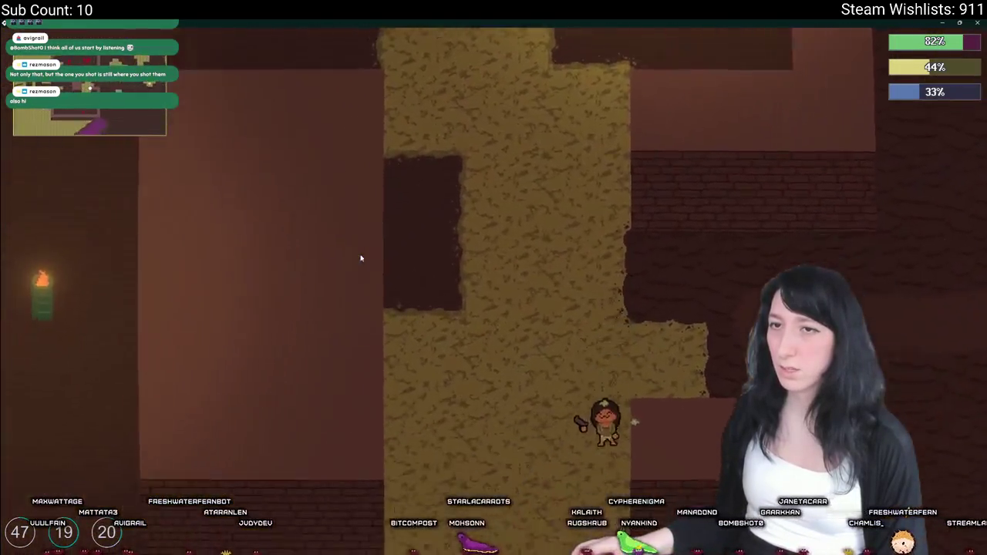
key("s")
key("a")
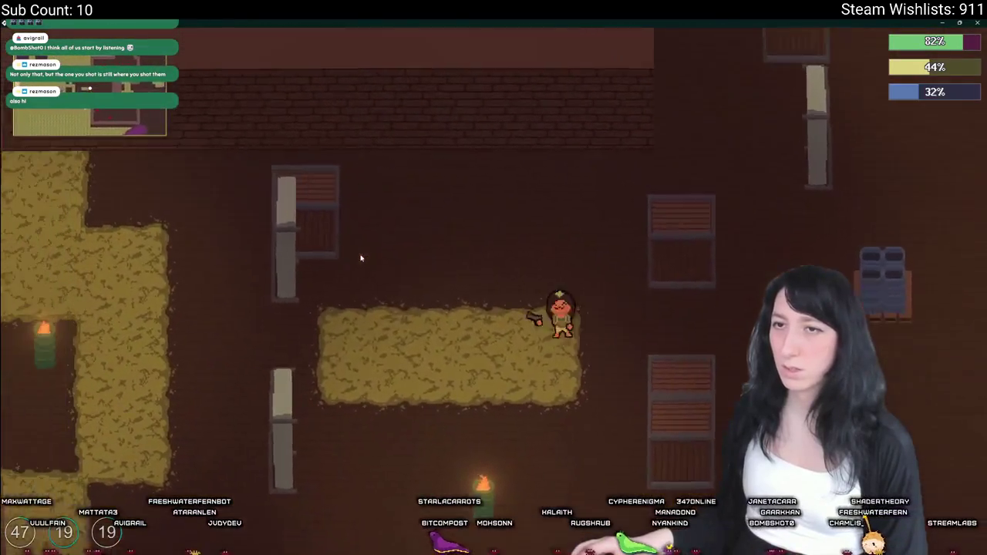
key("a")
key("w")
key("w")
key("w")
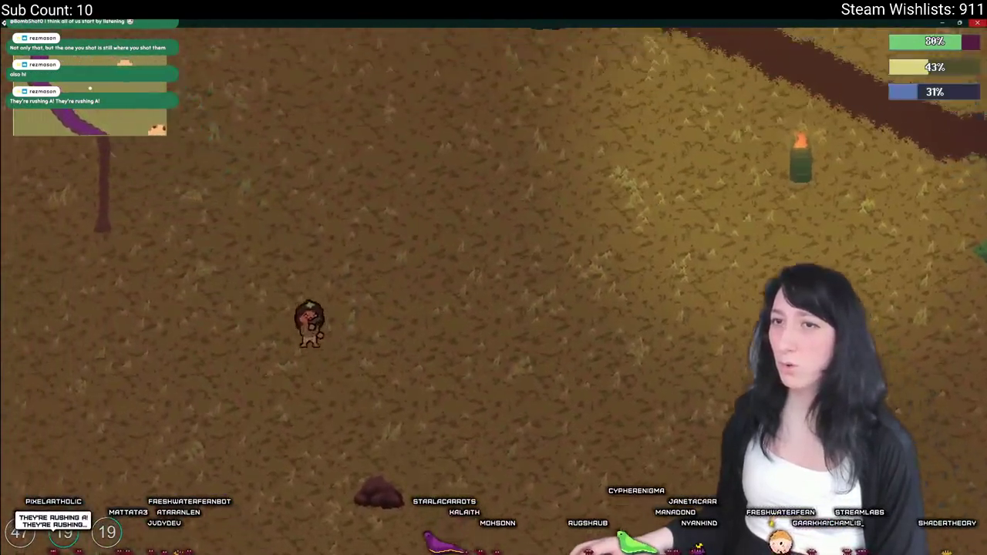
key("Escape")
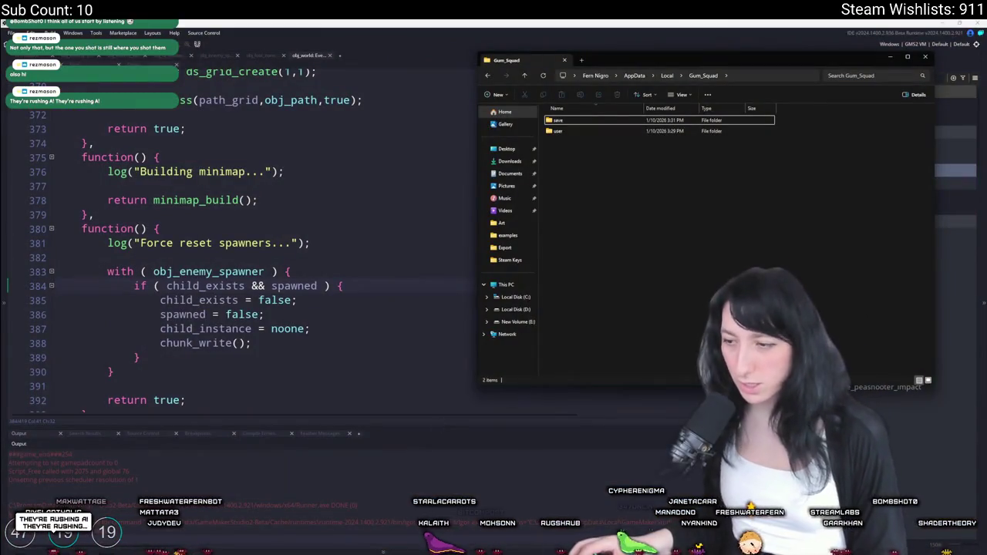
Step: Correct the commit summary to 'Maybe fixed spawner issues for good?' for the four changed files
left_click(596, 527)
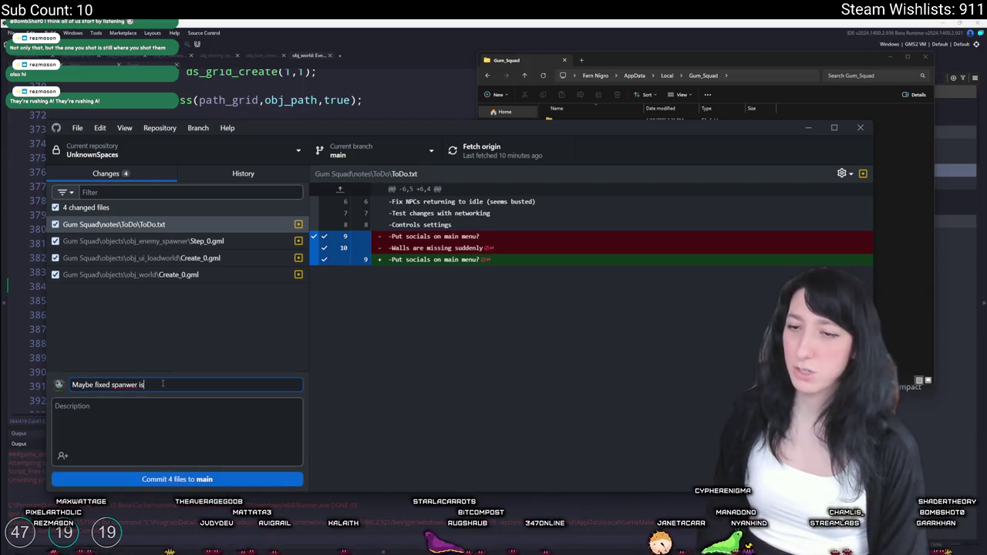
key("BackSpace")
key("BackSpace")
key("BackSpace")
type("wner ")
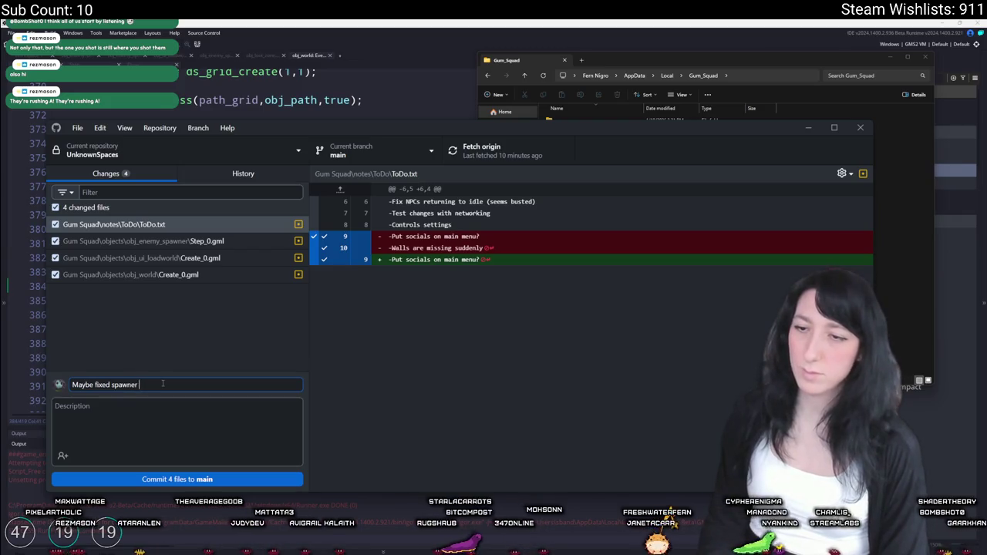
type("issues for good?")
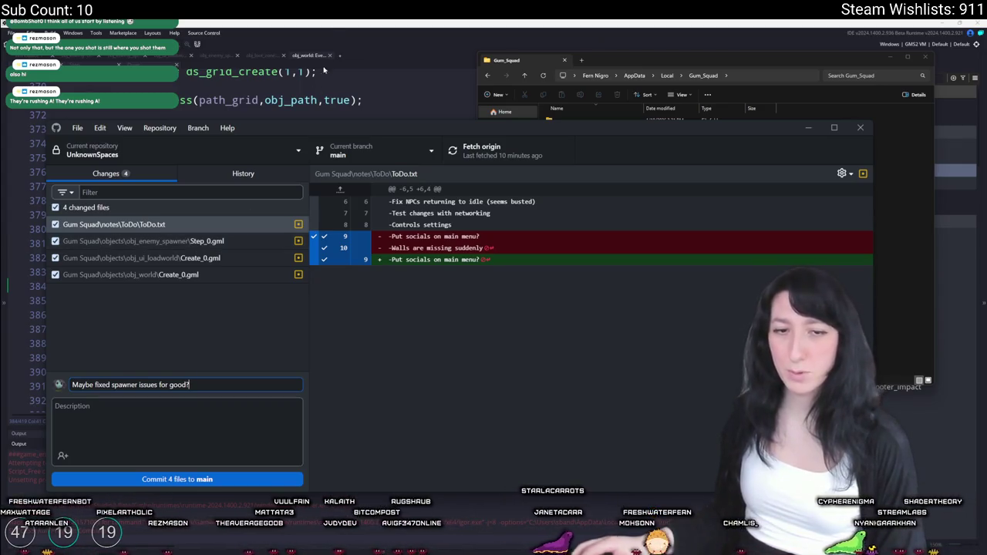
left_click(331, 32)
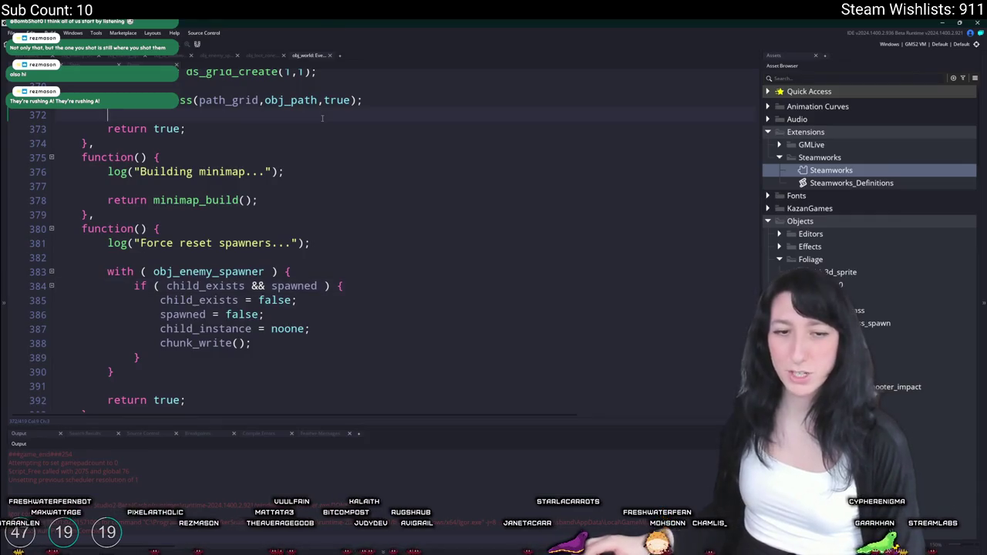
Step: Search the assets for 'todo' and open the ToDo note
scroll(351, 324, "up", 6)
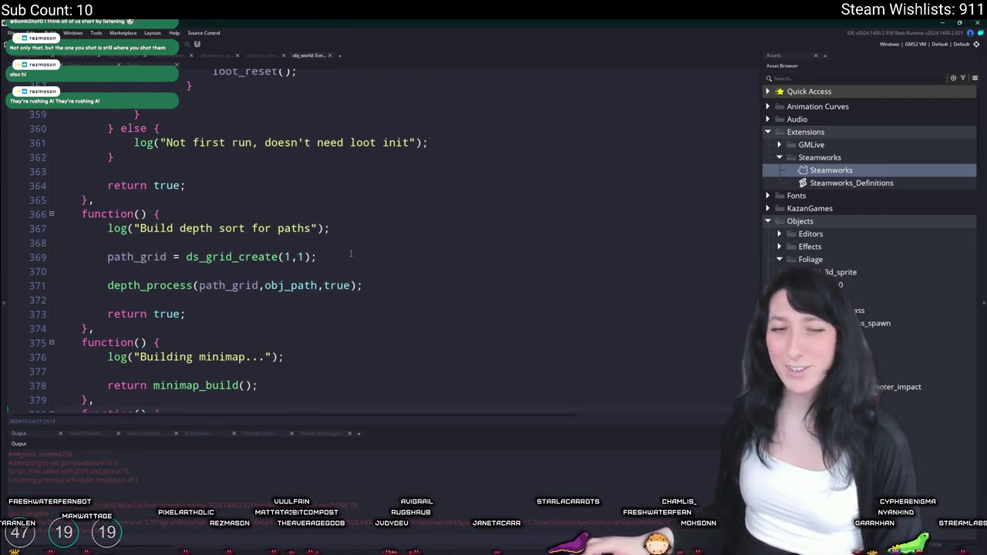
scroll(269, 177, "up", 3)
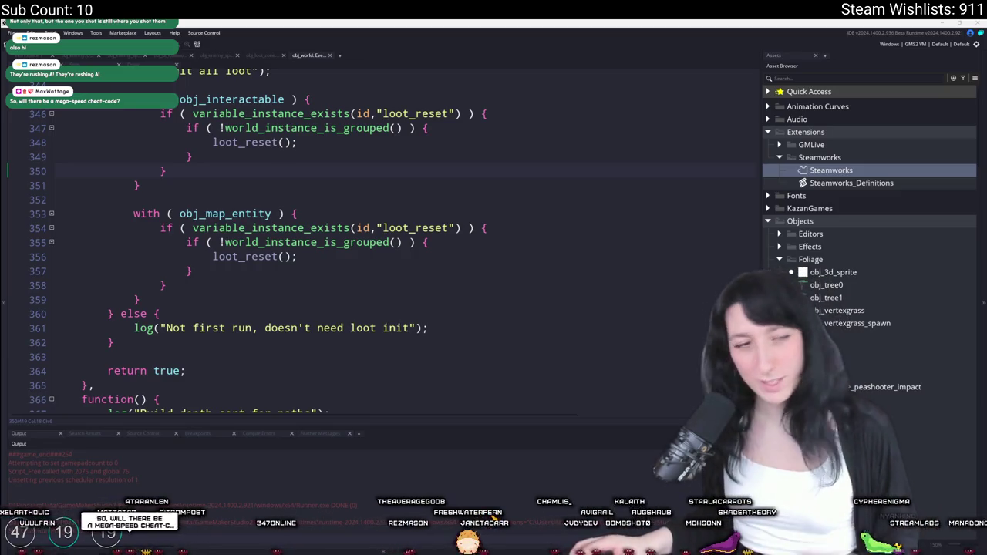
scroll(309, 179, "up", 1)
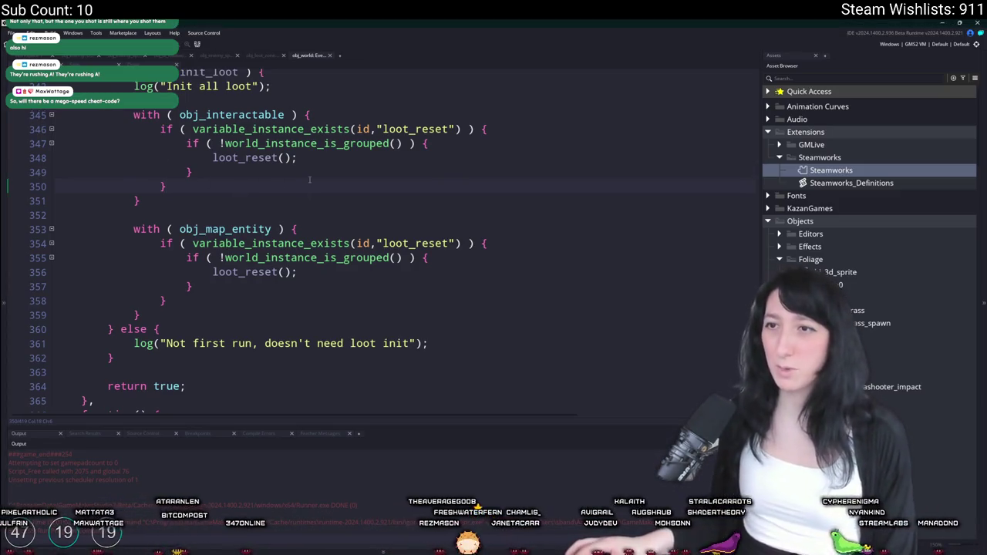
key("ctrl+t")
type("asse")
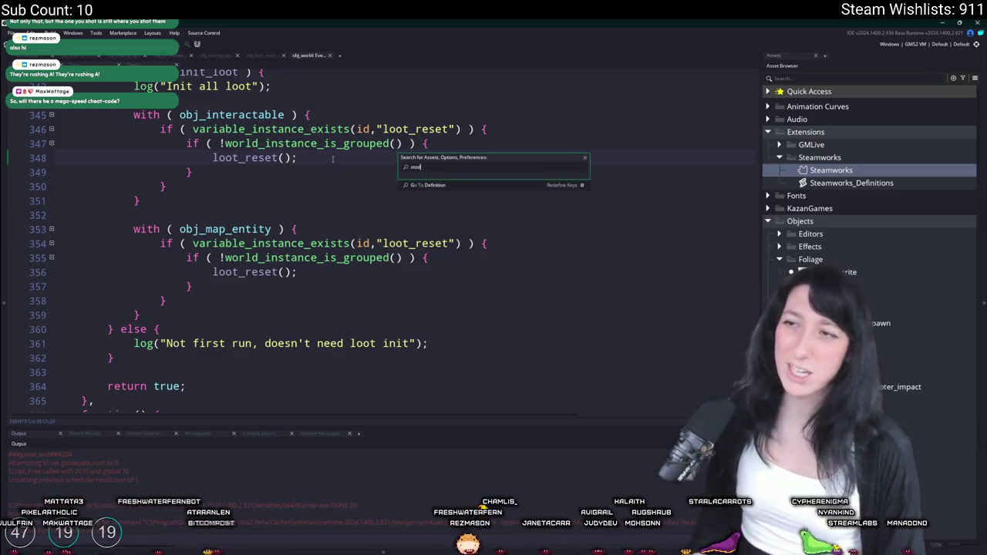
key("BackSpace")
type("todo")
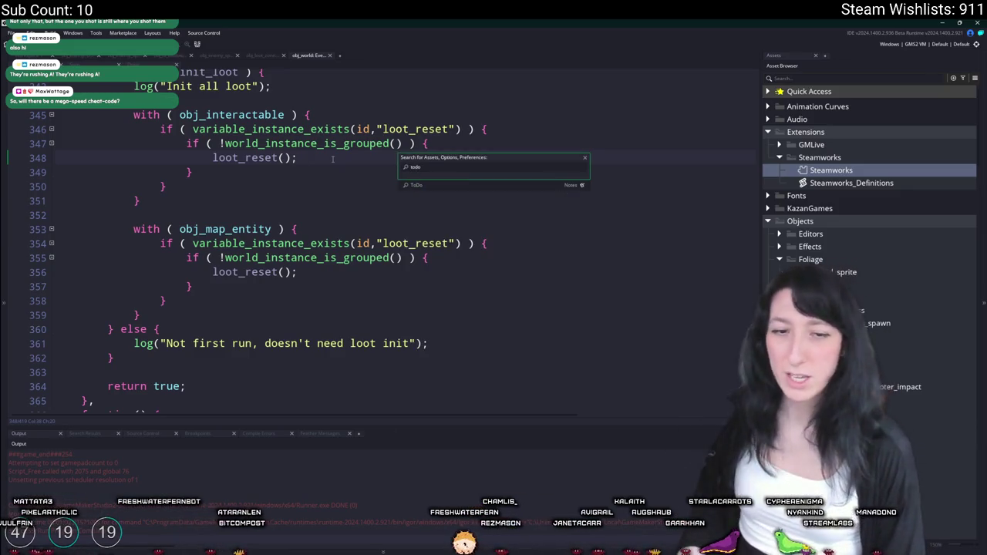
key("Return")
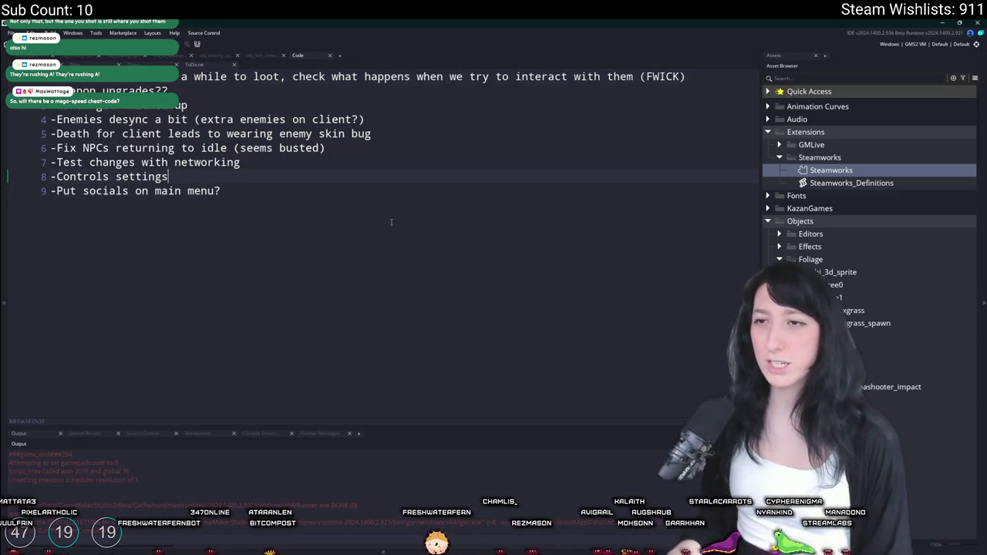
Step: Open obj_player and enlarge its Create code to fill the workspace
key("ctrl+t")
type("obj_player")
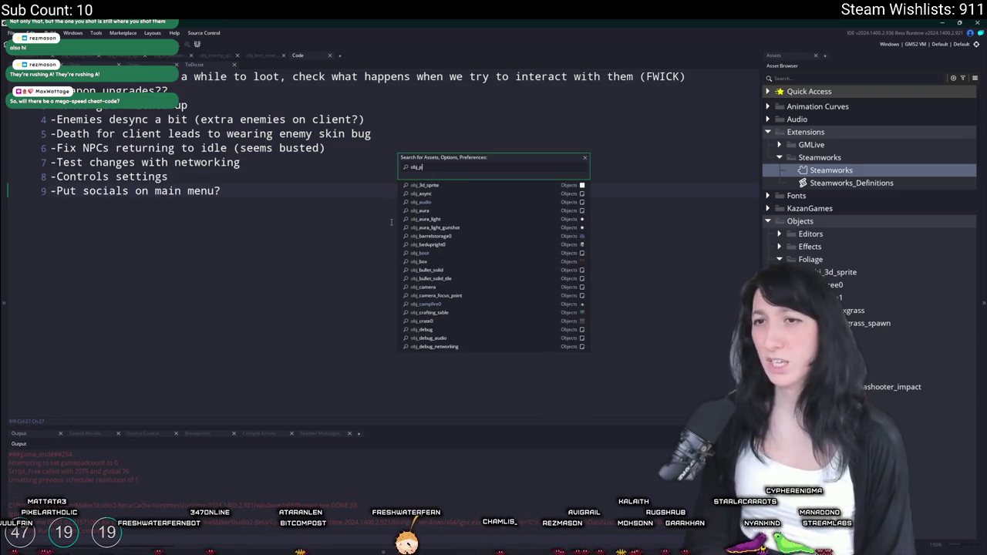
key("Return")
scroll(533, 145, "down", 3)
left_click(576, 131)
scroll(396, 268, "down", 15)
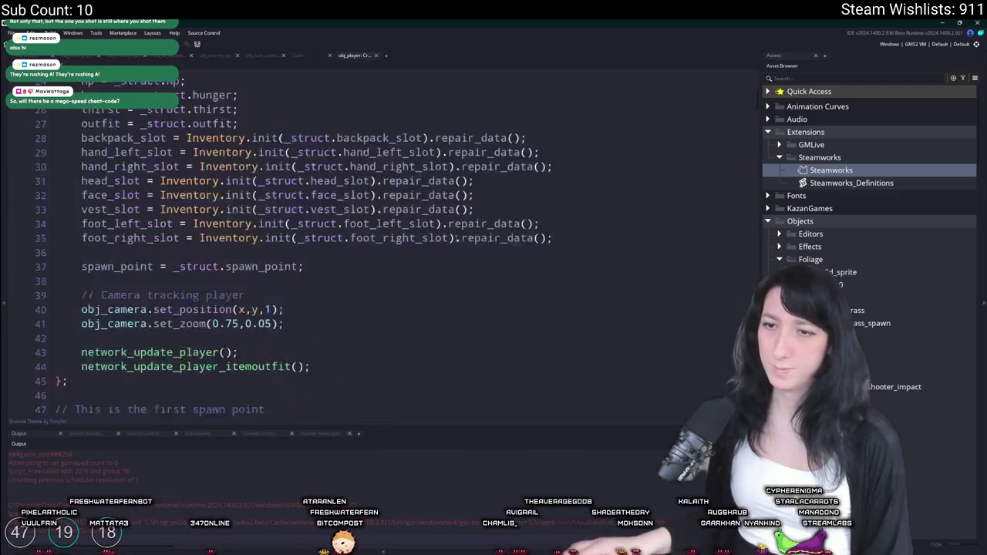
scroll(295, 99, "up", 12)
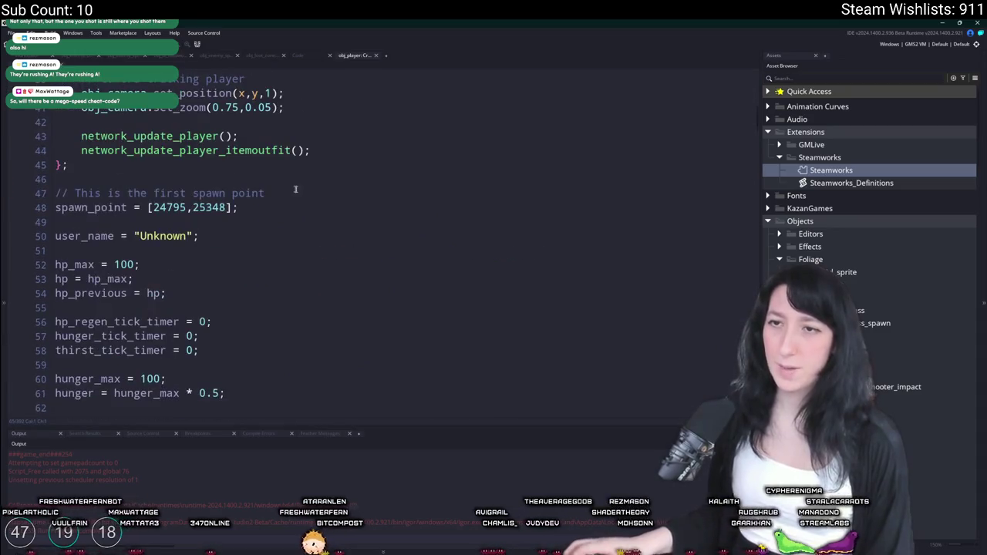
Step: Comment out move_speed_max = 12 and uncomment move_speed_max = 3.5
left_click(333, 287)
key("ctrl+f")
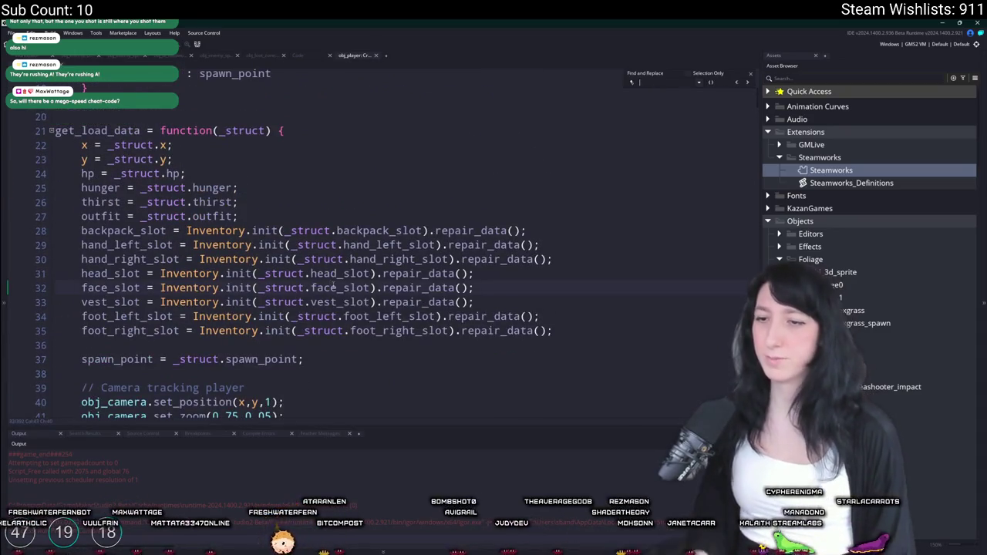
type("remove")
type("speed")
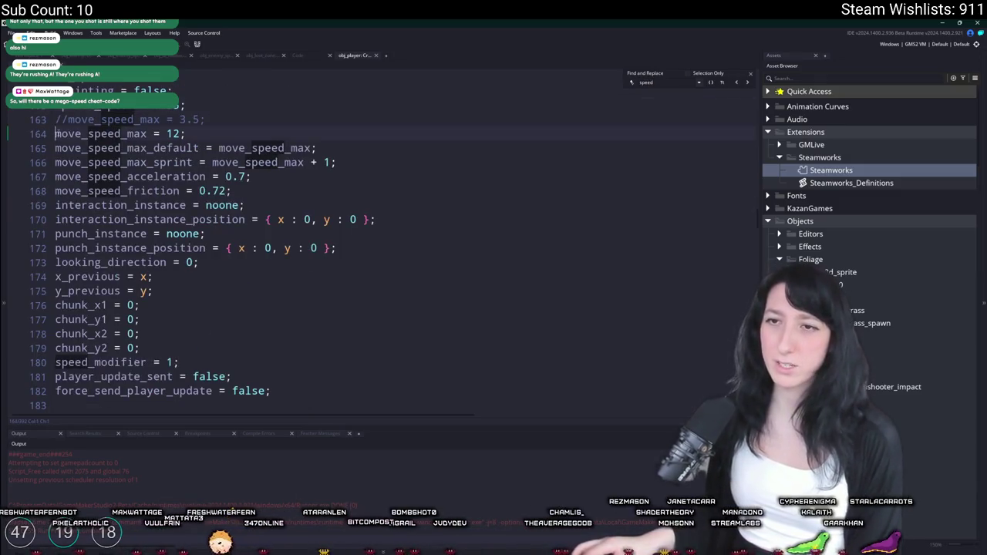
key("ctrl+k")
key("Up")
key("ctrl+shift+k")
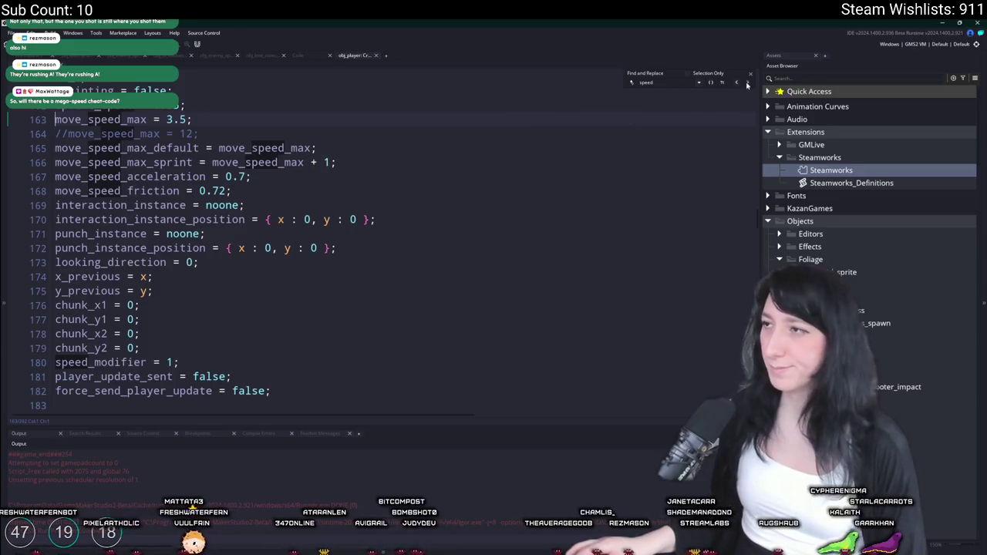
left_click(199, 134)
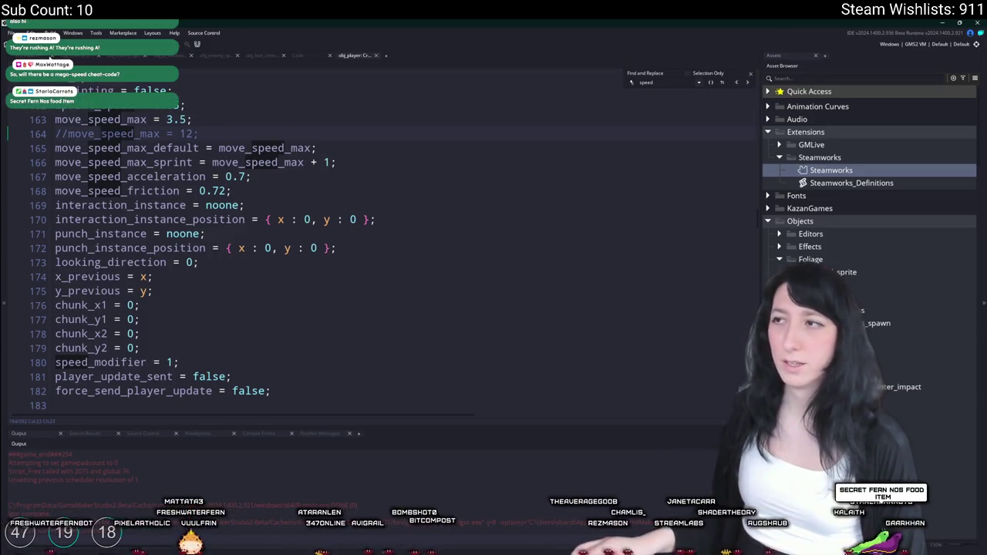
left_click(344, 179)
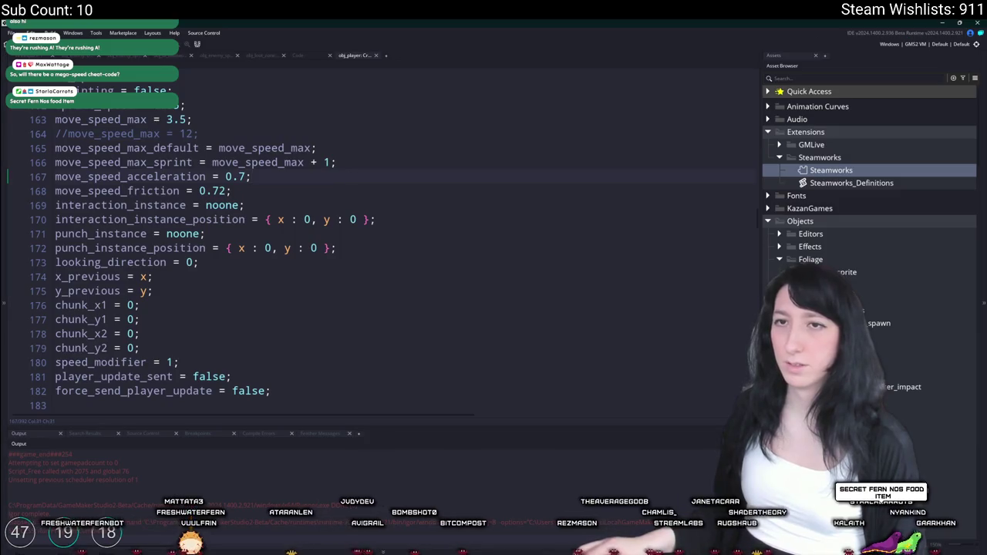
key("ctrl+Tab")
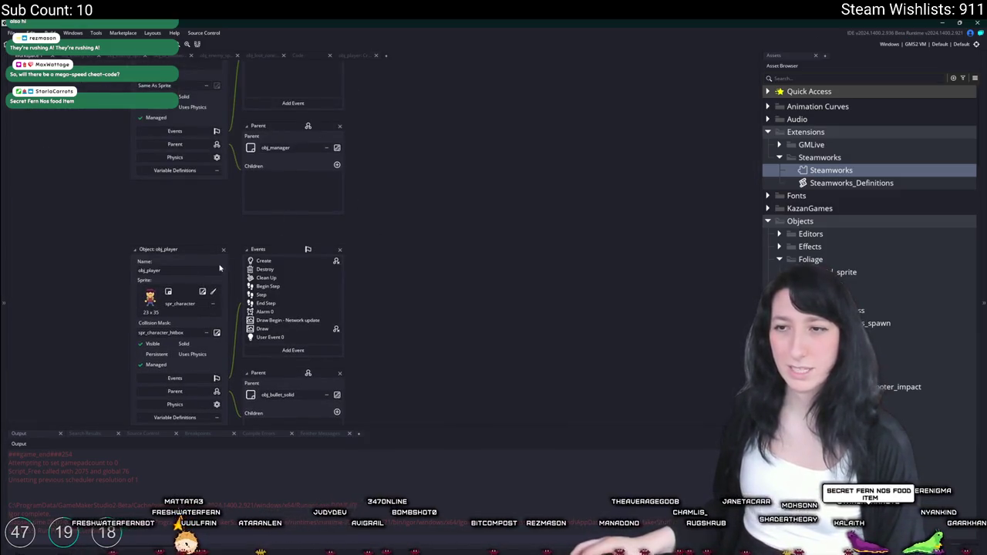
Step: Open ToDo.txt through the asset search for 'todo'
scroll(239, 253, "up", 3)
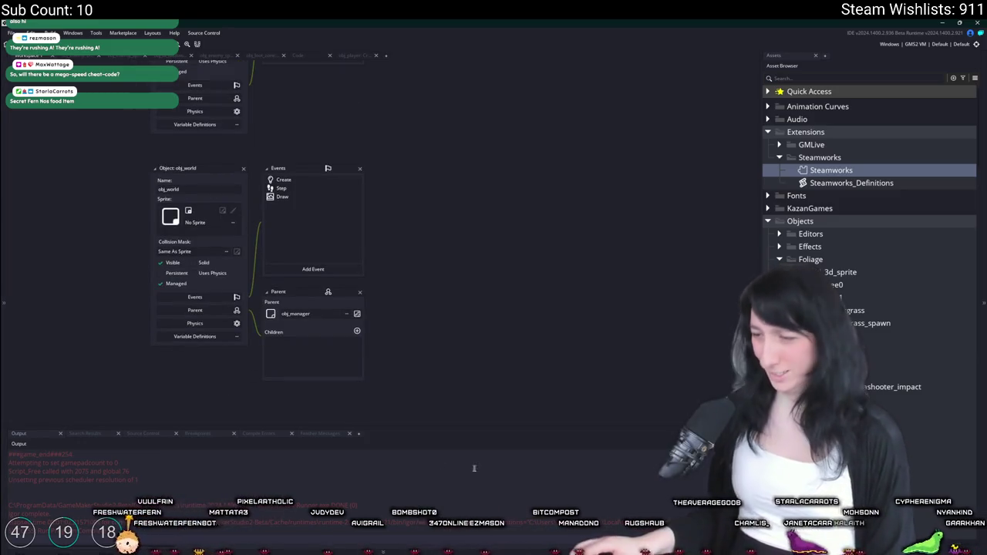
key("ctrl+t")
type("todo")
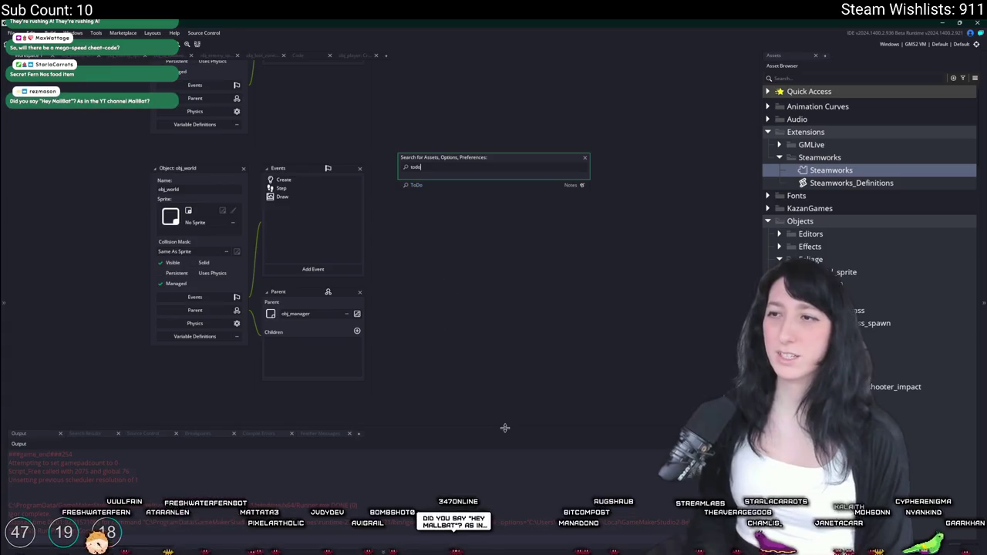
key("Return")
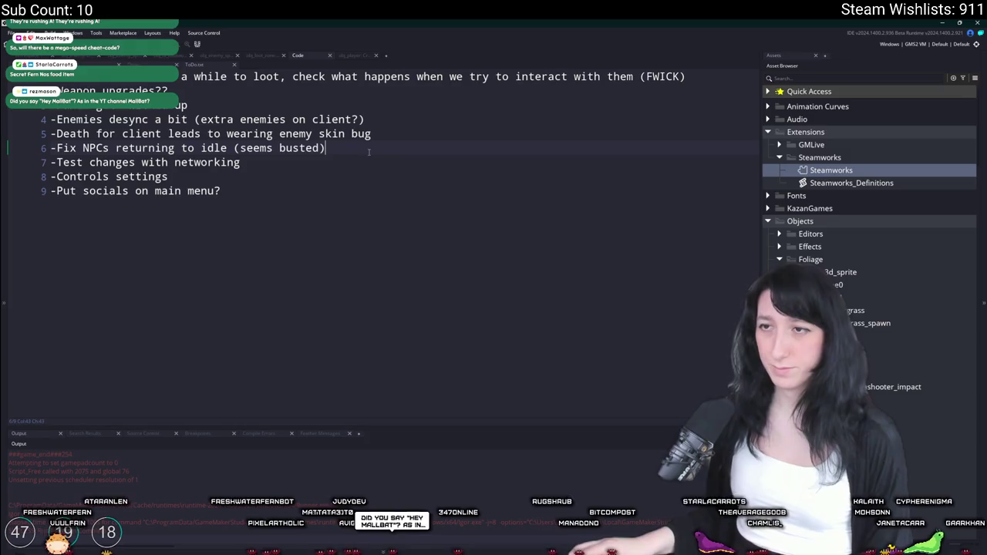
Step: Delete the 'Fix NPCs returning to idle (seems busted)' item from the ToDo list
key("Home")
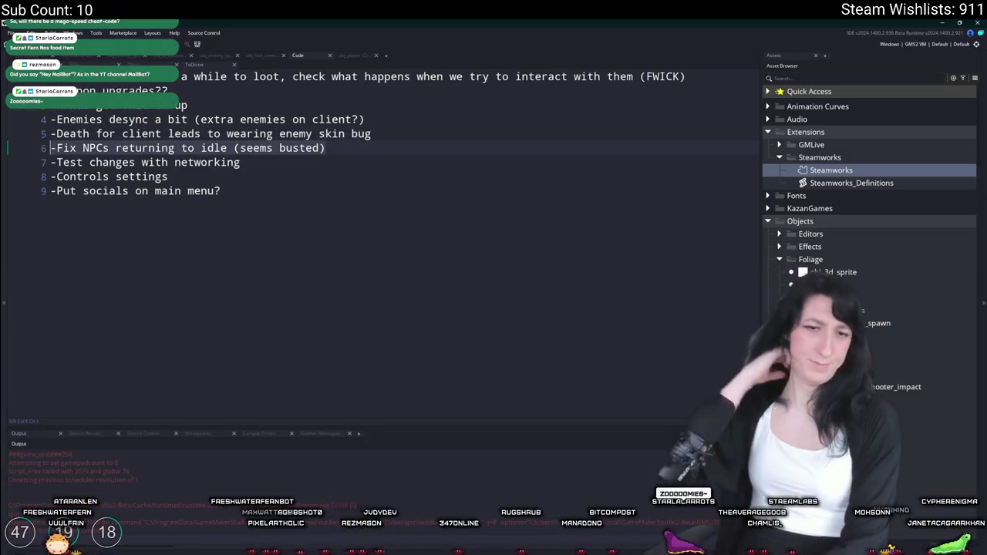
key("shift+End")
key("BackSpace")
key("BackSpace")
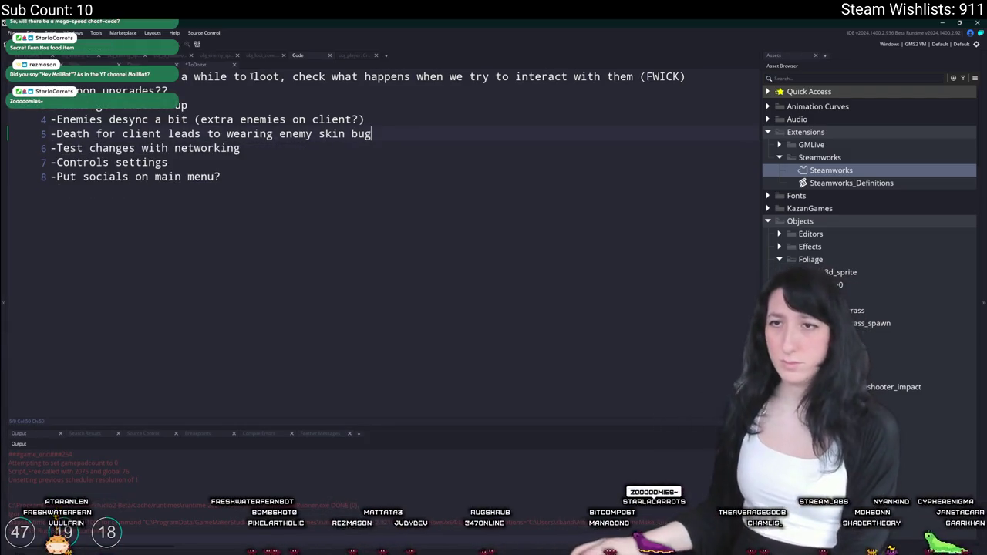
key("BackSpace")
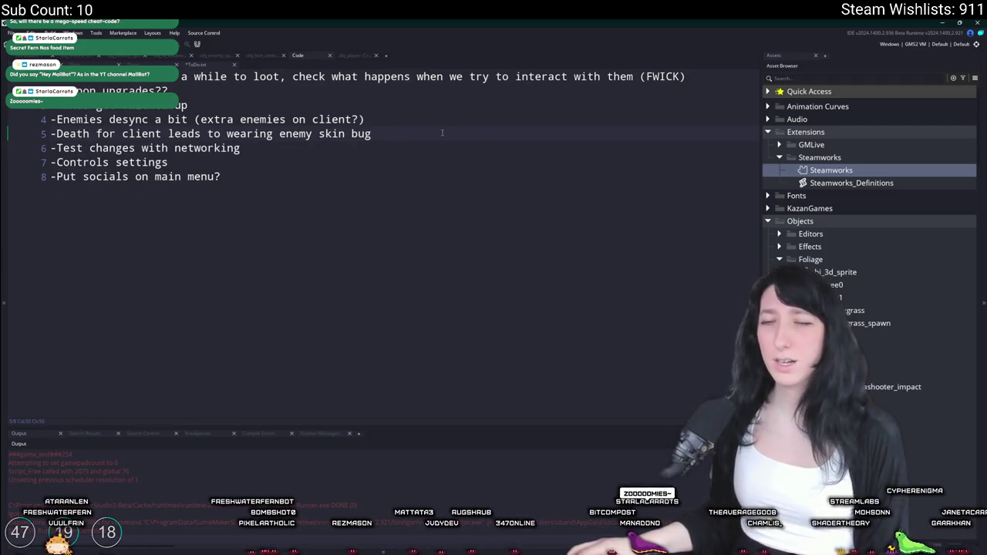
left_click_drag(451, 120, 71, 110)
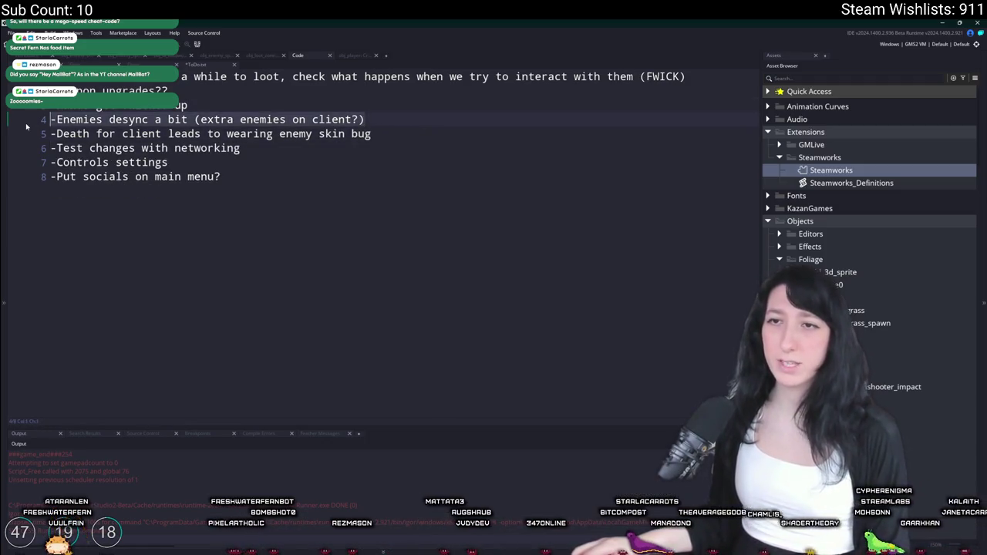
left_click(264, 182)
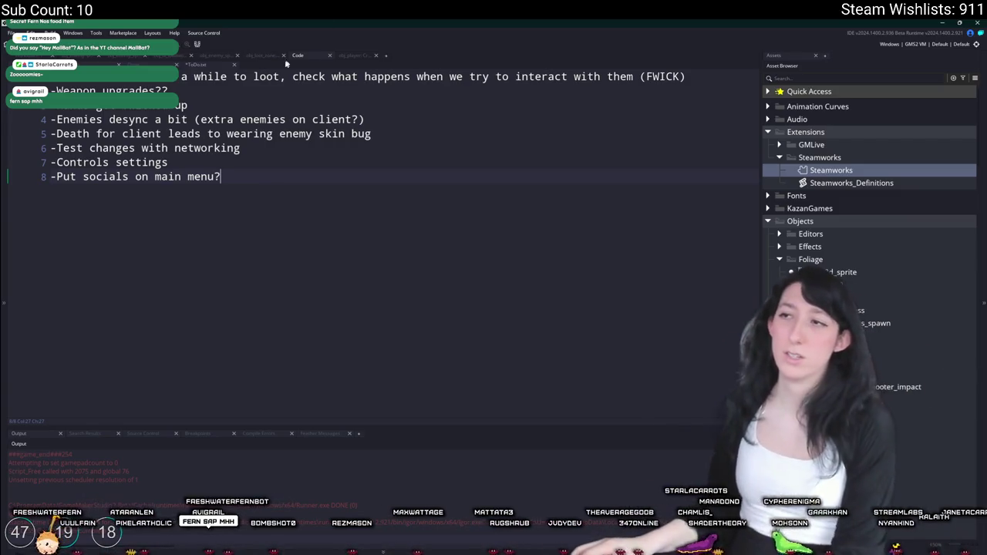
left_click(194, 77)
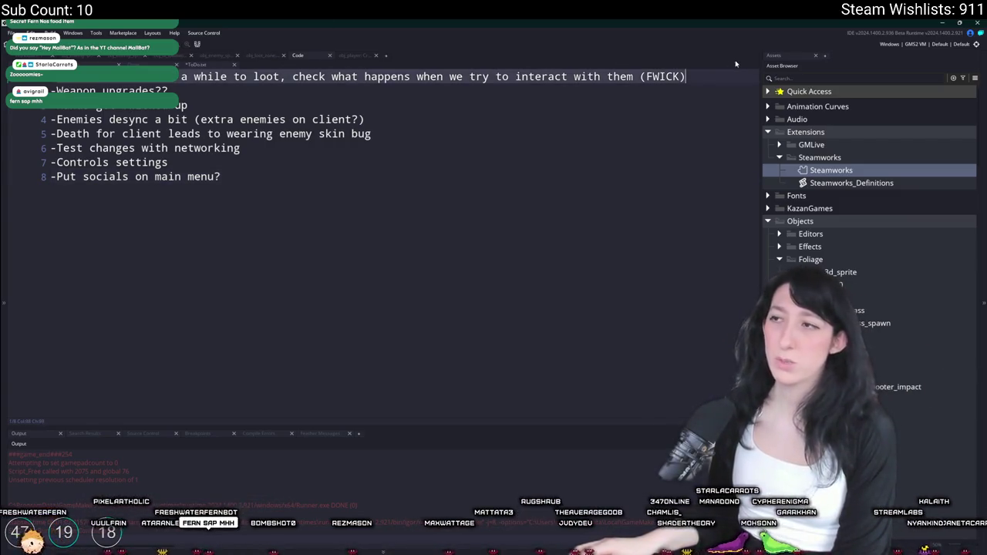
left_click(397, 137)
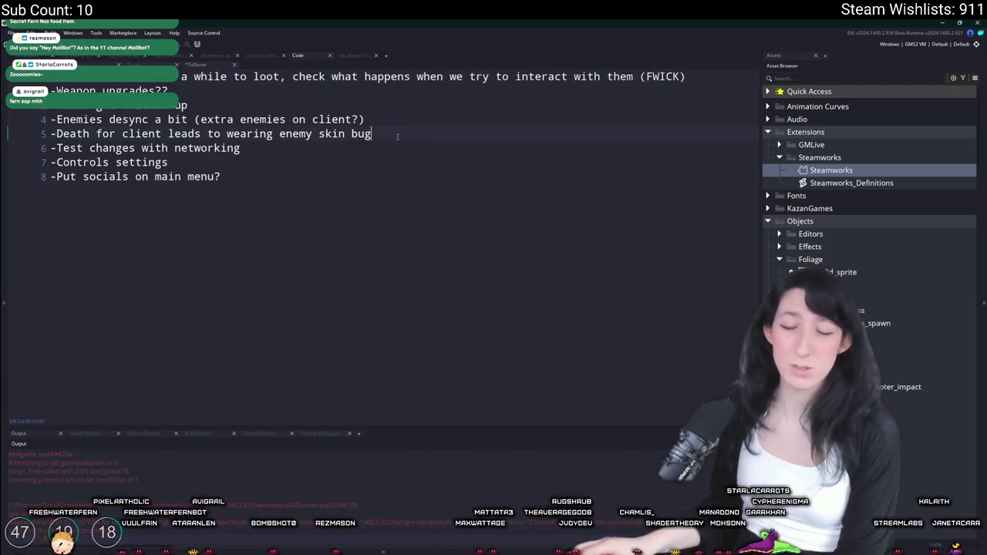
key("alt+Tab")
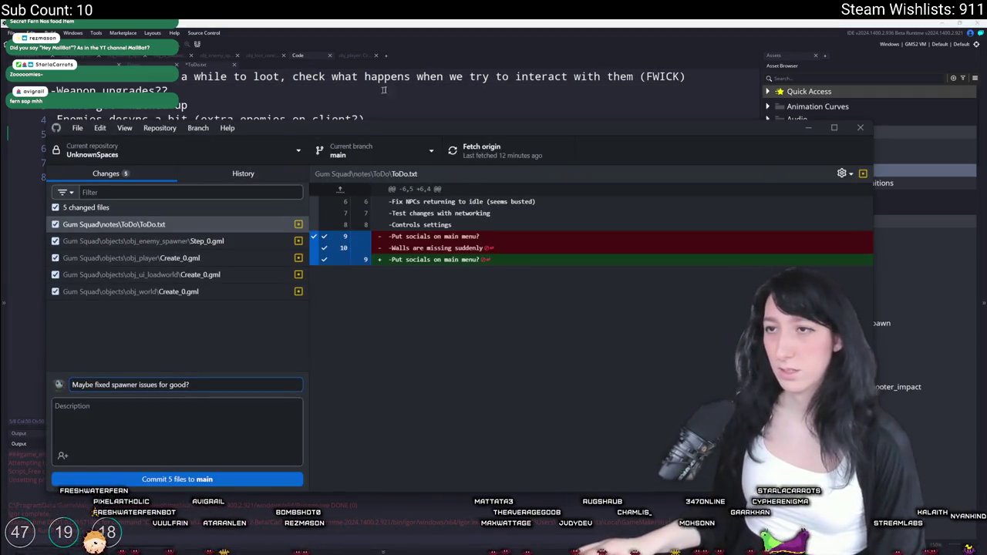
Step: Commit the five files as 'Maybe fixed spawner issues for good?' and push to origin
key("alt+Tab")
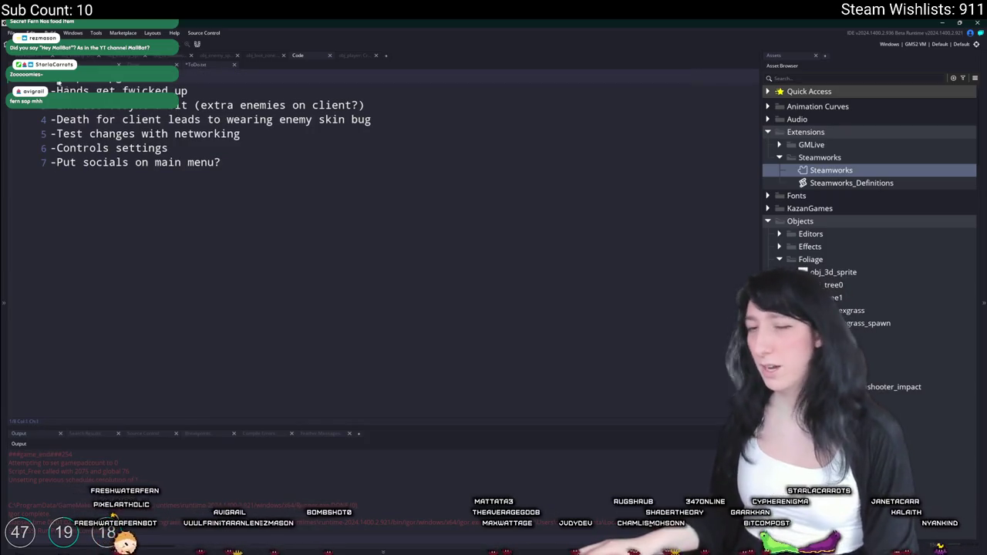
key("alt+Tab")
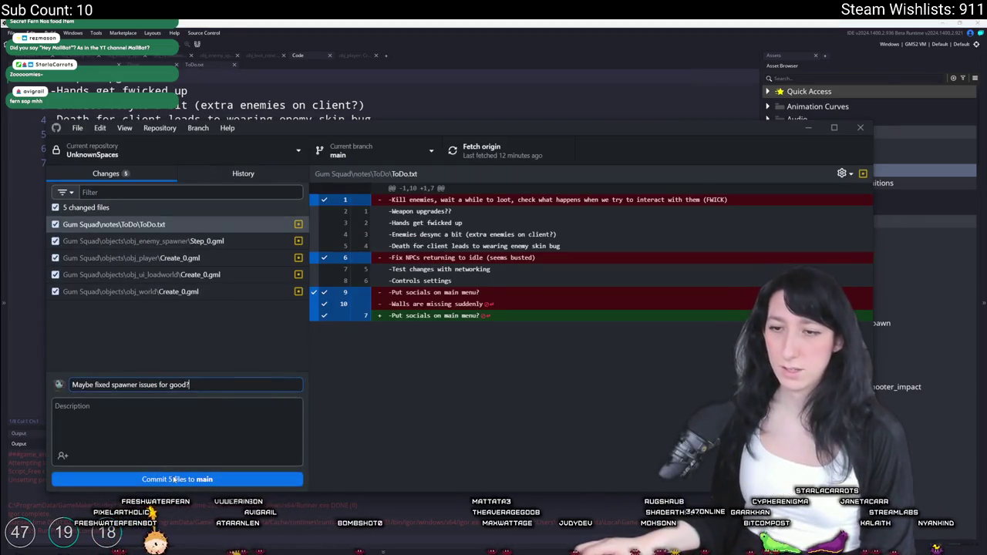
left_click(176, 478)
left_click(492, 158)
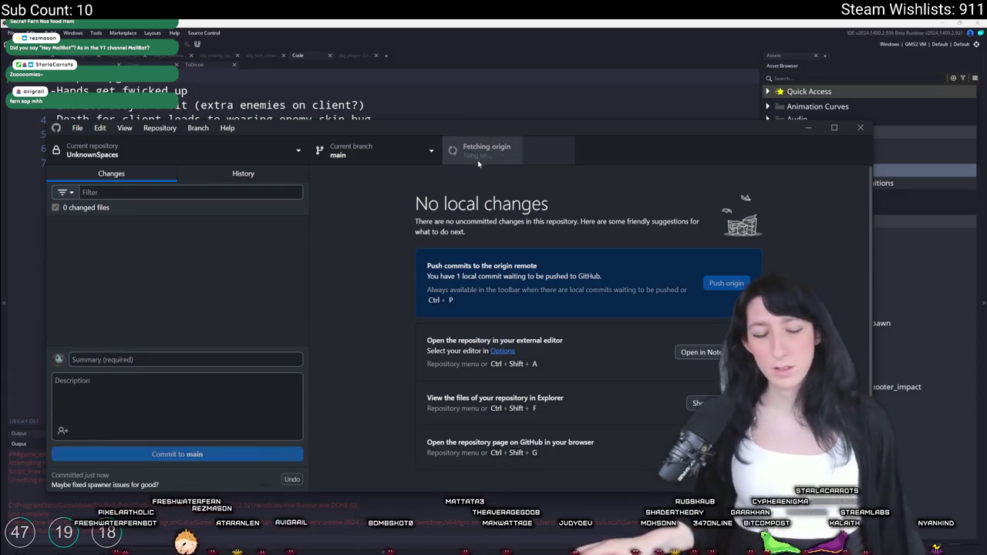